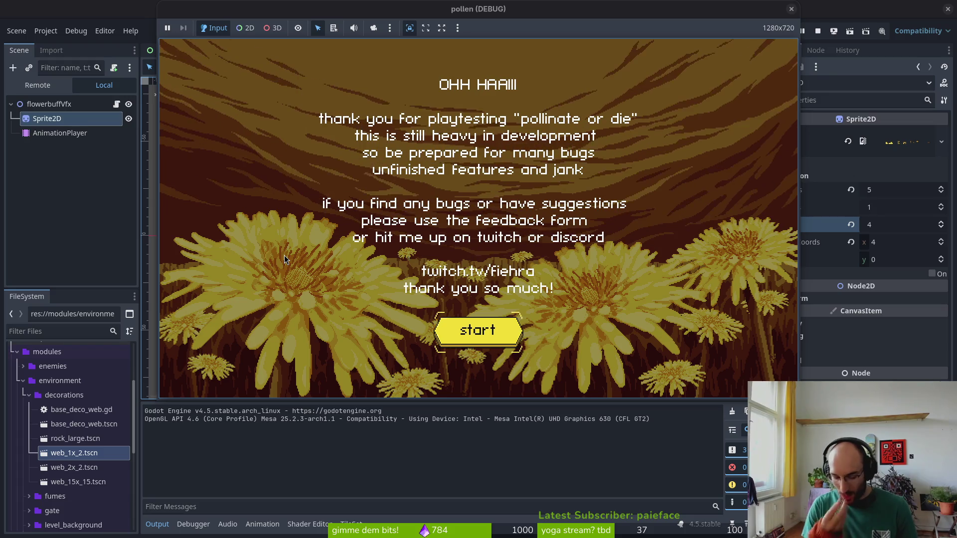
Start the game, load the flower test level, dash the bee onto the dandelion, then stop the run
key("space")
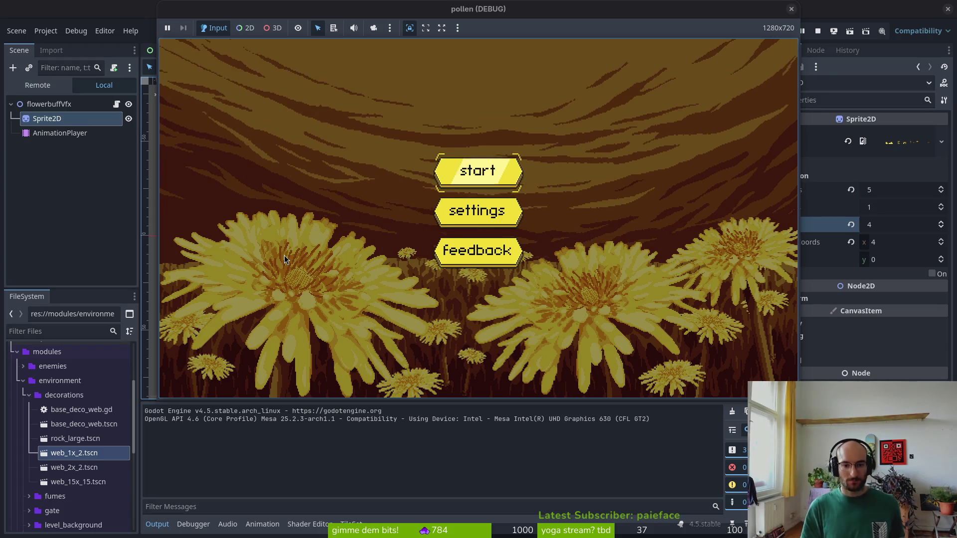
key("space")
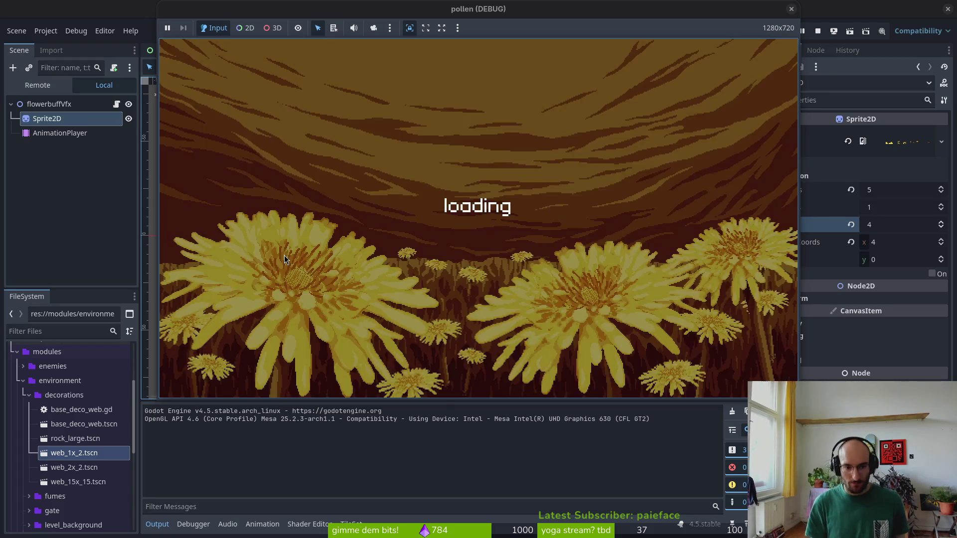
key("Left")
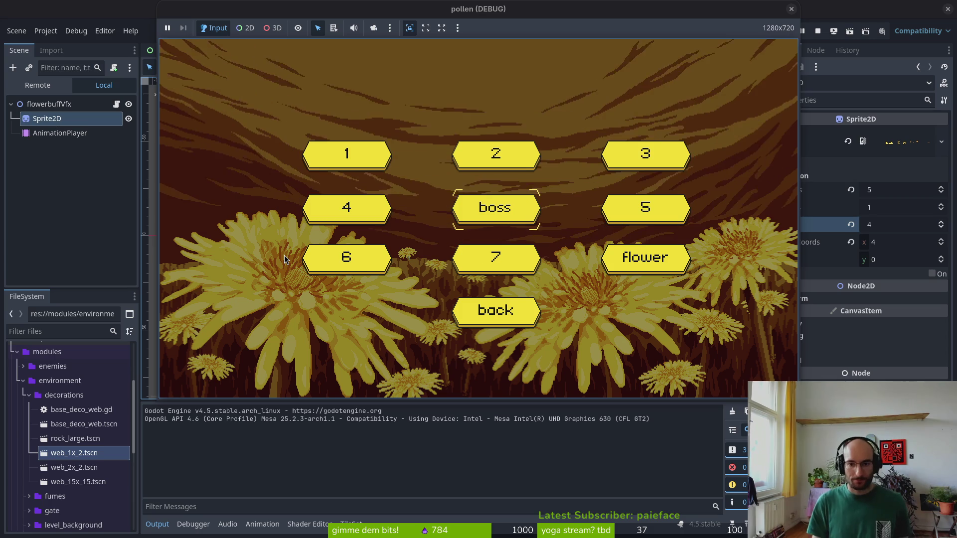
key("Up")
key("Left")
key("space")
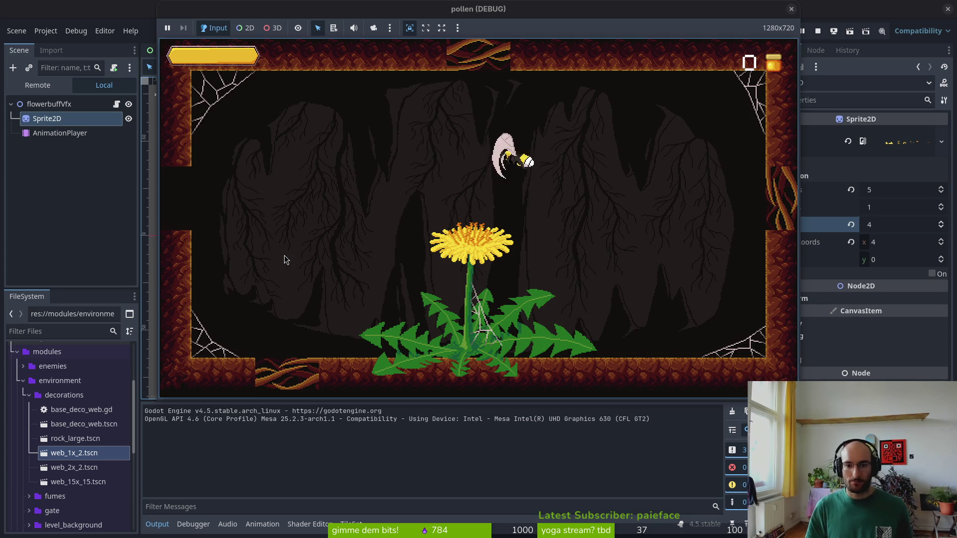
key("space")
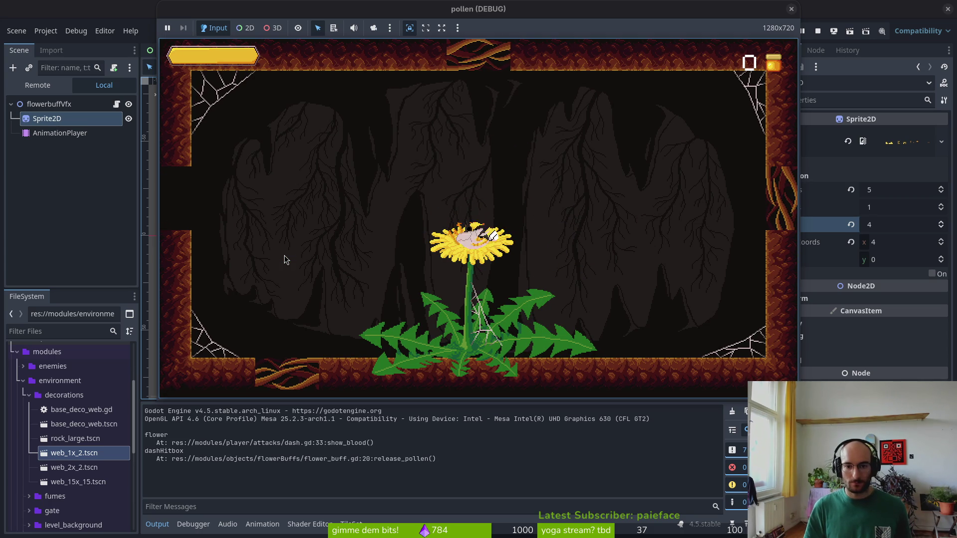
key("F8")
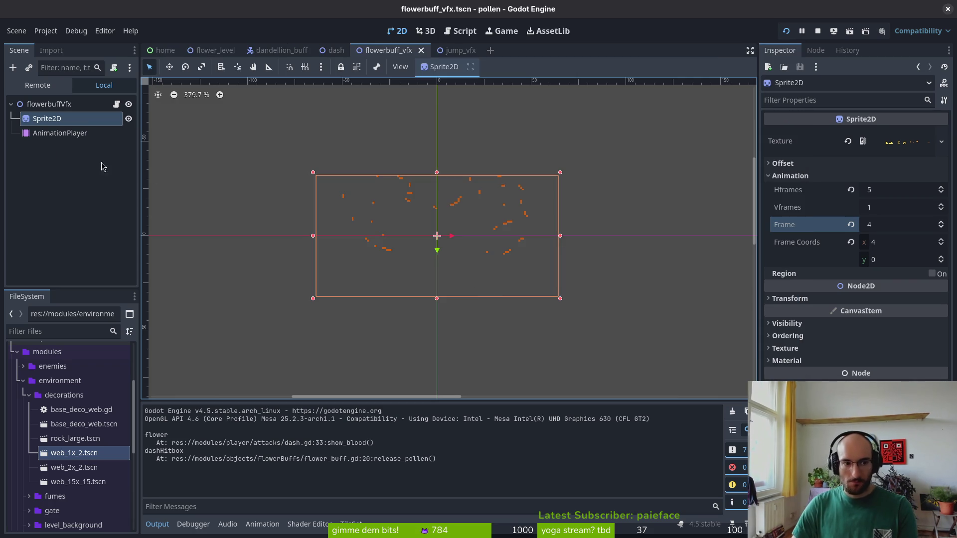
Collapse the flowerbuffVfx node's children, then briefly run and stop the game
left_click(11, 104)
key("F5")
key("F8")
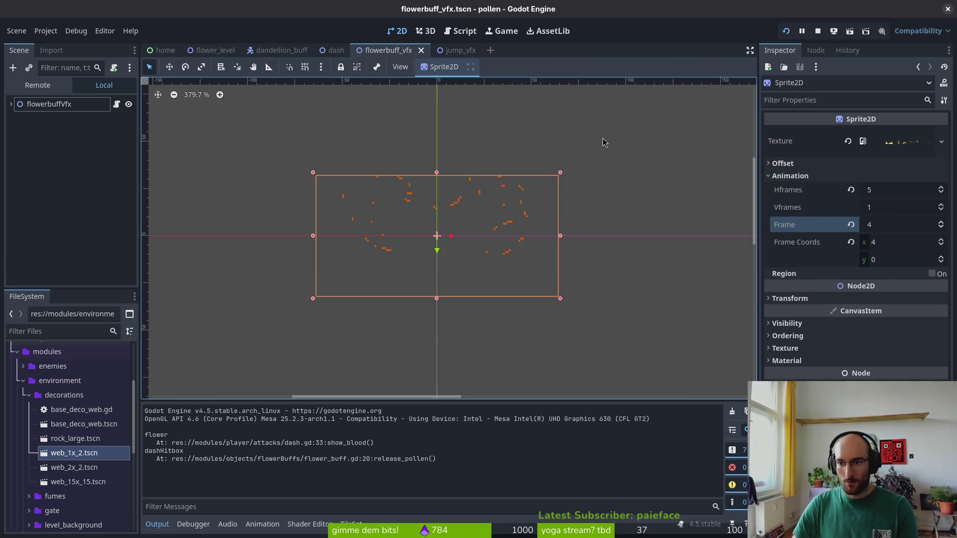
Set the dandellion_buff scene's Flower Buff to Globethistle and save the scene
left_click(280, 50)
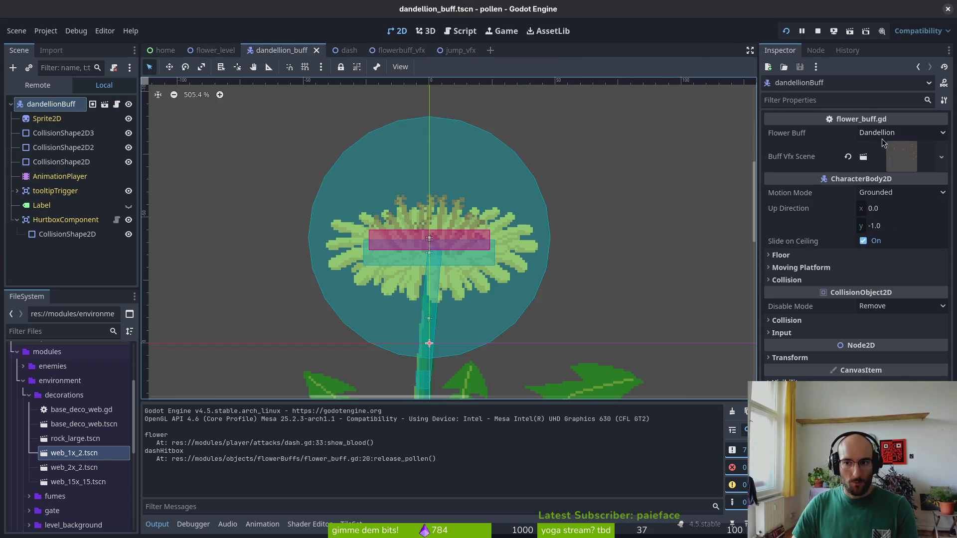
left_click(882, 138)
left_click(888, 176)
key("ctrl+s")
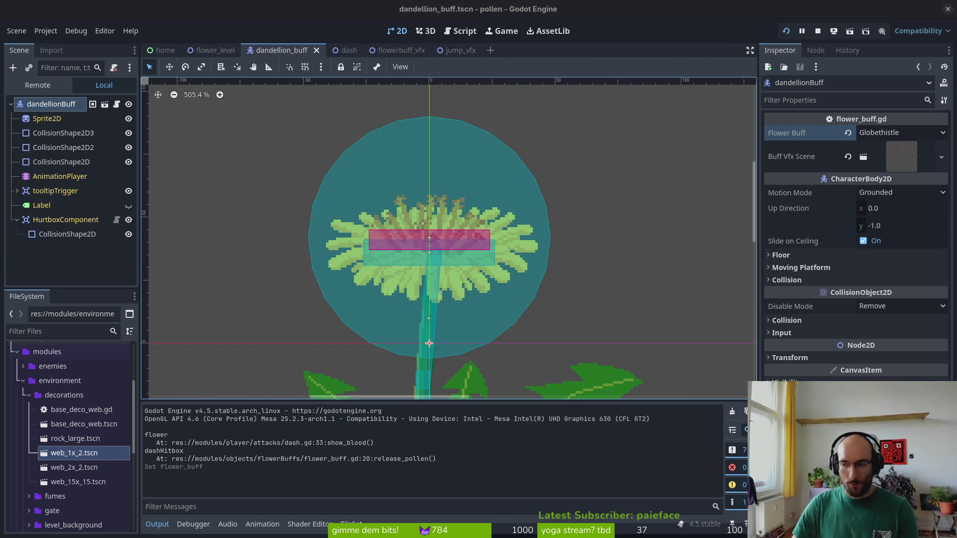
key("alt+Tab")
Open skill.helper.gd with the fuzzy finder and jump to the end of the file
key("ctrl+p")
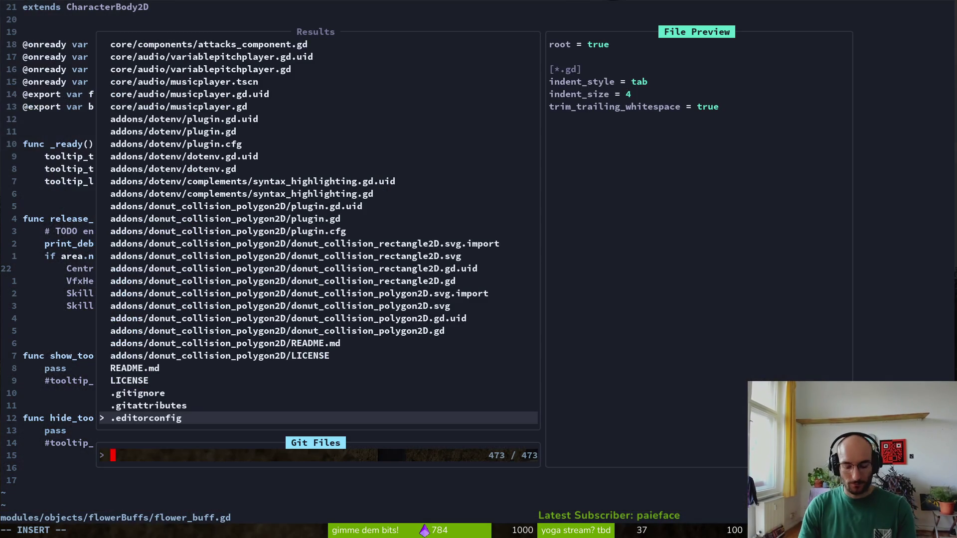
type("skhelper")
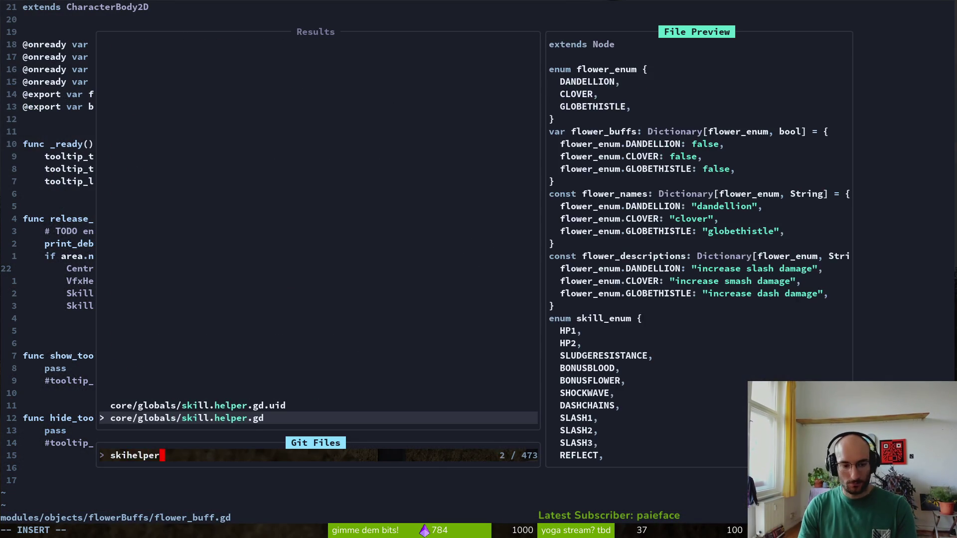
key("Return")
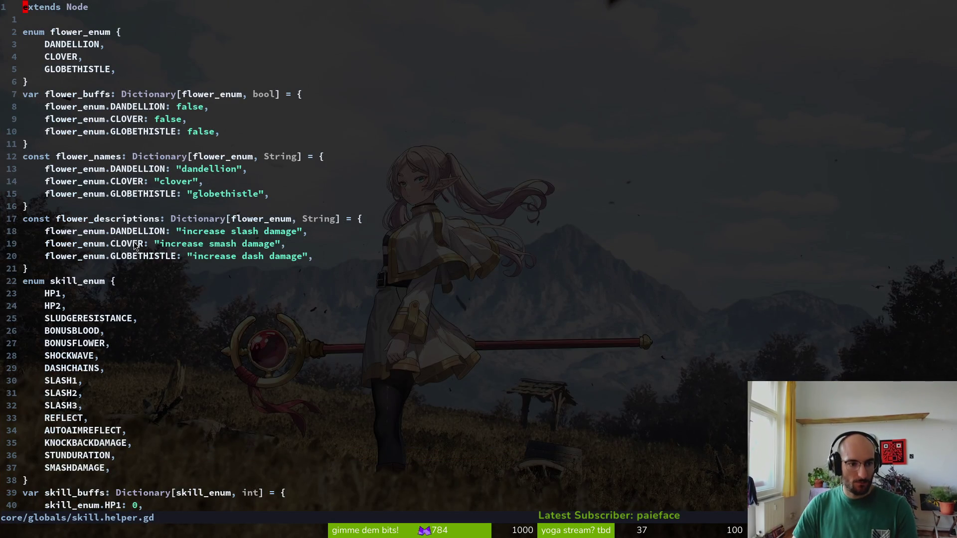
key("shift+g")
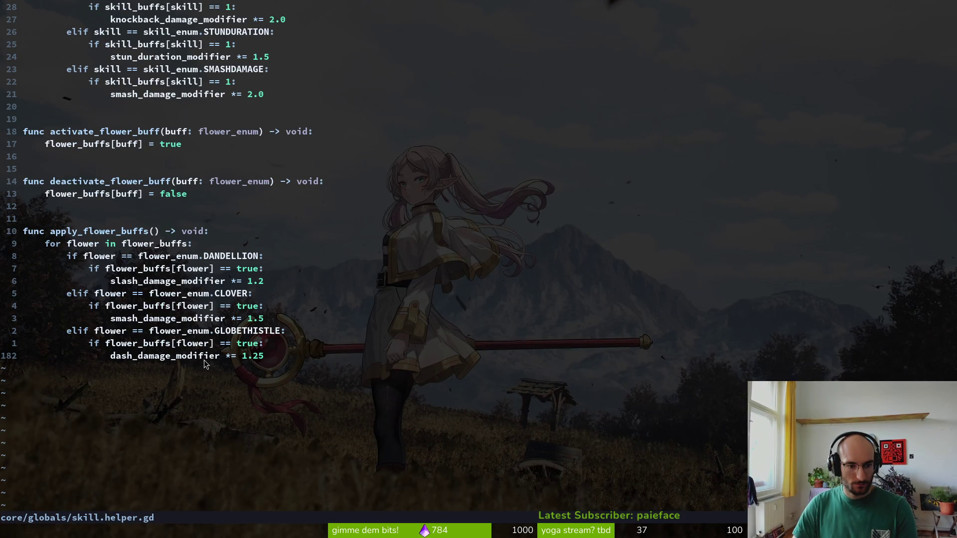
Replace the Globethistle 1.25 dash damage multiplier and save skill.helper.gd
type("ciw")
key("BackSpace")
key("BackSpace")
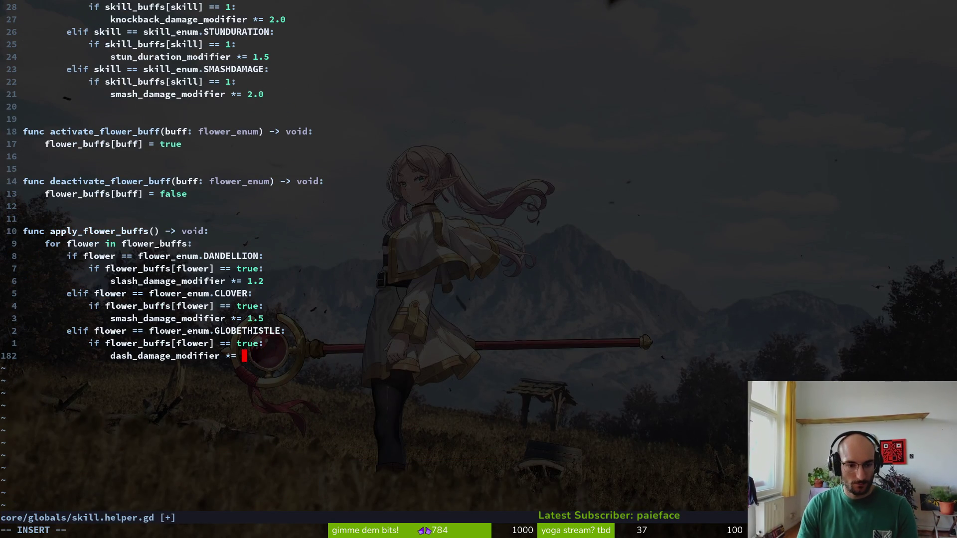
key("Escape")
type(":w")
key("Return")
key("alt+Tab")
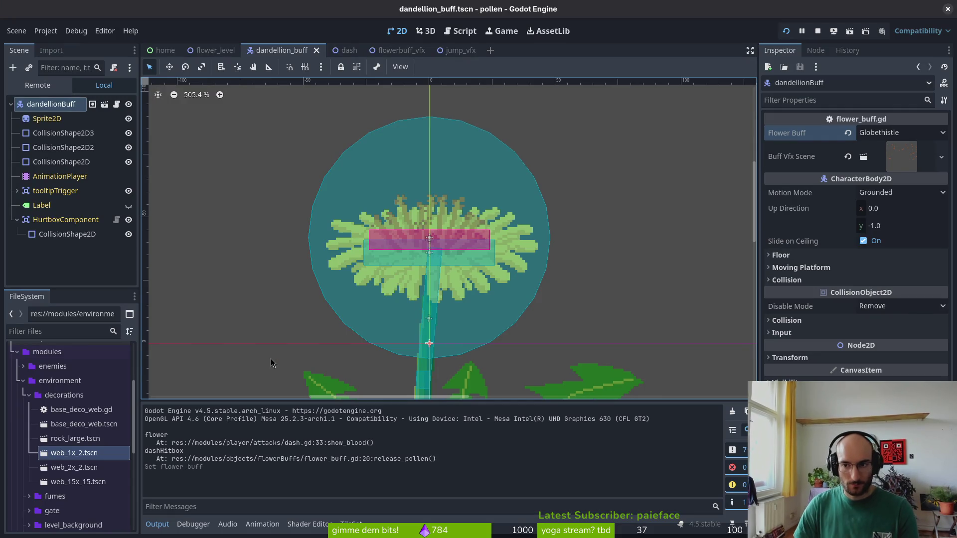
Keep Globethistle as the Flower Buff, rerun the game and load the flower test level
left_click(901, 132)
left_click(892, 160)
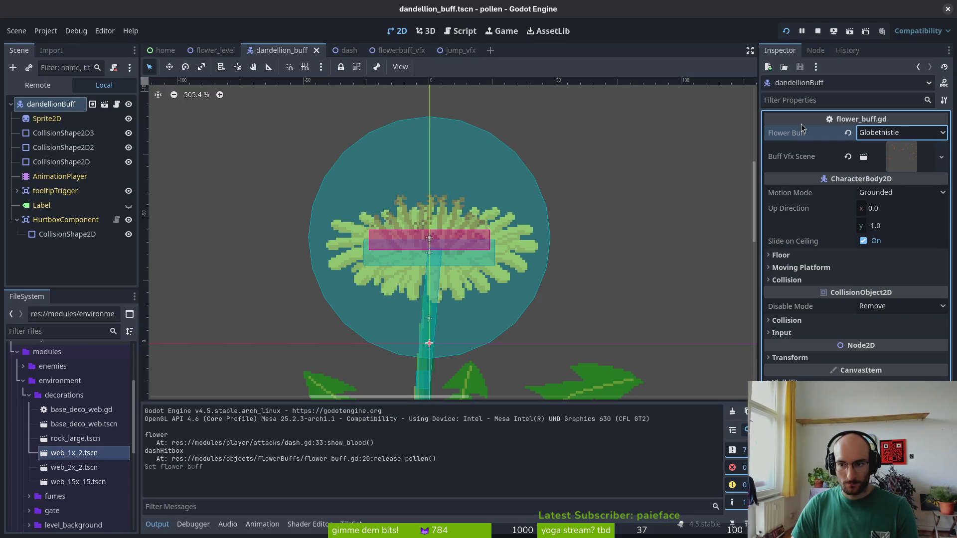
left_click(785, 34)
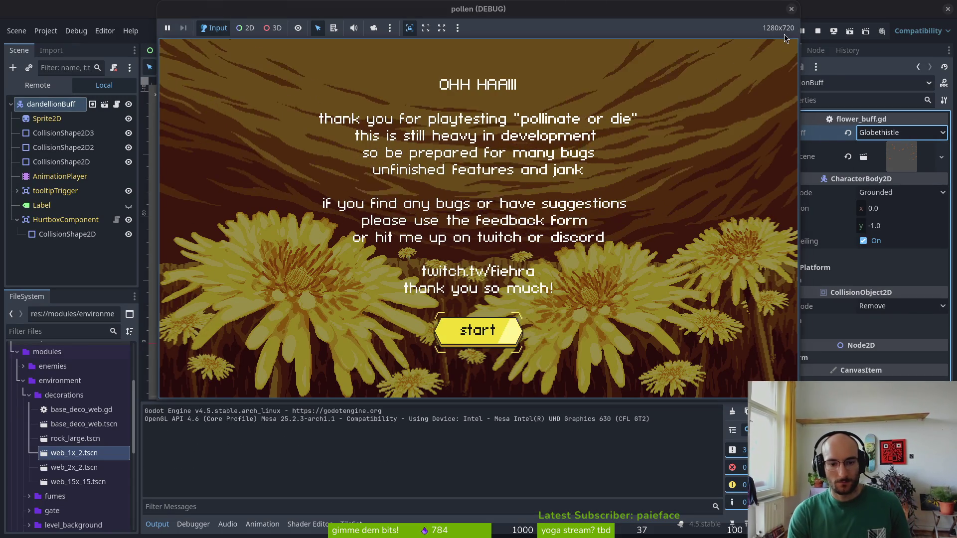
key("Return")
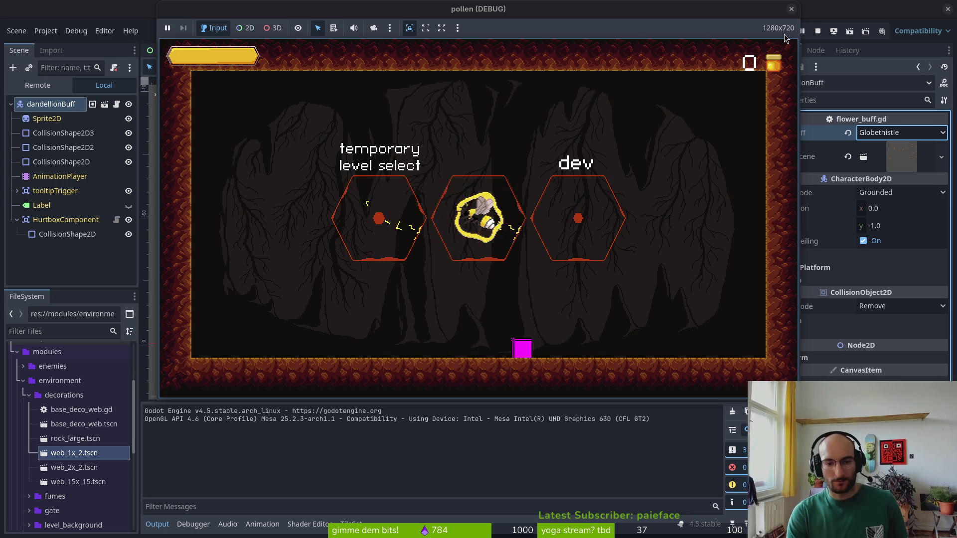
key("Left")
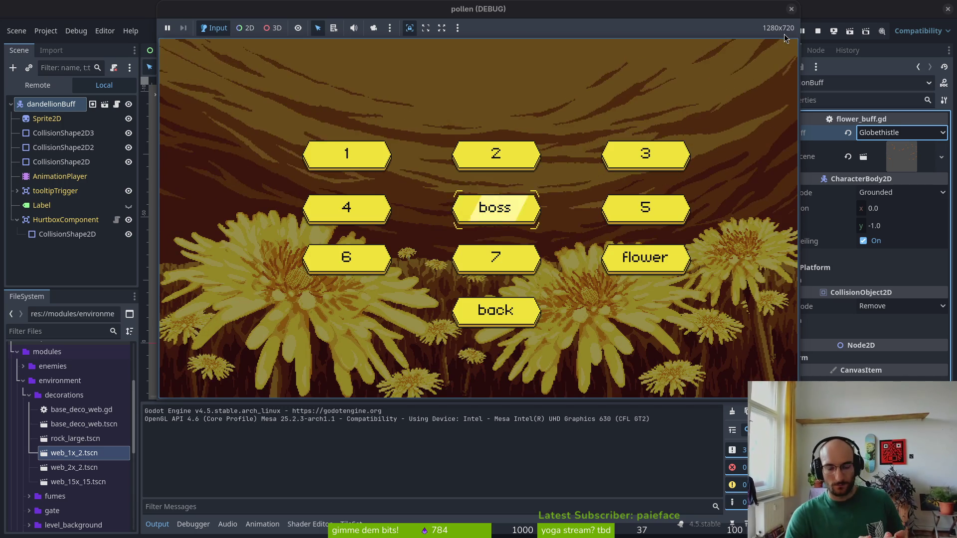
key("Return")
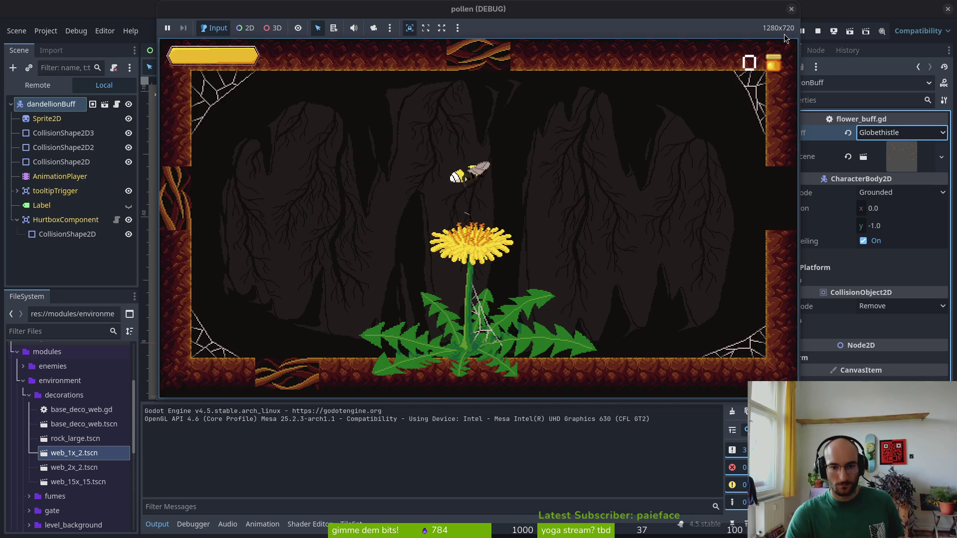
Dash and slash through the insect swarm and hornet, then enter the boss level
key("space")
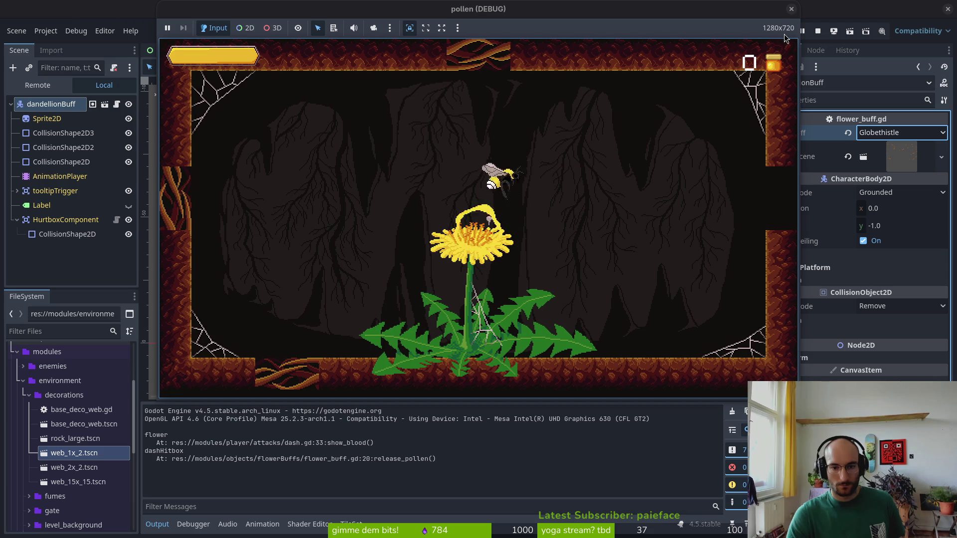
key("space")
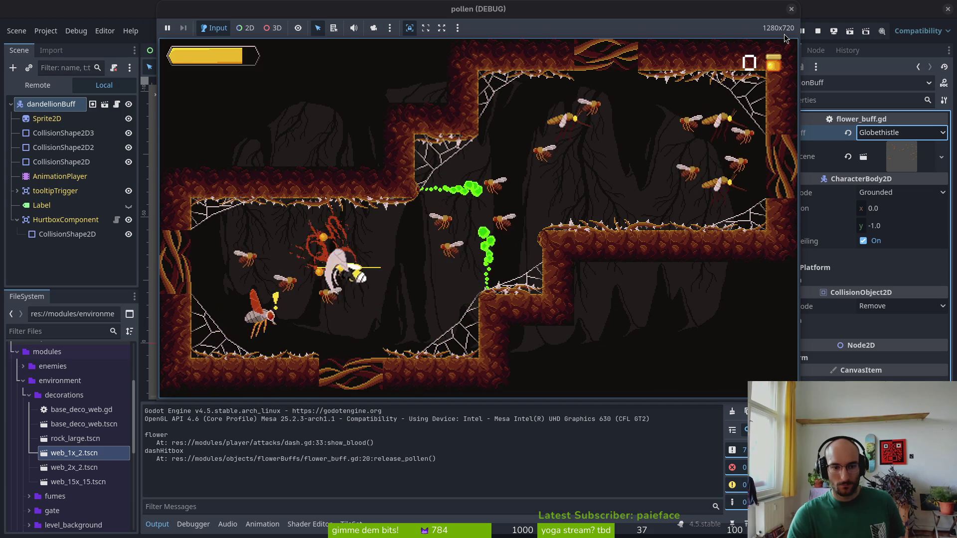
key("space")
key("space")
key("space")
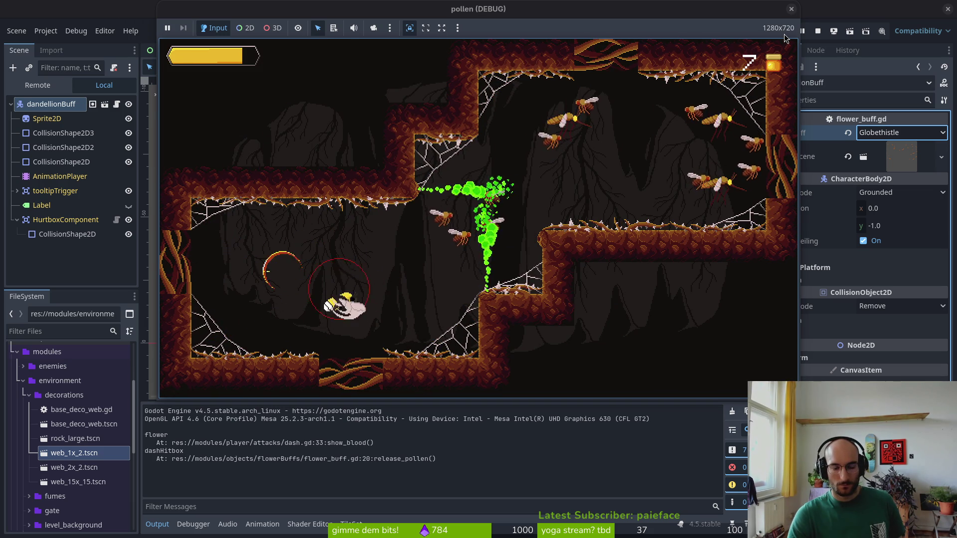
key("space")
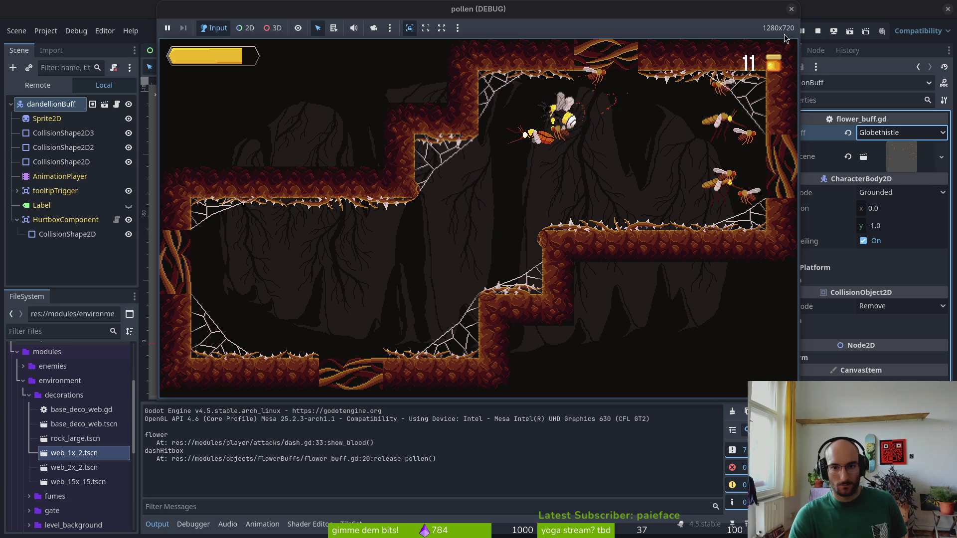
key("Right")
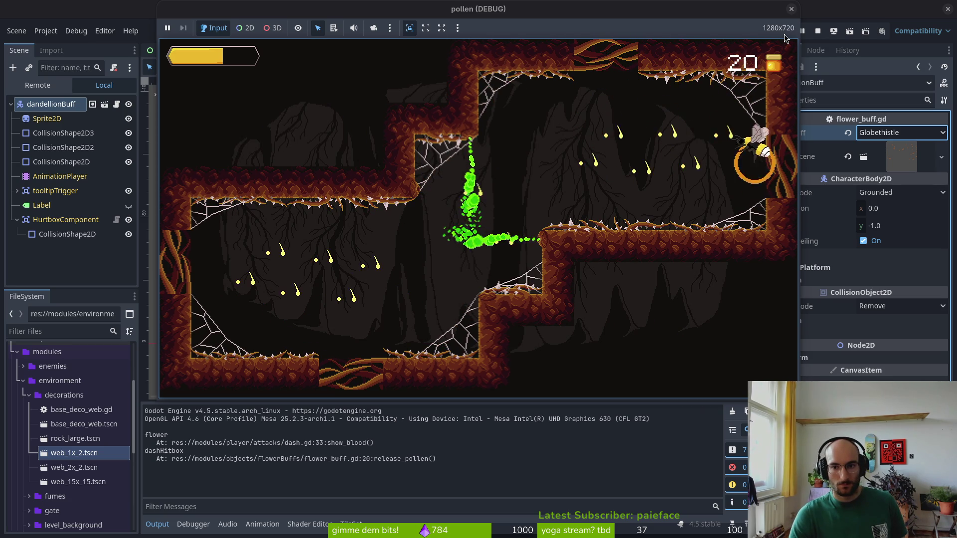
key("Left")
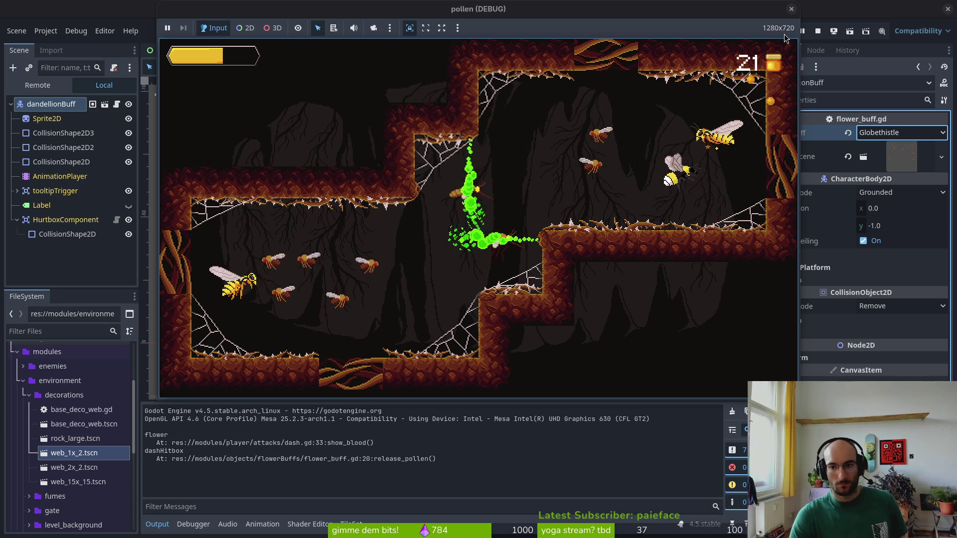
key("Left")
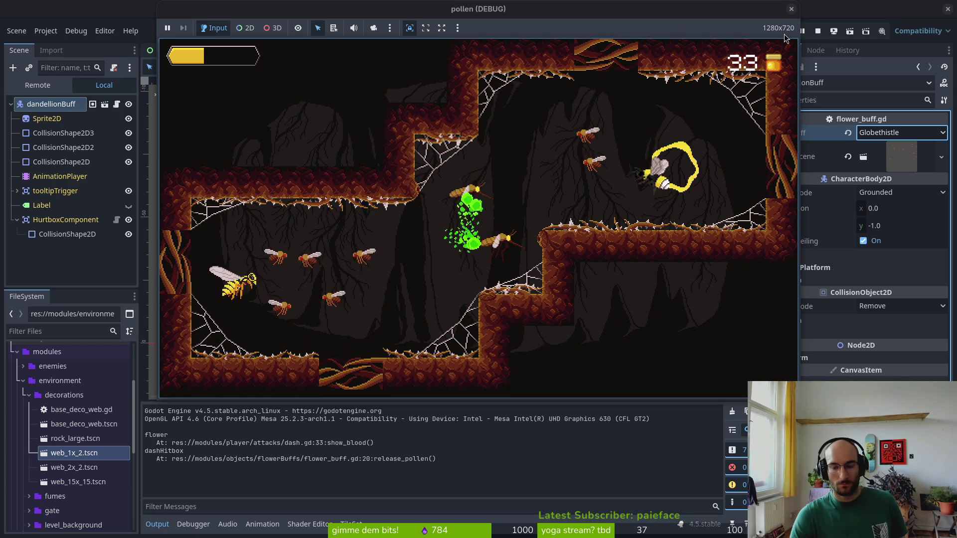
key("Left")
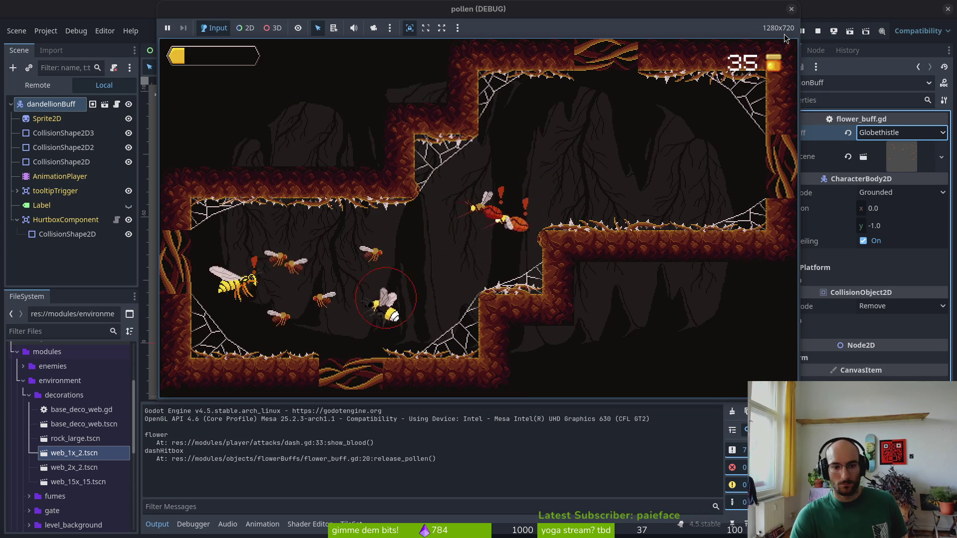
key("space")
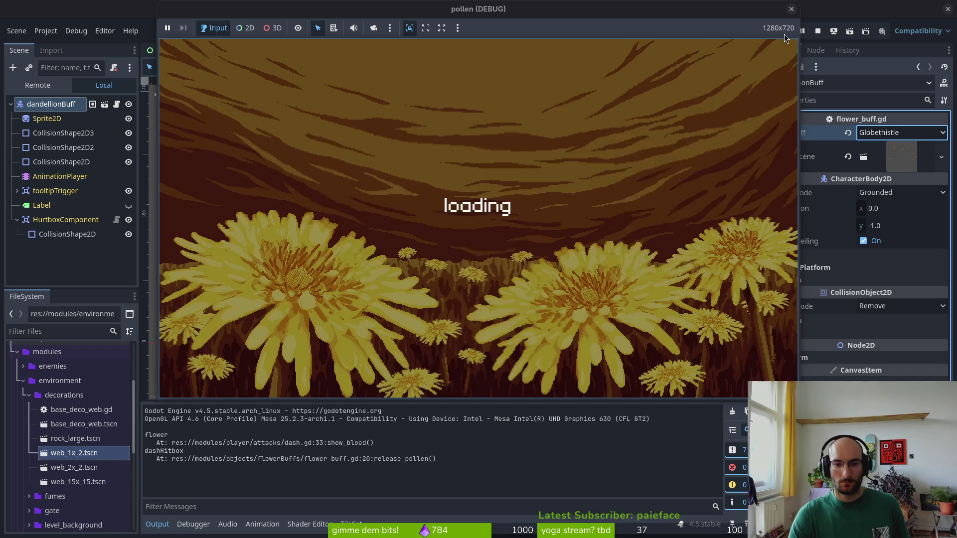
key("Return")
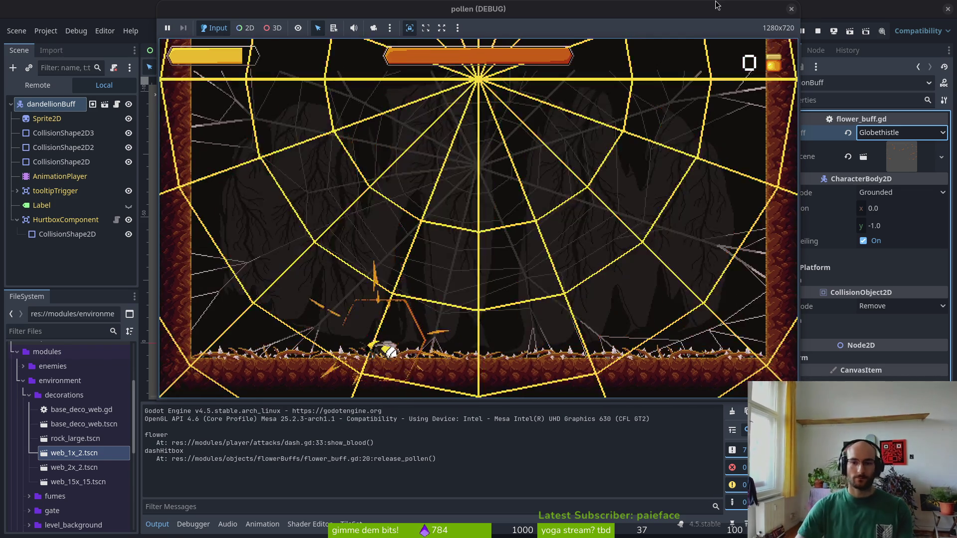
Close the running game and open spawn_spider.gd in Neovim
left_click(791, 8)
key("alt+Tab")
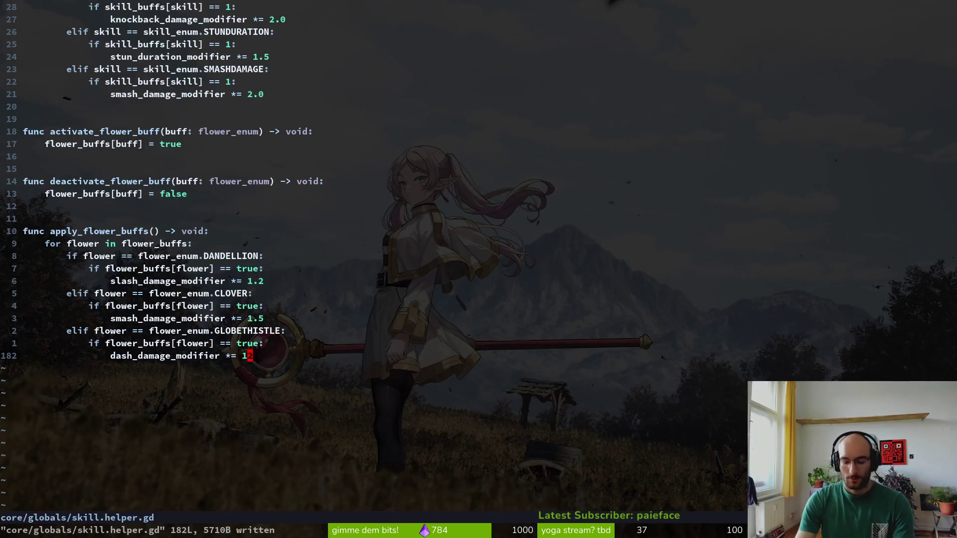
key("ctrl+p")
type("spawnspide")
key("Return")
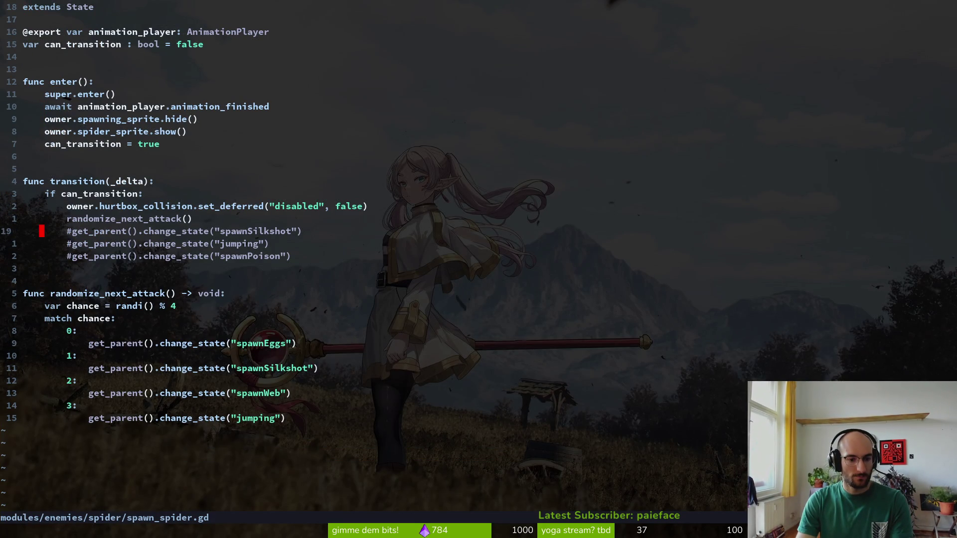
Open spawn_web.gd in a vertical split, move instantiate_web() below web_cd.start(), and save
key("ctrl+p")
type("spawnweb")
key("ctrl+v")
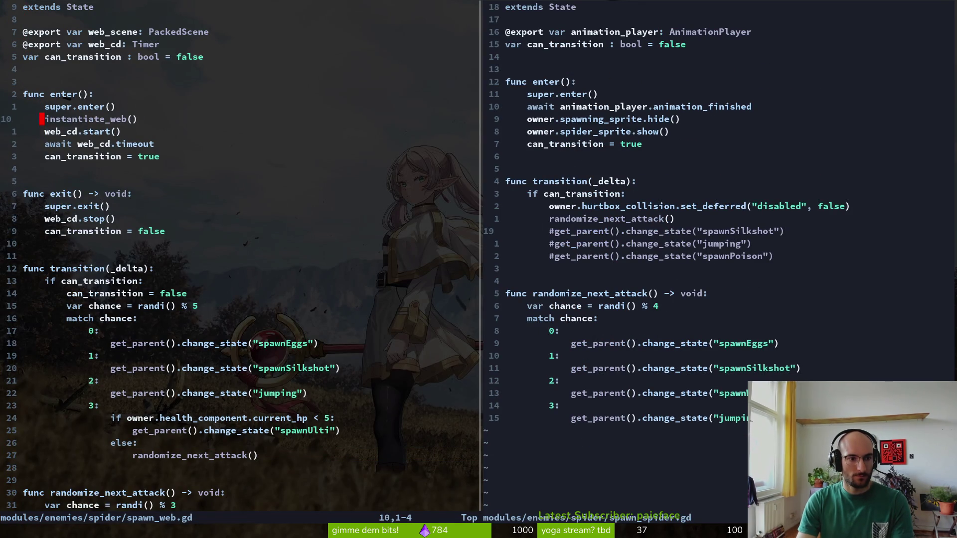
key("alt+j")
key("ctrl+s")
Undo and redo recent edits in spawn_spider.gd, then save it
key("ctrl+l")
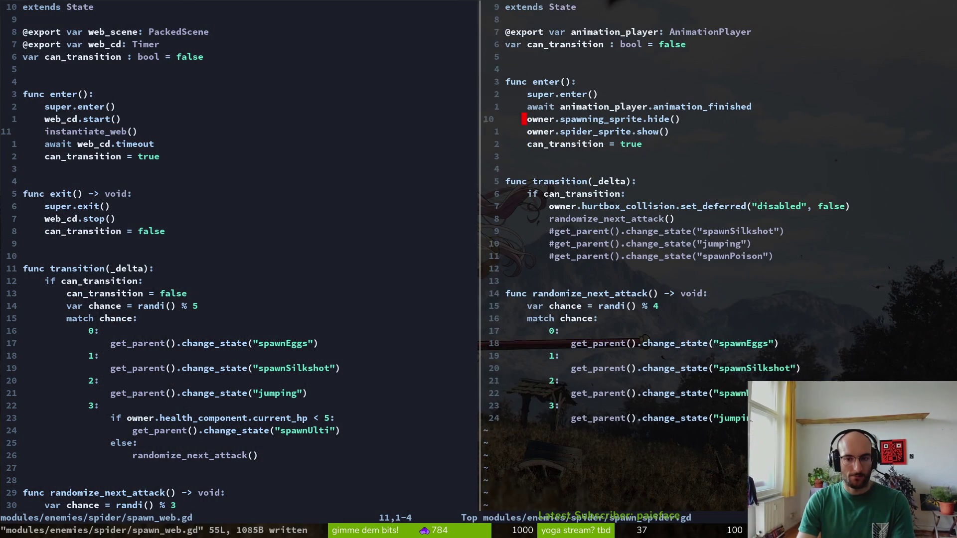
key("u")
key("u")
key("u")
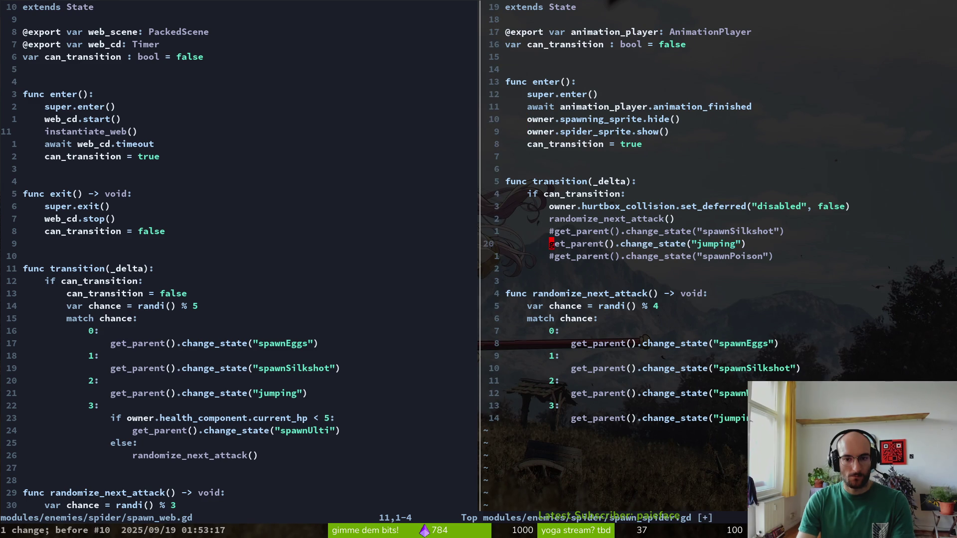
key("u")
key("u")
key("u")
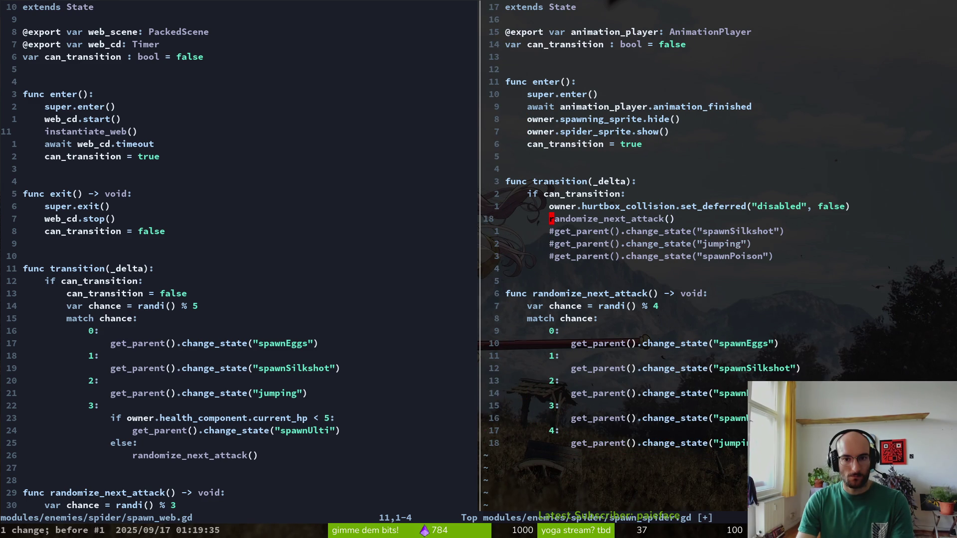
key("ctrl+r")
key("ctrl+r")
key("ctrl+r")
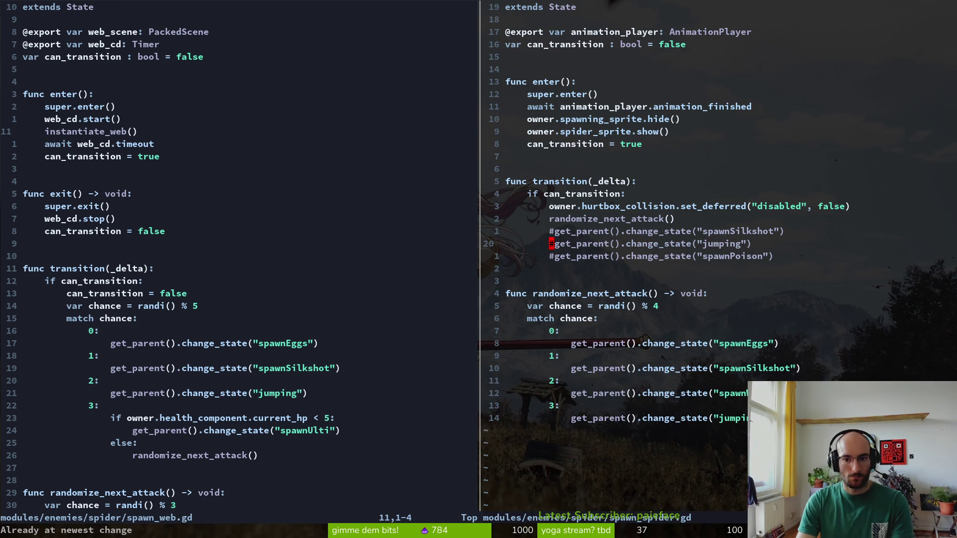
type(":w")
key("Return")
key("k")
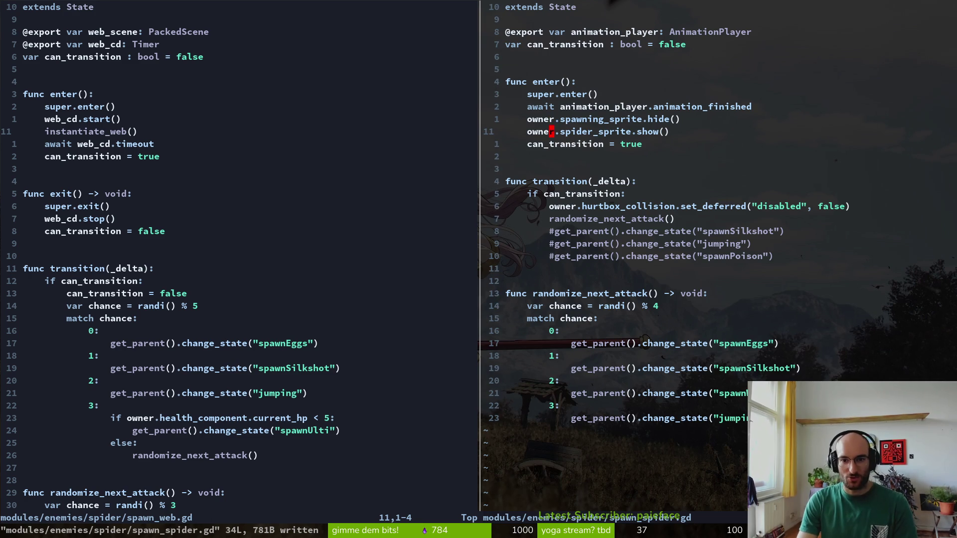
key("alt+Tab")
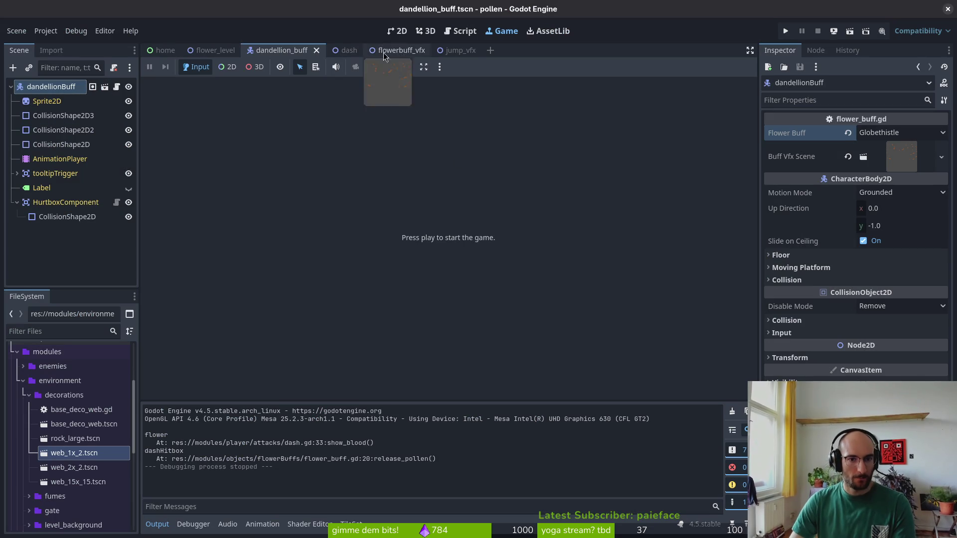
Open spider.tscn in the 2D view and collapse its timers node
key("shift+alt+o")
type("spidets")
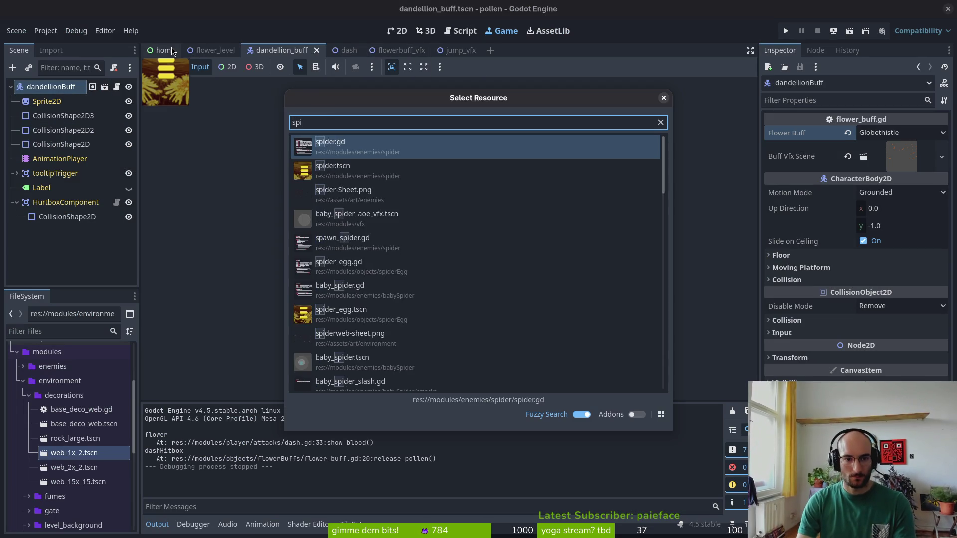
key("Return")
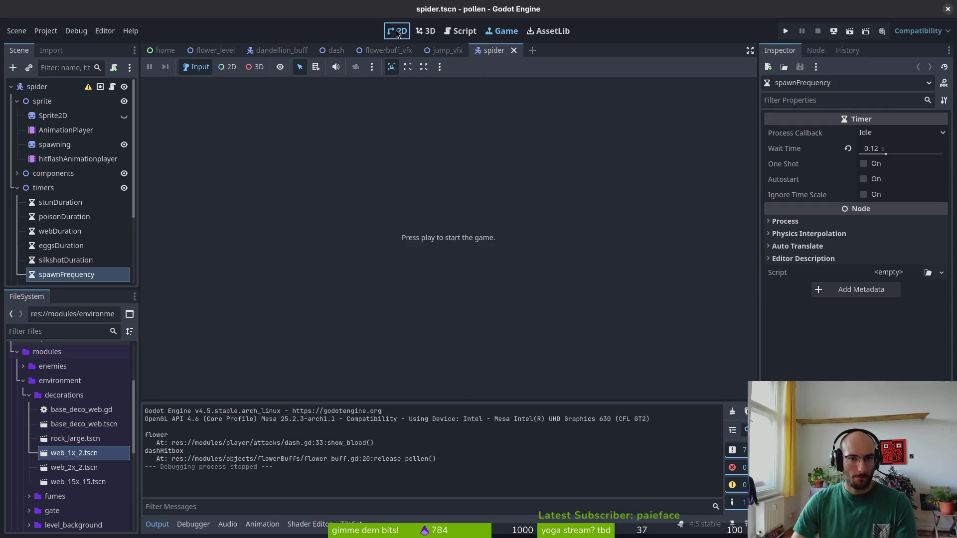
left_click(397, 32)
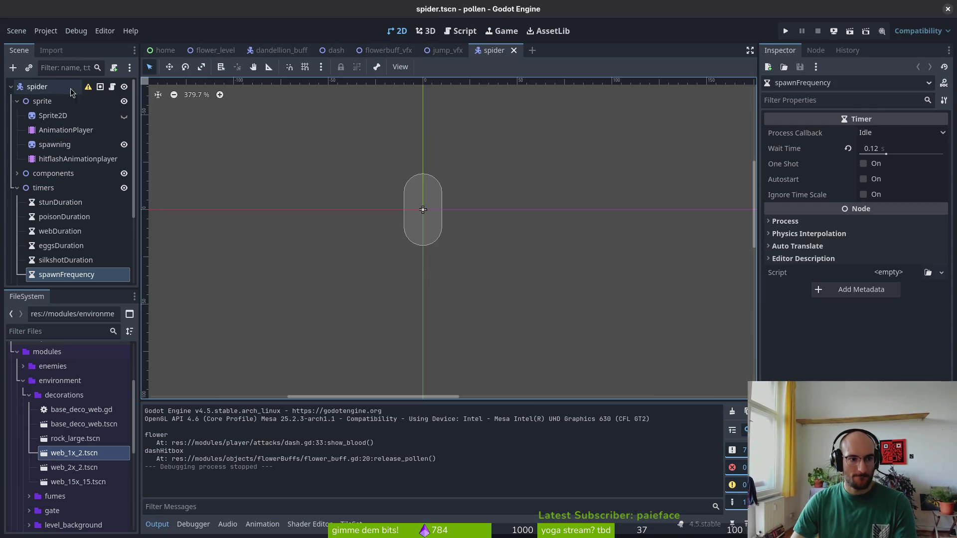
left_click(17, 188)
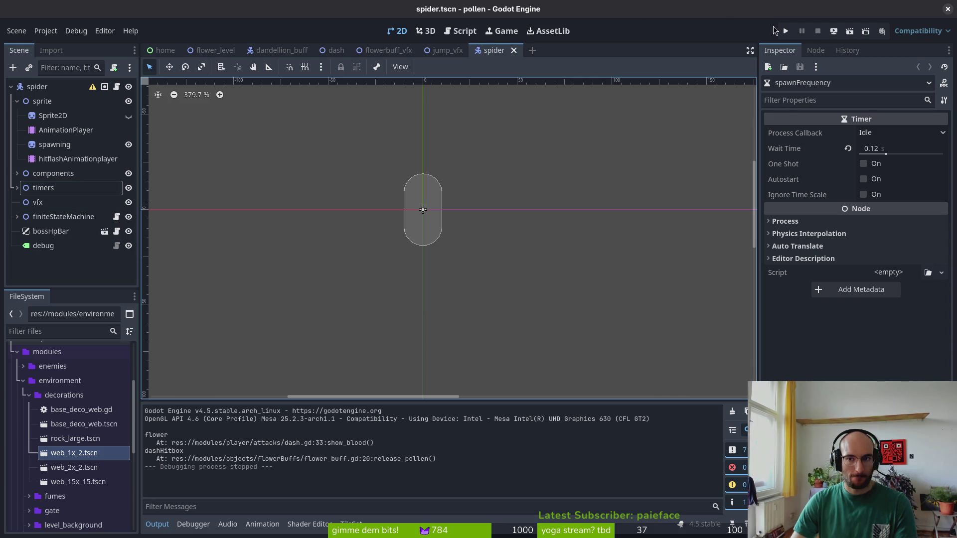
Run the project and enter the boss level from the title menu
left_click(785, 30)
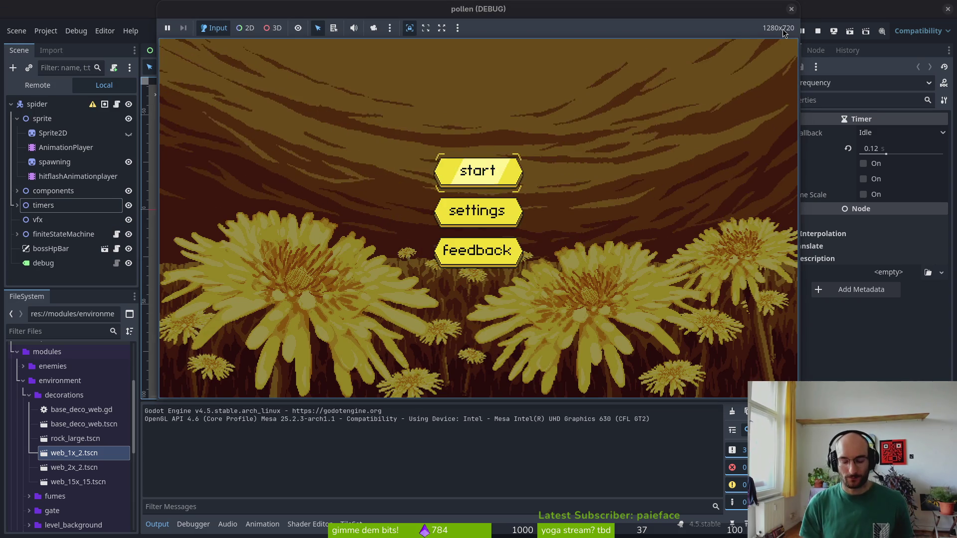
key("Return")
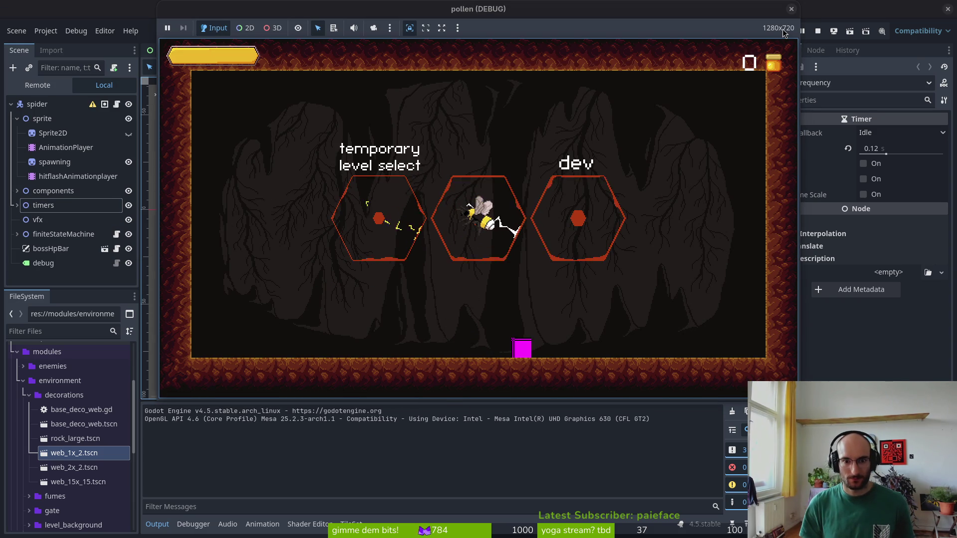
key("Left")
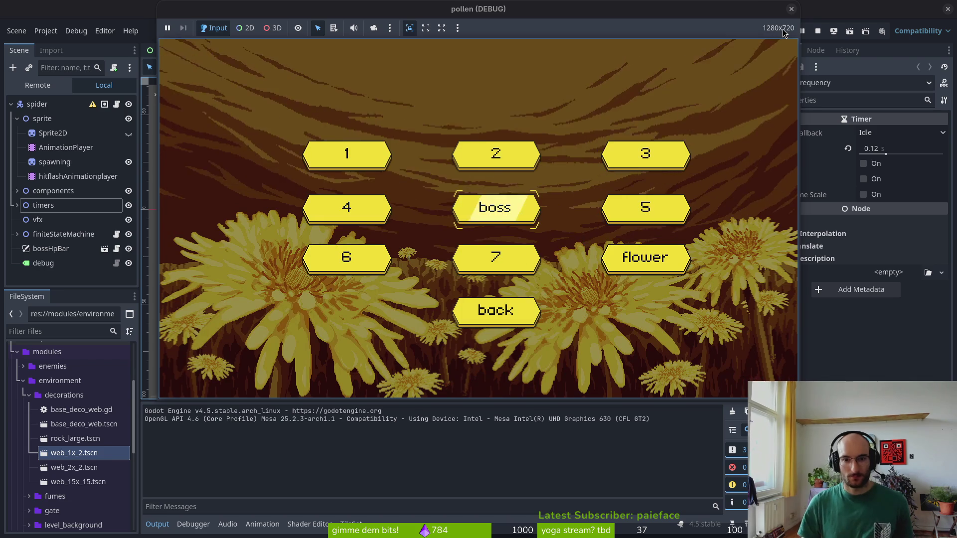
key("Return")
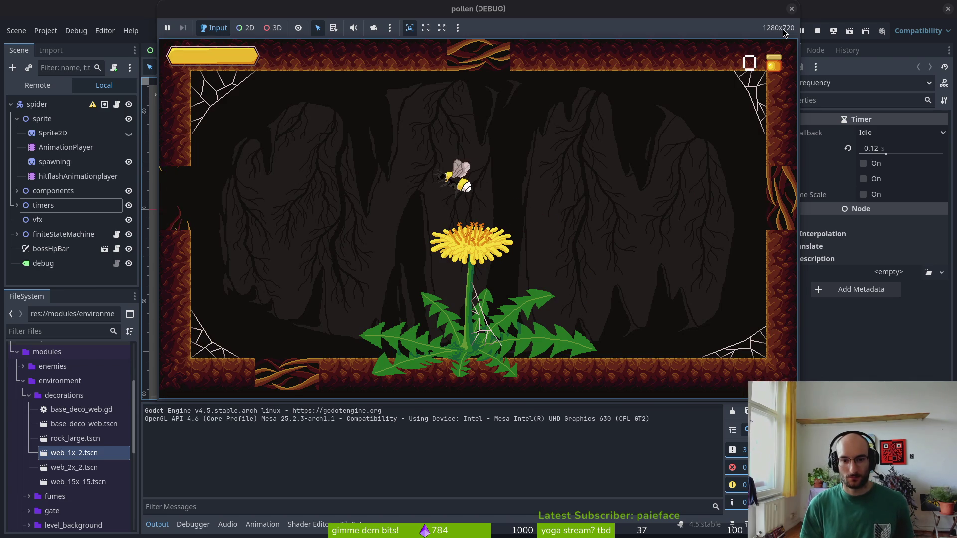
Dash the bee off the flower into the next room and attack the spawning flies
key("space")
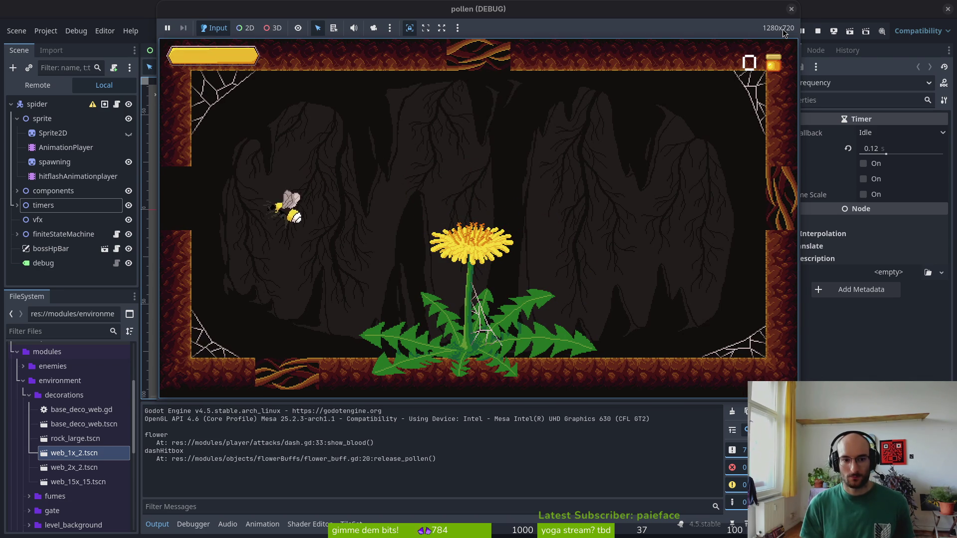
key("Left")
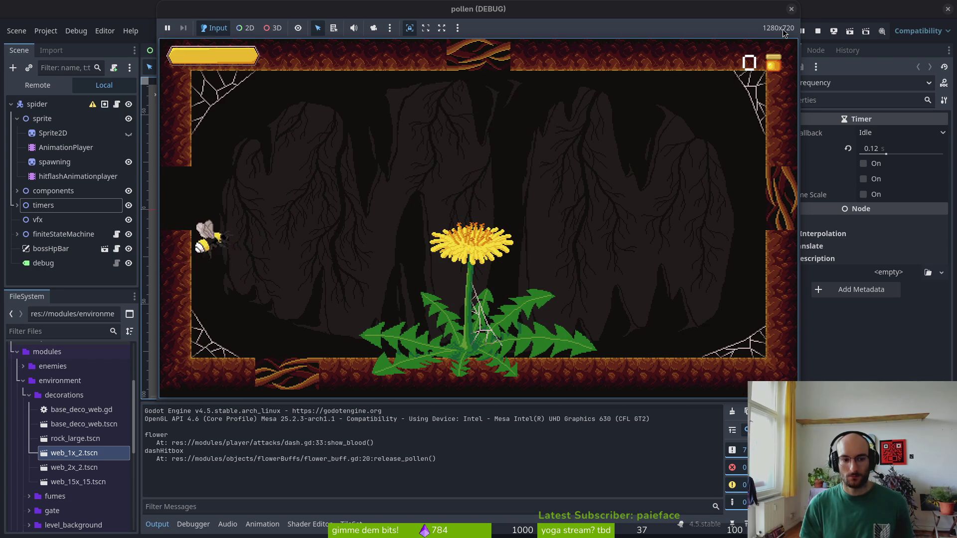
key("Left")
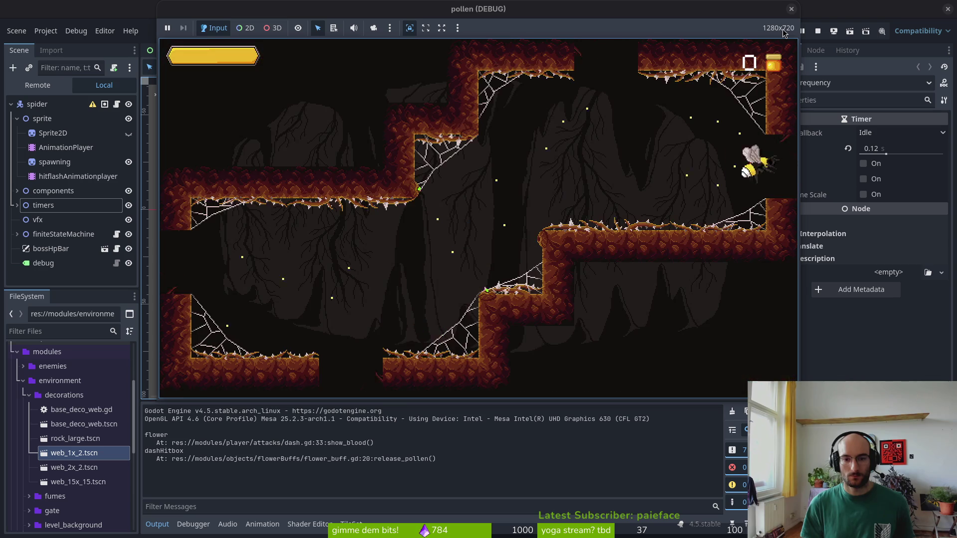
key("Left")
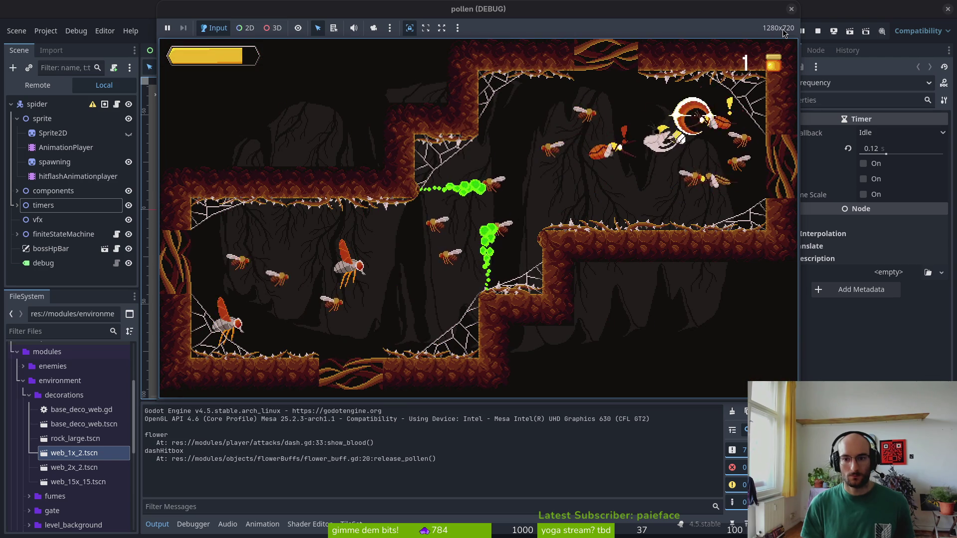
key("Left")
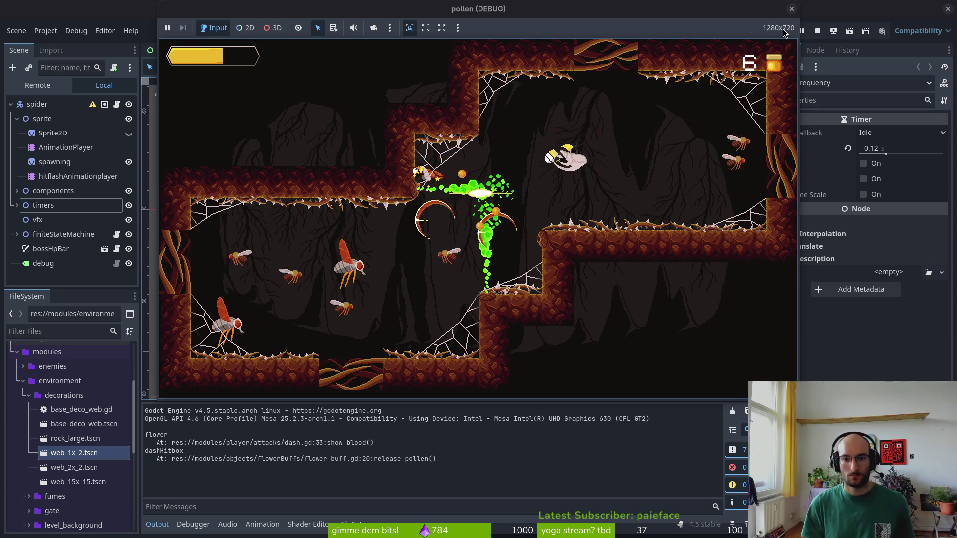
key("Right")
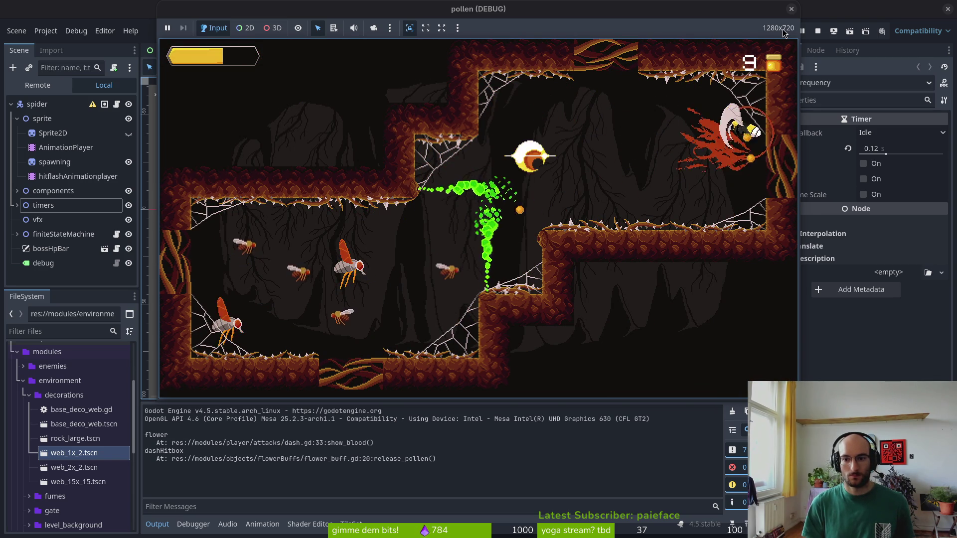
key("Left")
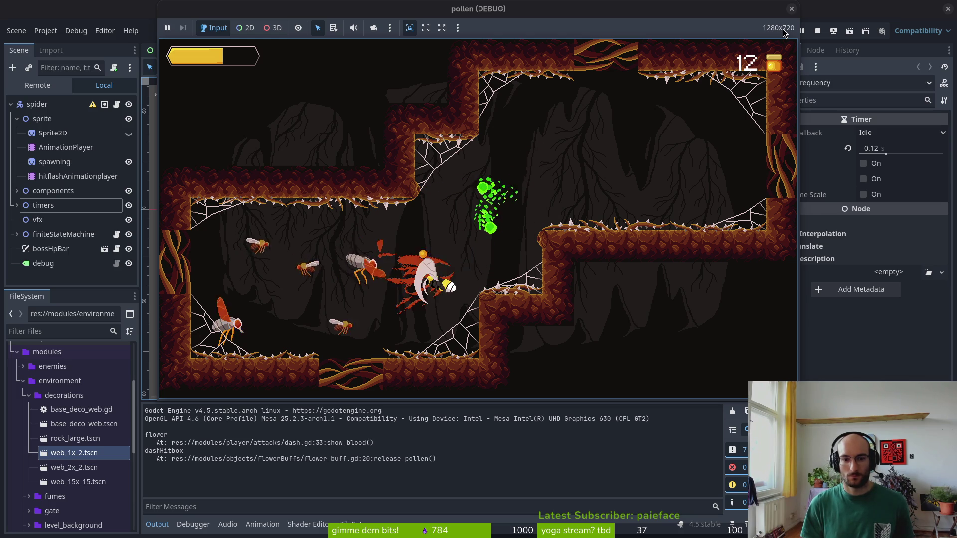
key("Left")
key("Right")
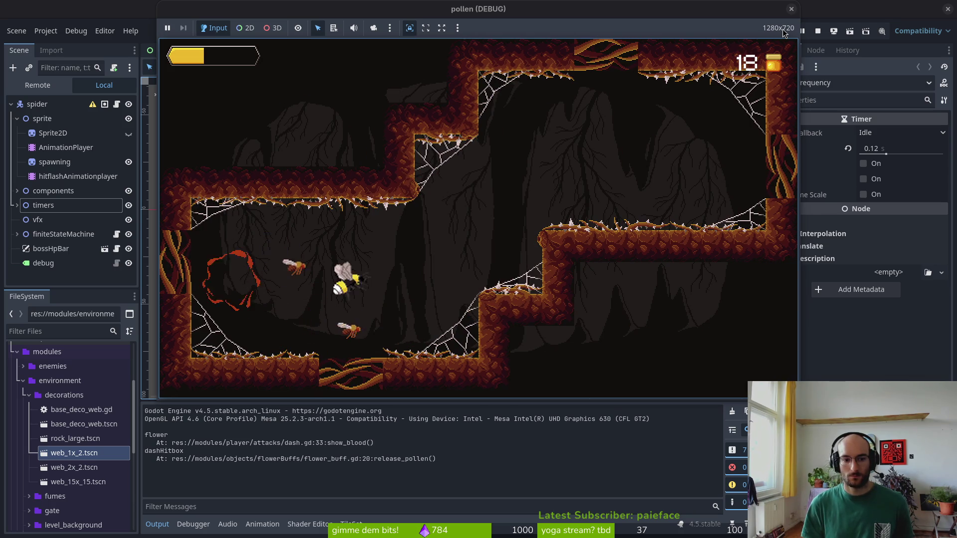
key("Left")
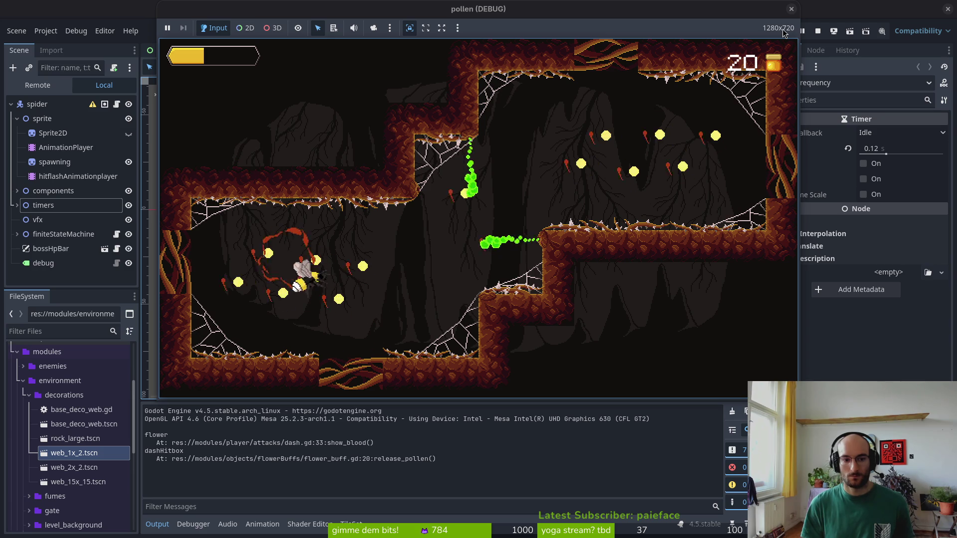
key("Right")
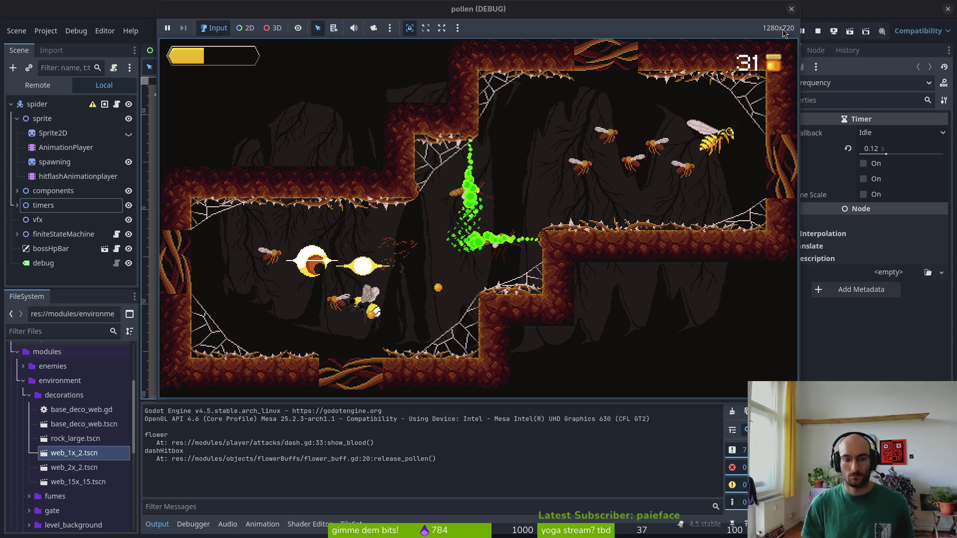
Drop to the cave floor, set off the pollen burst, and strike the wasps to raise the counter
key("Down")
key("Up")
key("Left")
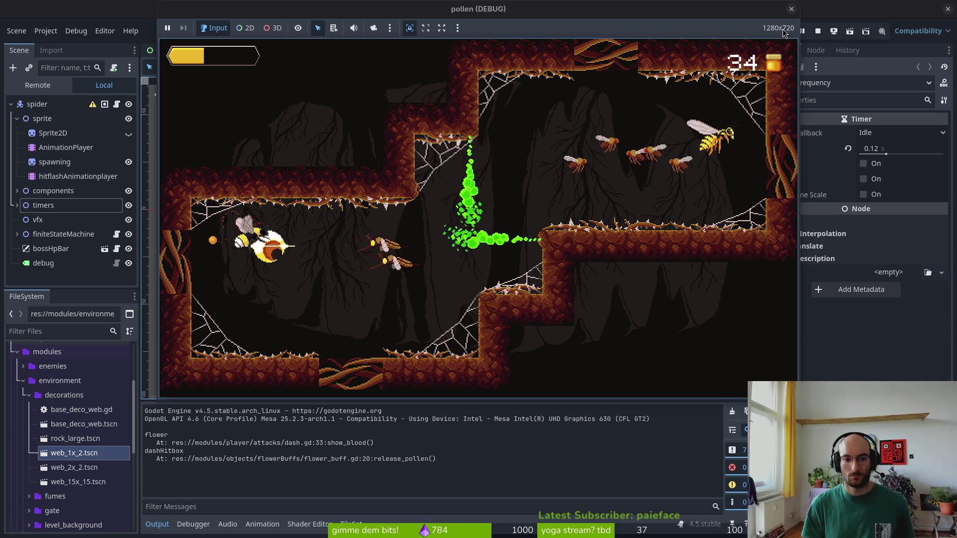
key("Down")
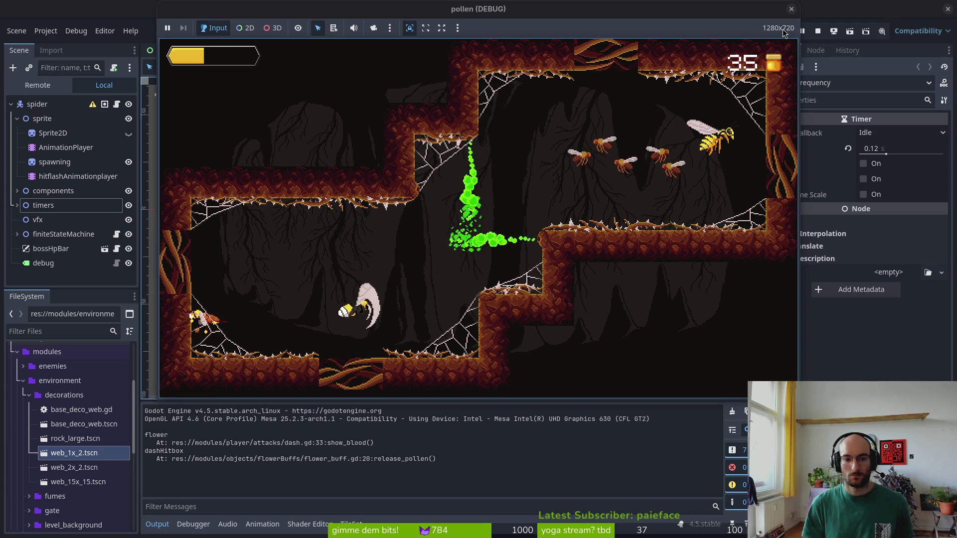
key("Left")
key("Right")
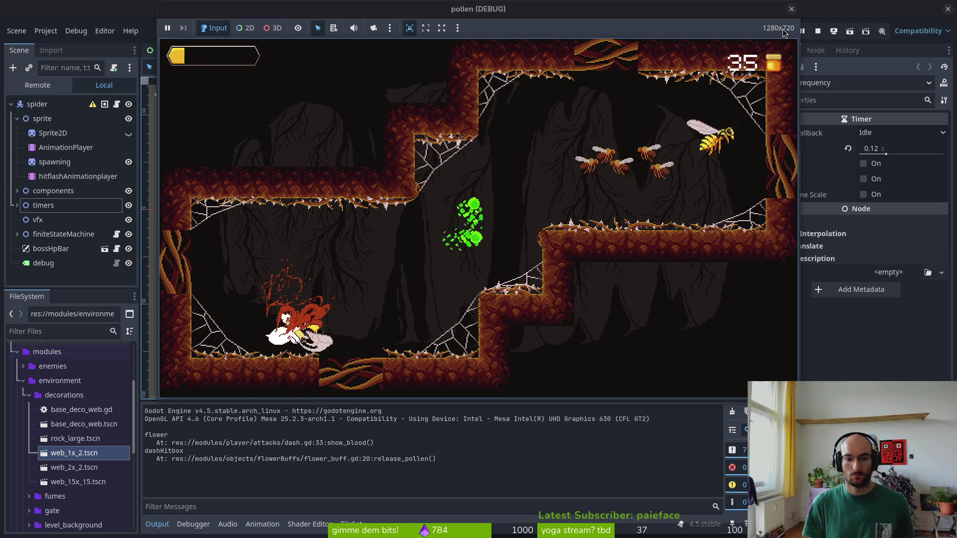
key("Up")
key("Right")
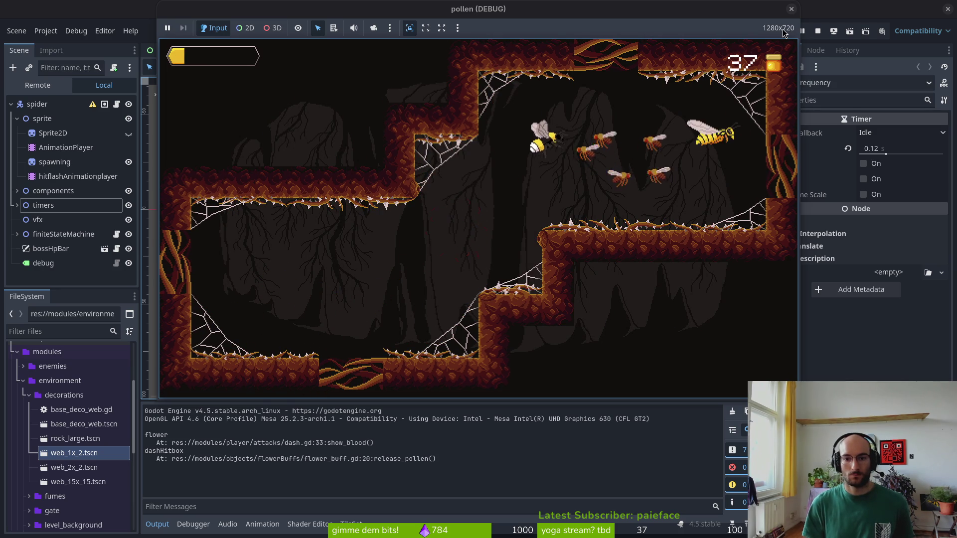
key("Right")
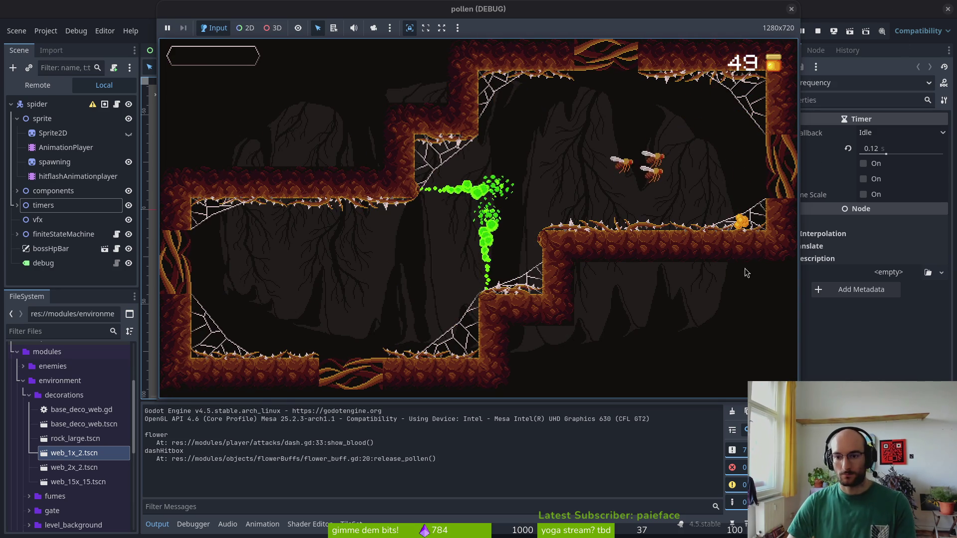
Open core/globals/skill.helper.gd and save it with the GLOBETHISTLE modifier at 1.25
key("alt+Tab")
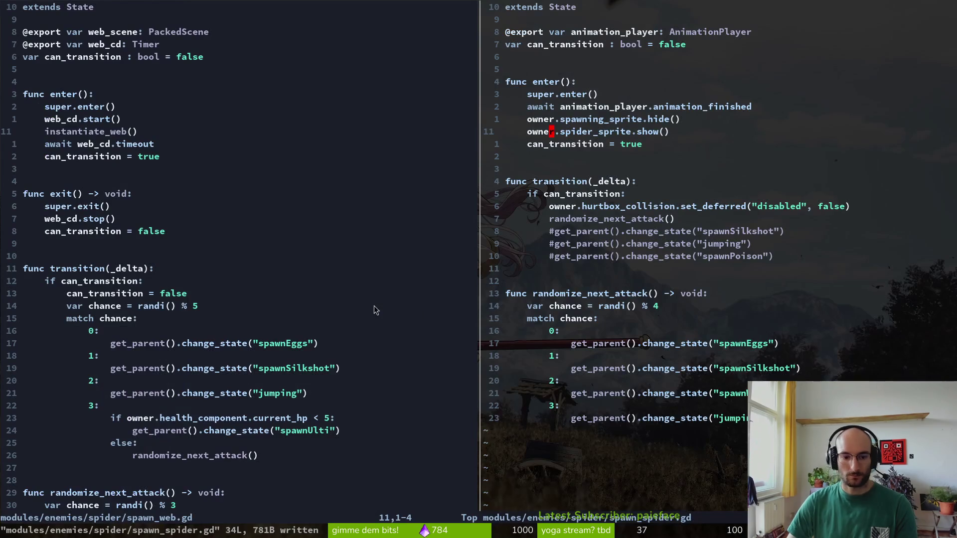
key("ctrl+p")
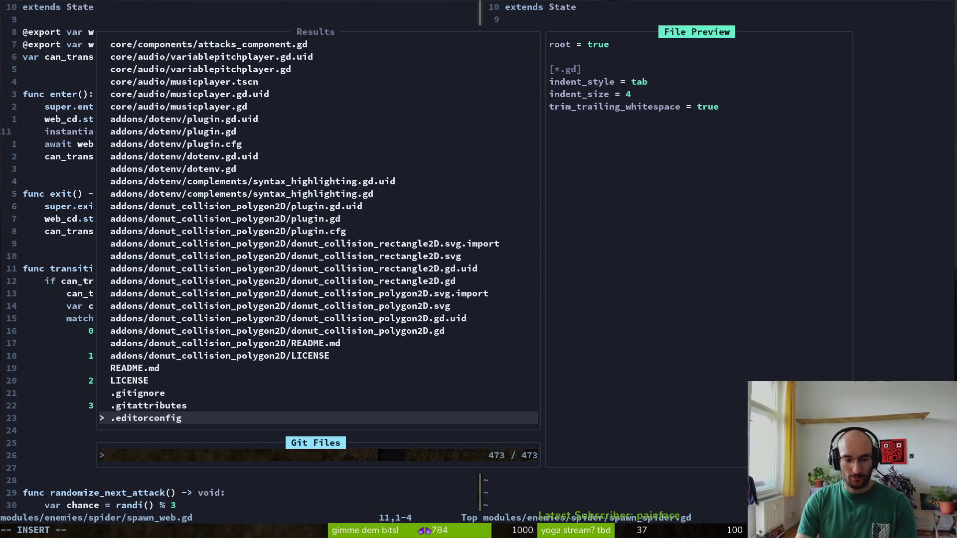
type("skillh")
key("Return")
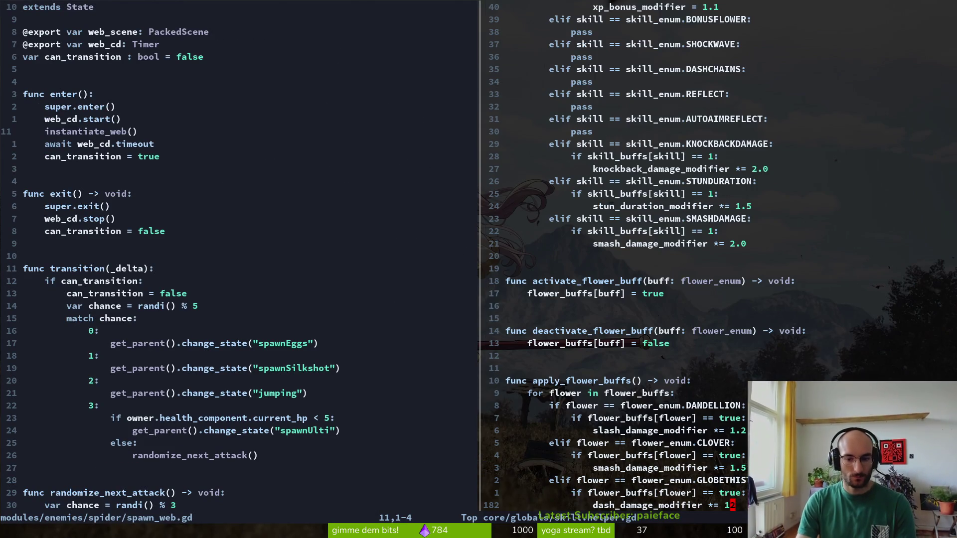
key("ctrl+s")
type("2")
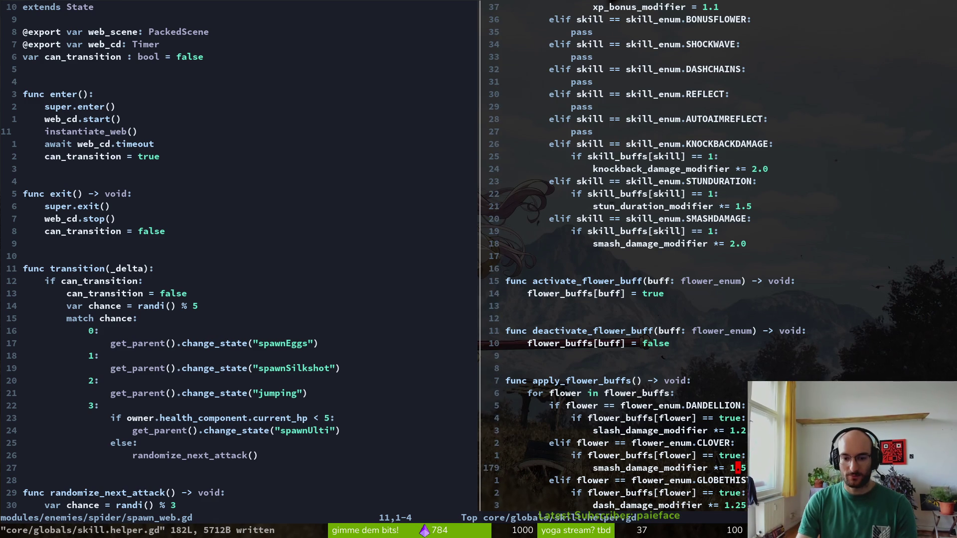
Add func reset_flower_buffs() -> void: containing a for flower in flower_buffs: loop
key("o")
key("Return")
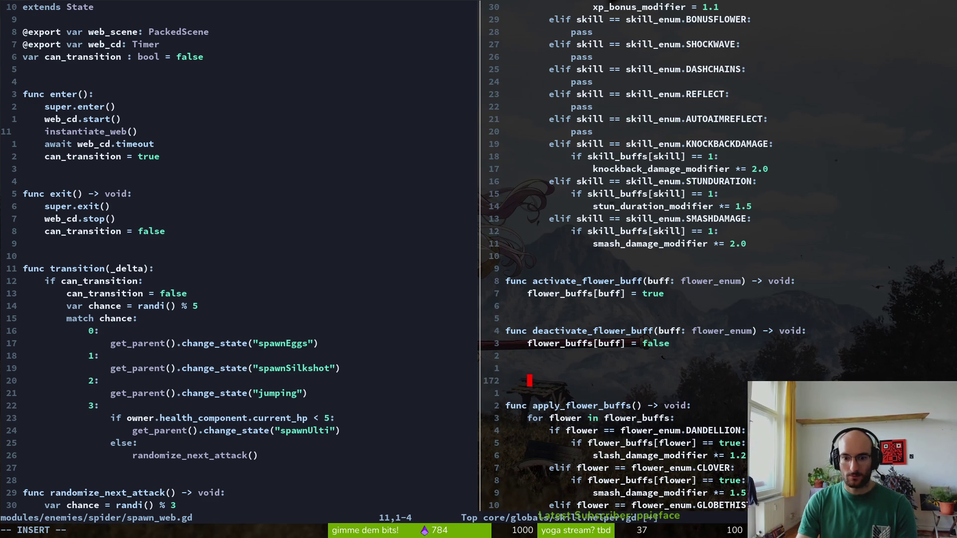
type("func reset_")
type("buf")
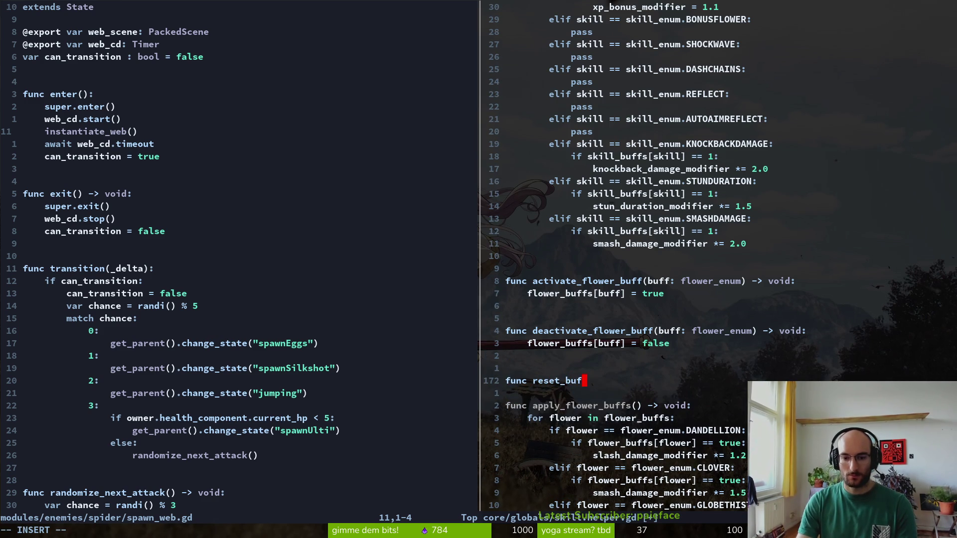
key("BackSpace")
key("BackSpace")
key("BackSpace")
type("flower_buffs")
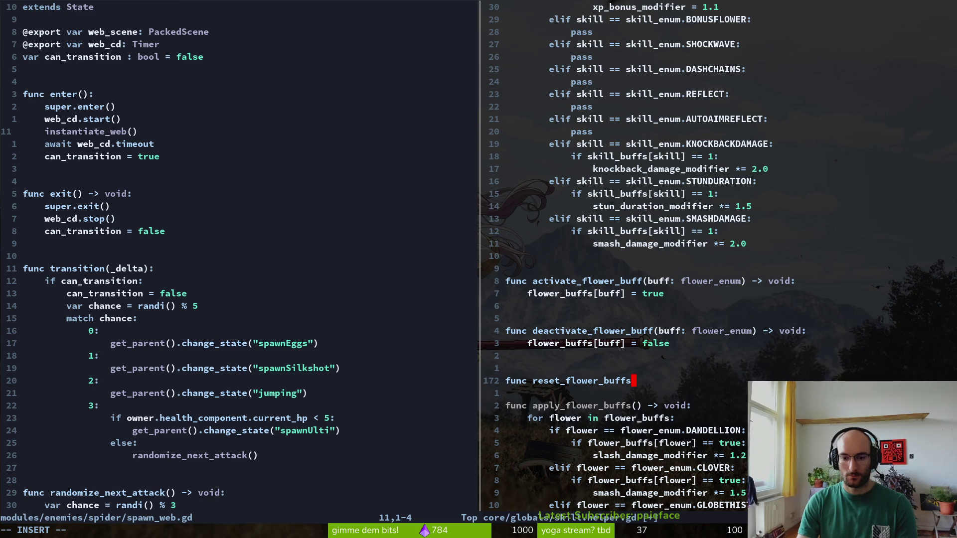
type("()")
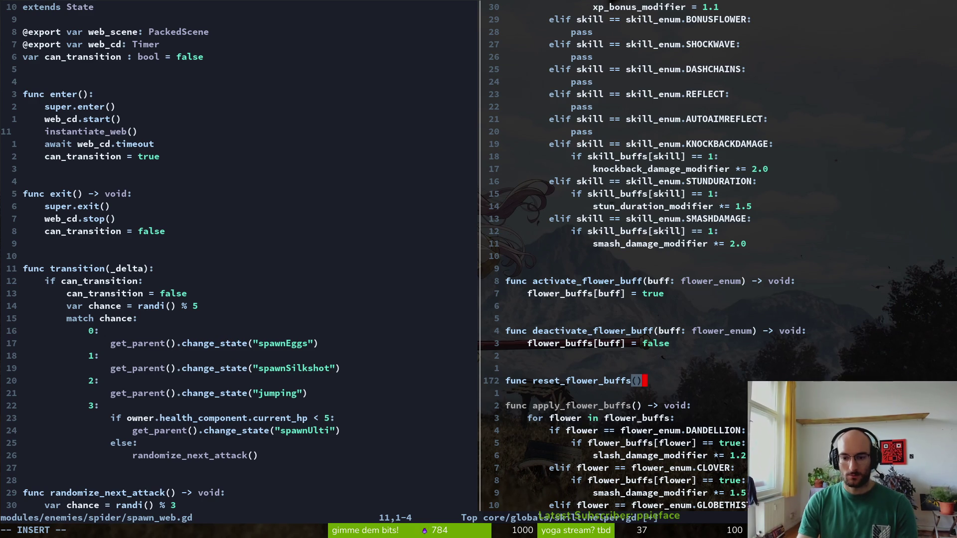
type(" -> void:")
key("Return")
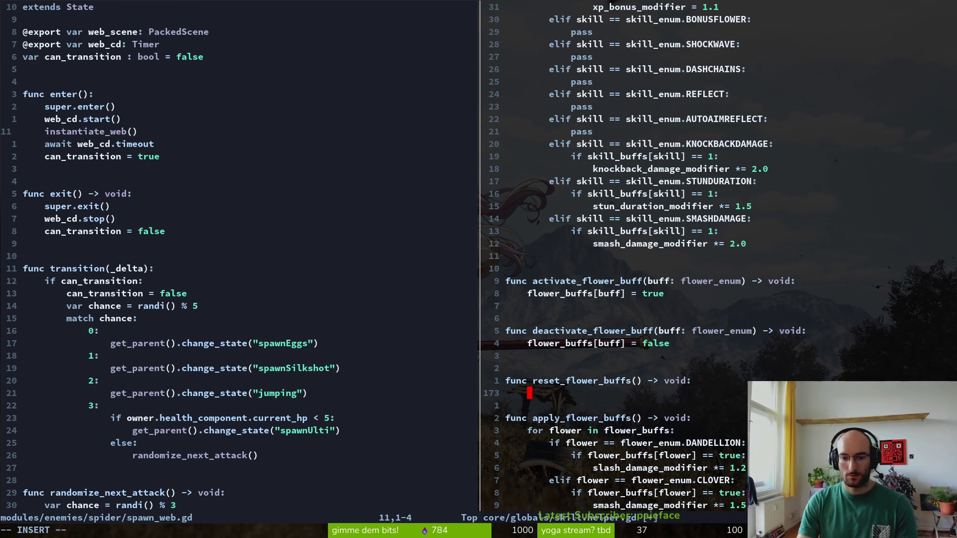
type("for f")
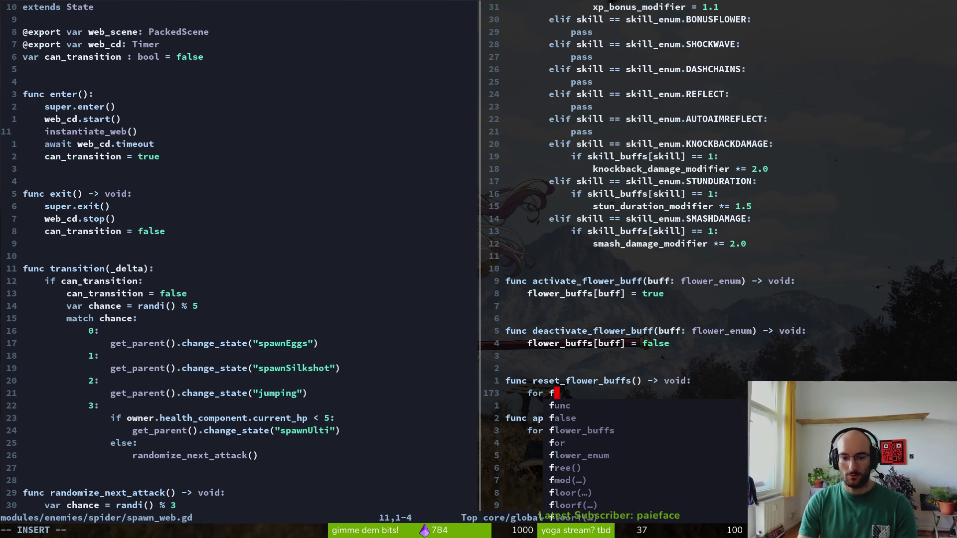
type("lower in flower")
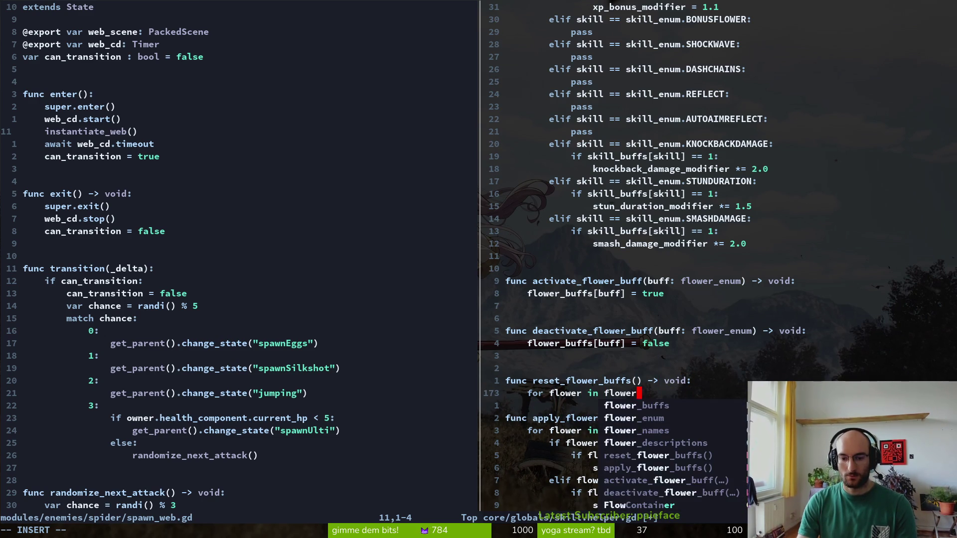
type("_buffs:")
key("Return")
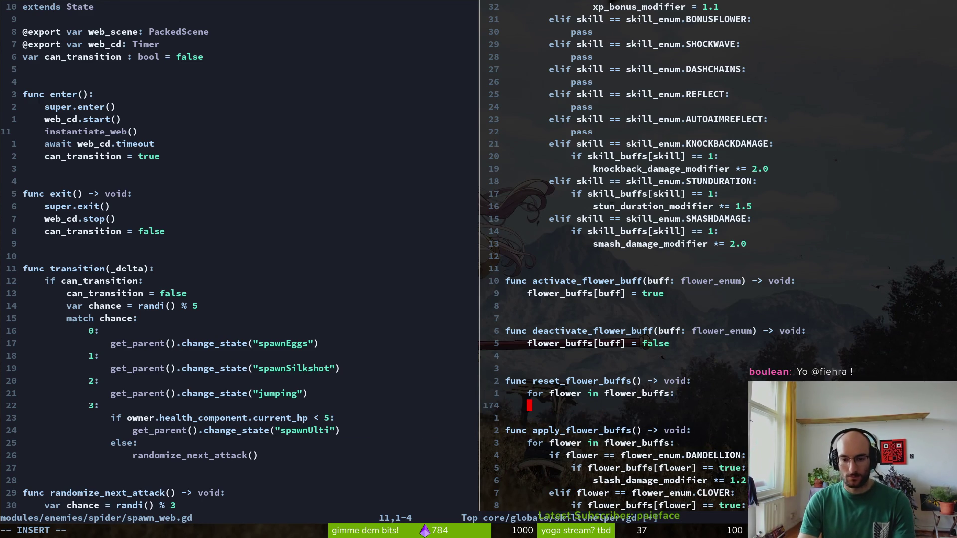
key("Tab")
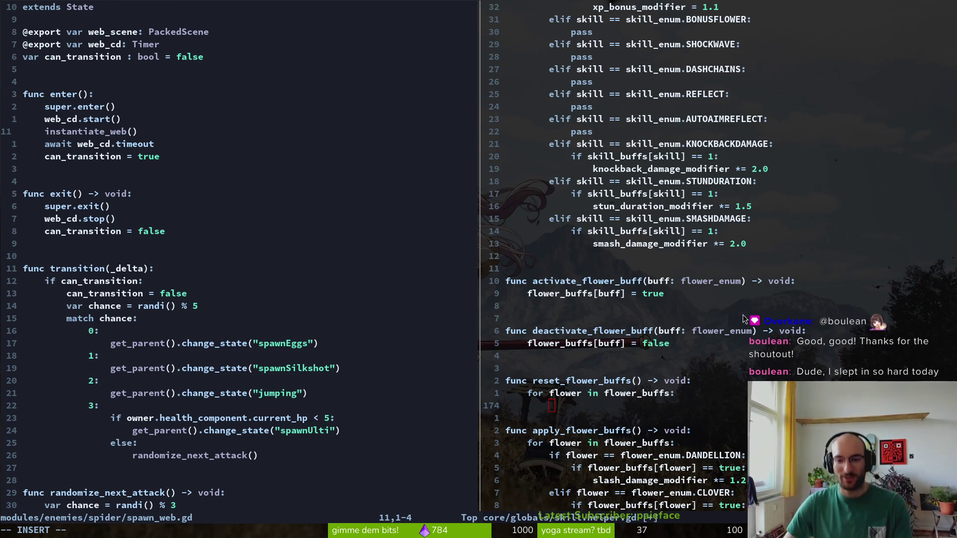
Save skill.helper.gd with the unfinished loop and open a line for the loop body
key("Escape")
type(":w")
key("Return")
key("k")
key("k")
key("k")
key("k")
key("k")
key("k")
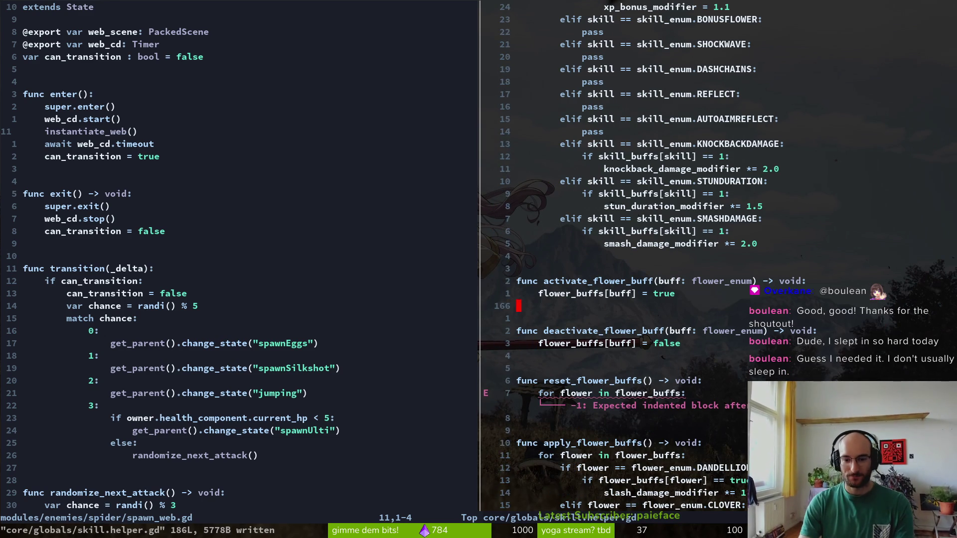
key("j")
key("j")
key("j")
key("O")
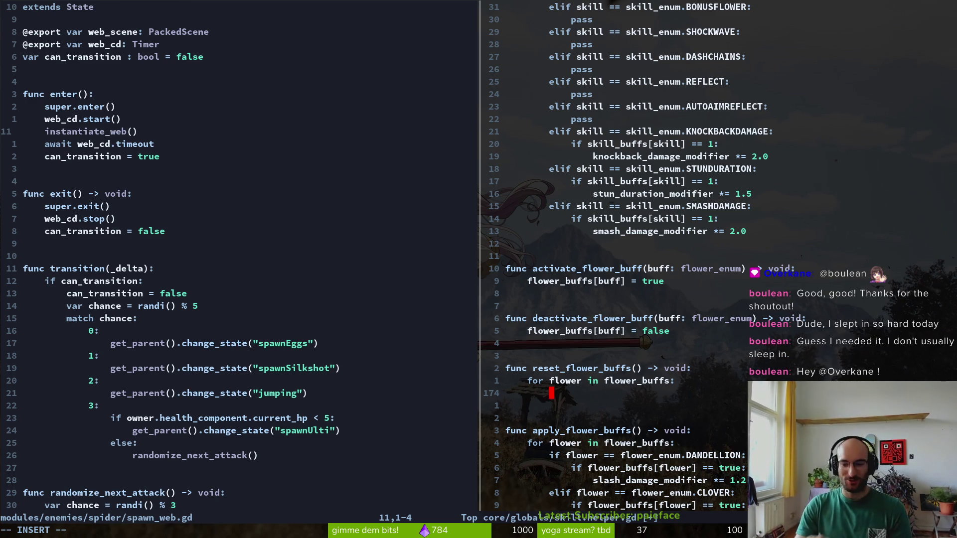
Scroll through skill.helper.gd to review the rest of the buff code
scroll(678, 311, "down", 5)
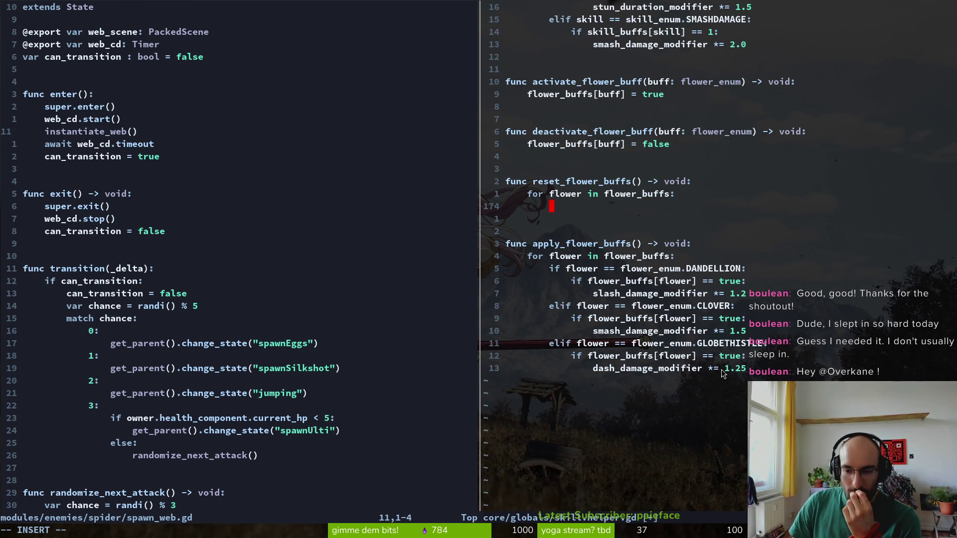
scroll(666, 301, "up", 13)
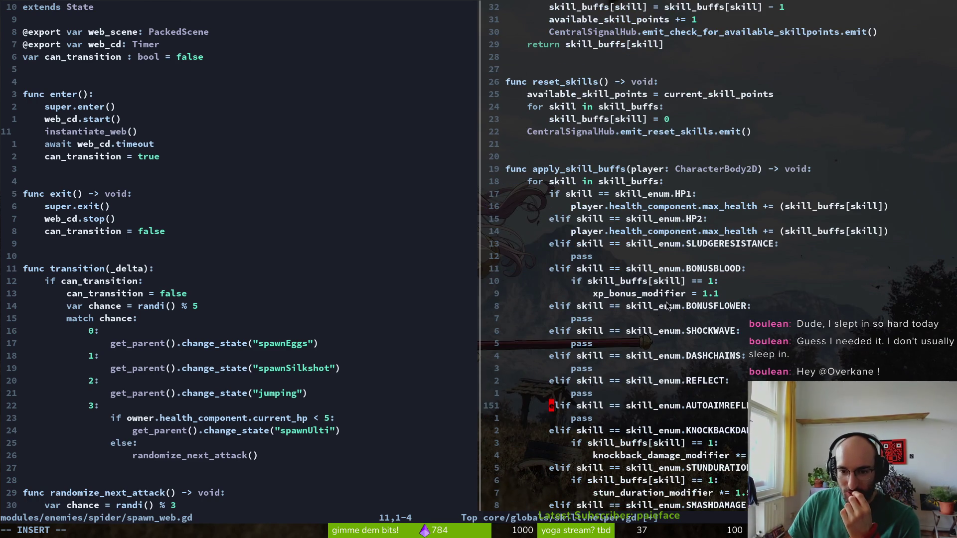
scroll(666, 306, "up", 6)
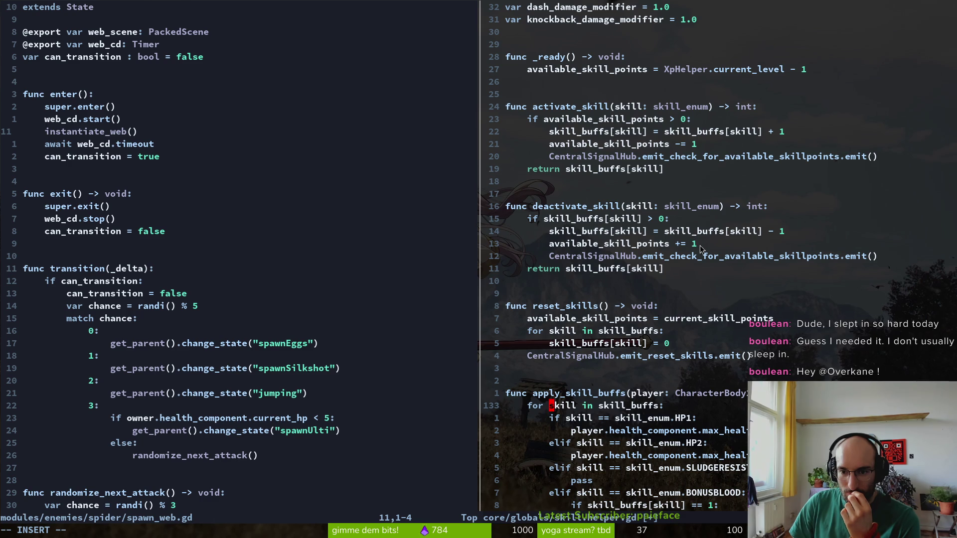
scroll(700, 246, "up", 14)
scroll(771, 169, "up", 20)
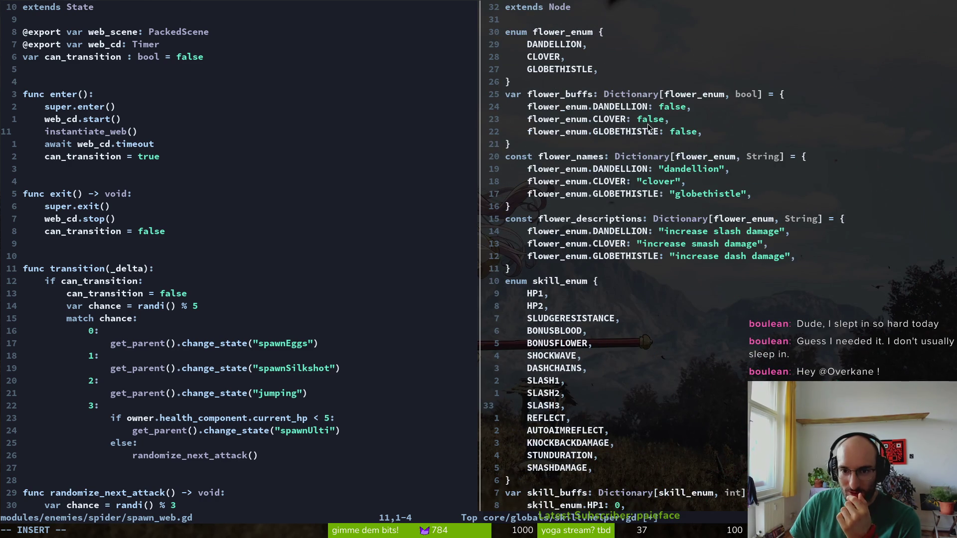
scroll(657, 136, "down", 20)
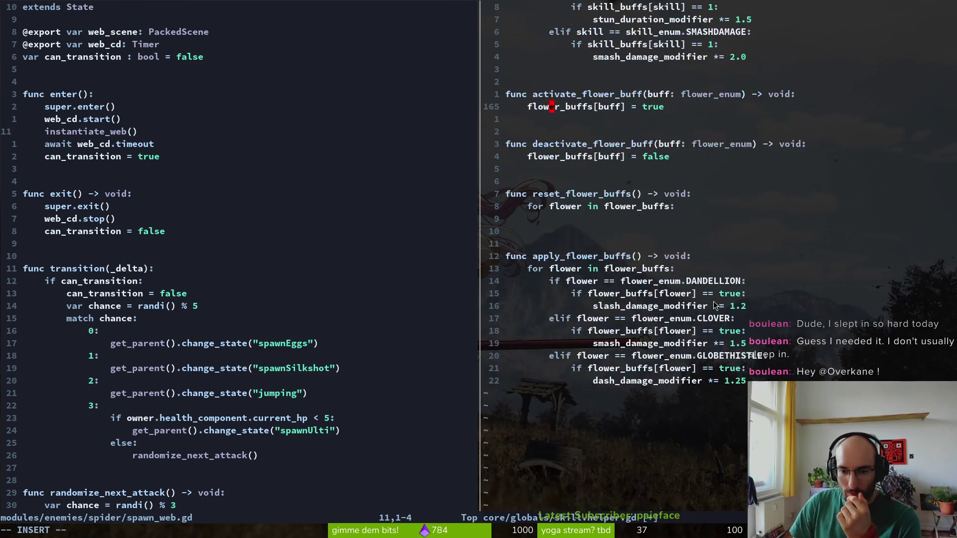
scroll(648, 244, "up", 7)
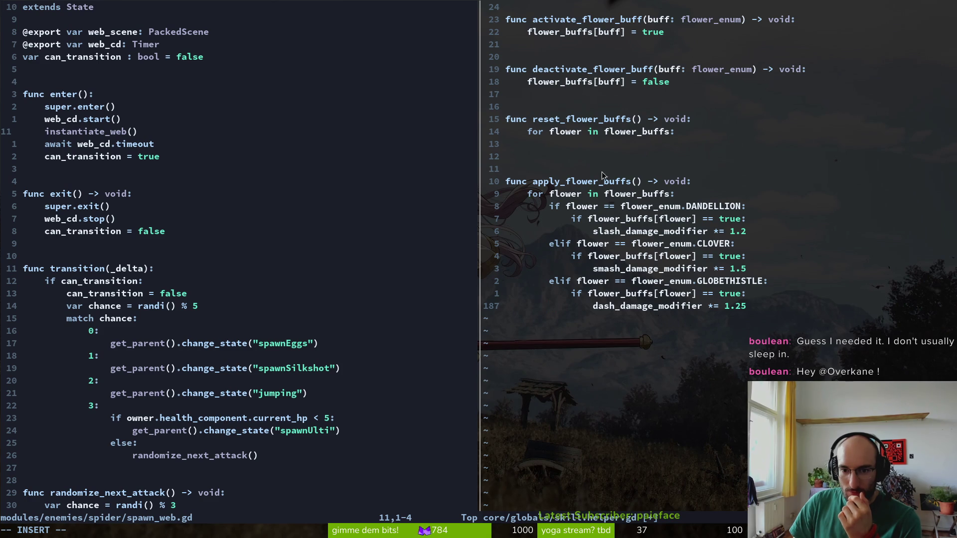
Write the loop body flower_buffs[flower] = false in reset_flower_buffs and save
left_click(568, 132)
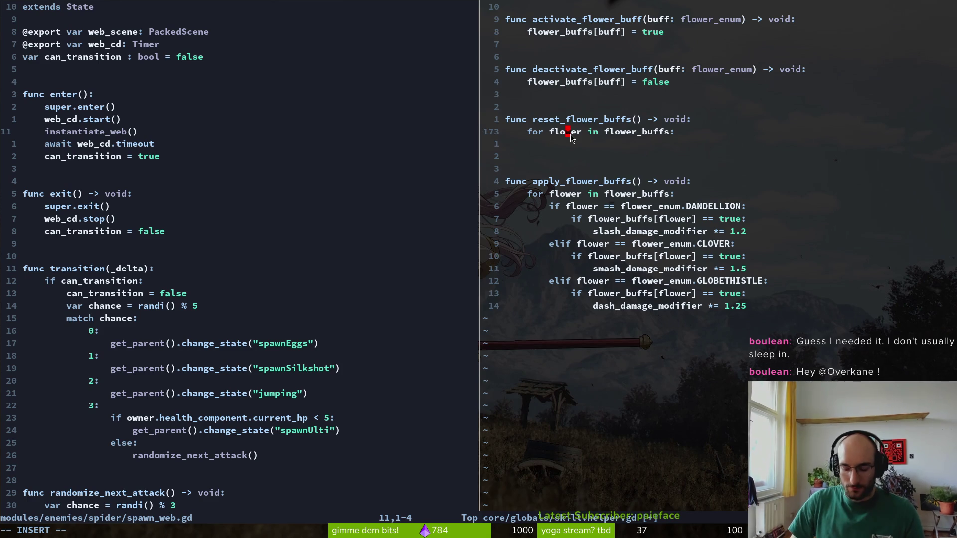
type("o")
key("BackSpace")
key("Escape")
key("o")
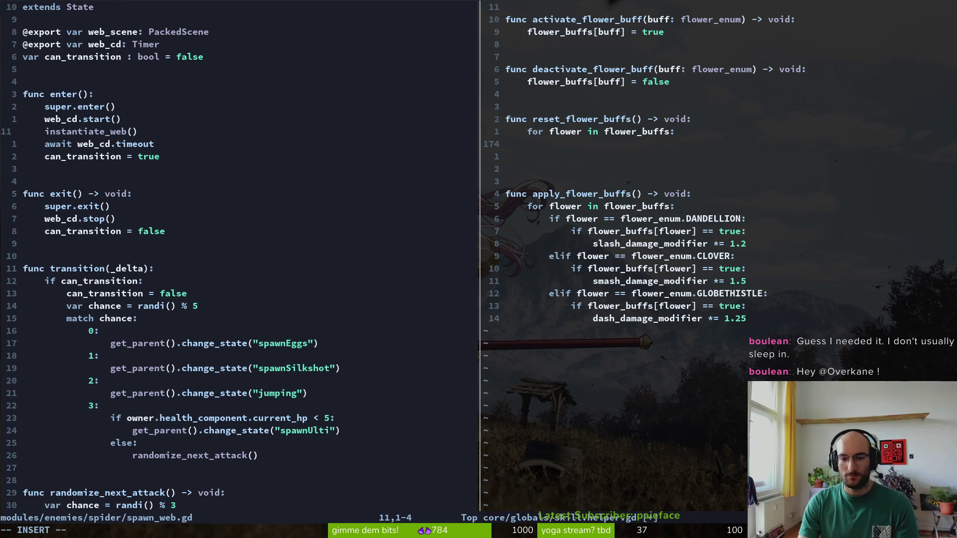
type("floweb")
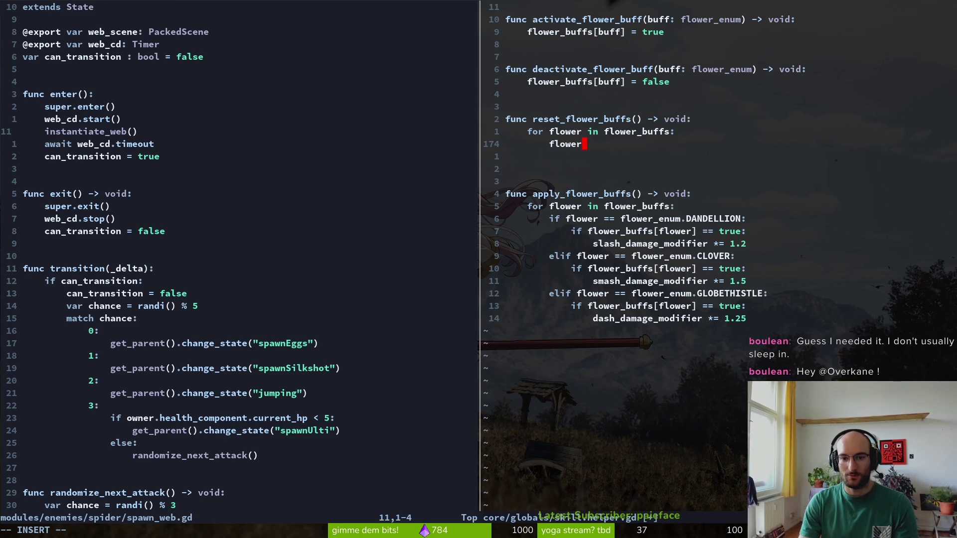
key("BackSpace")
type("r_buffs.")
key("BackSpace")
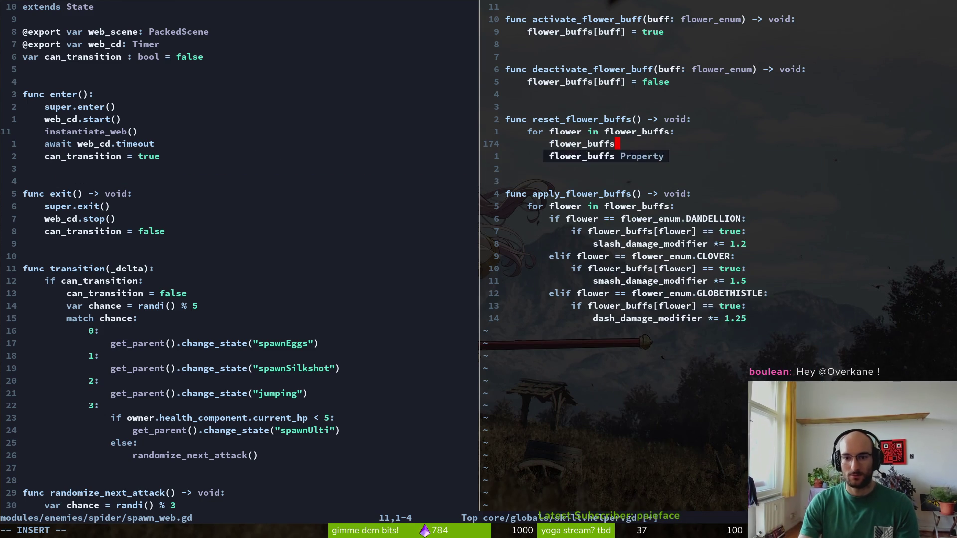
type("[flower]")
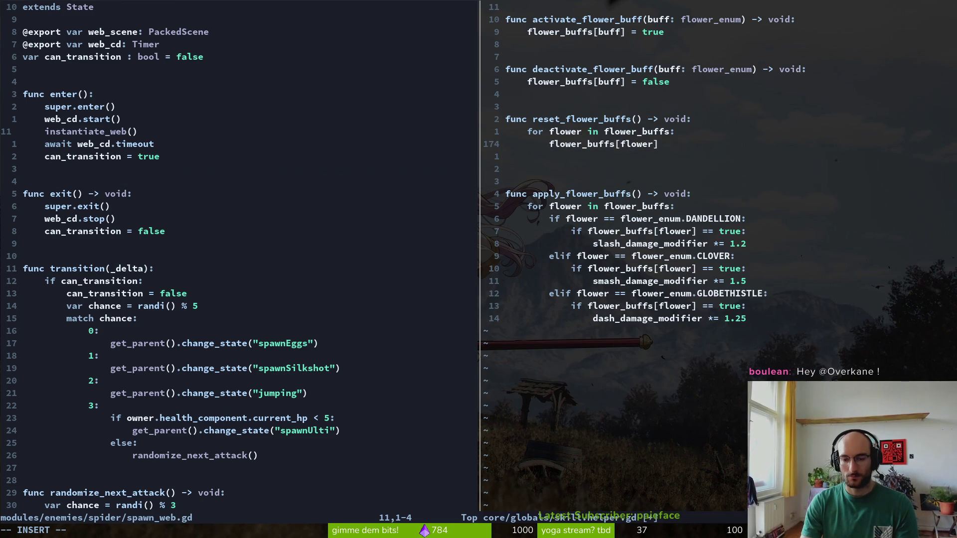
type(" = false")
key("Escape")
type(":w")
key("Return")
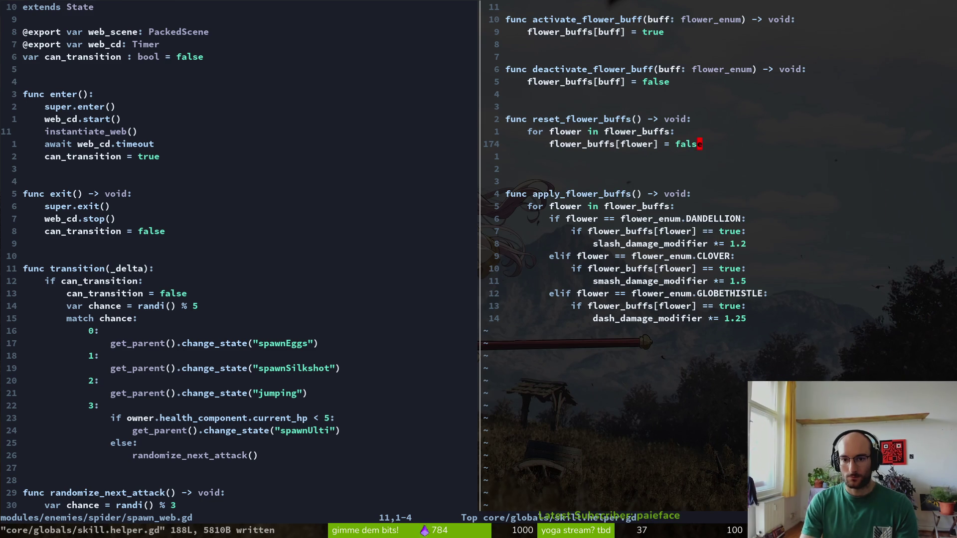
Delete the extra blank line below the loop, save again, and start an unindented new line
key("j")
key("d")
key("d")
type(":w")
key("Return")
key("k")
key("k")
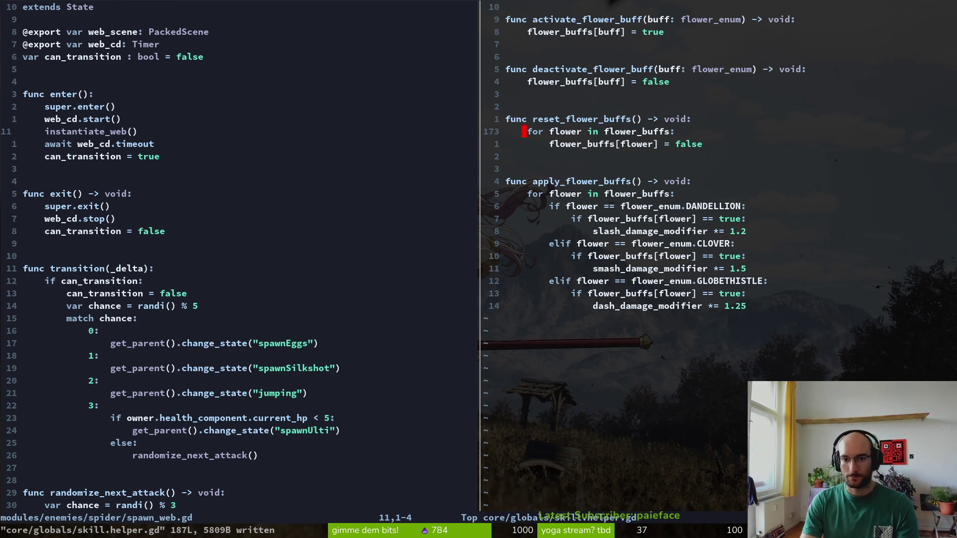
key("j")
key("j")
key("o")
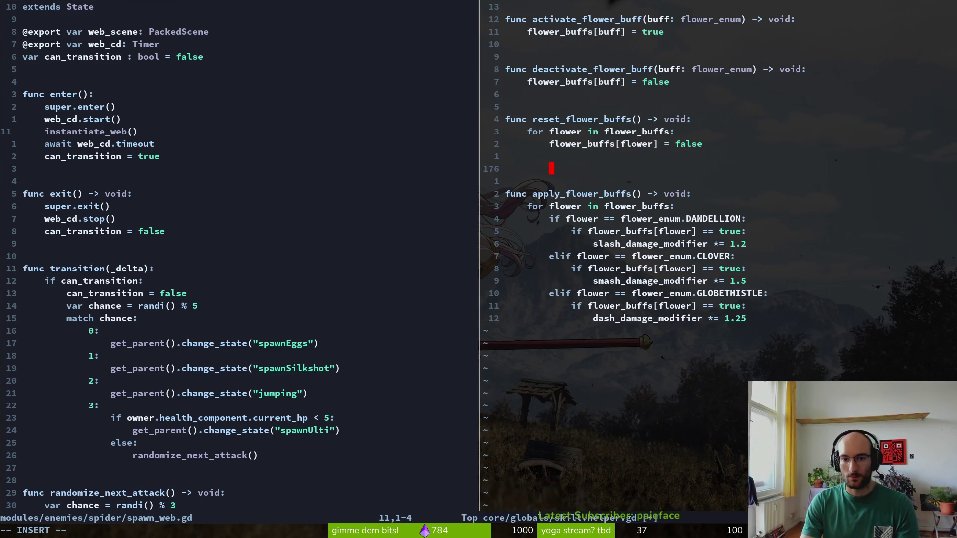
key("BackSpace")
Discard the abandoned line and start a print_debug() line in reset_flower_buffs
type("pri")
key("Escape")
key("d")
key("d")
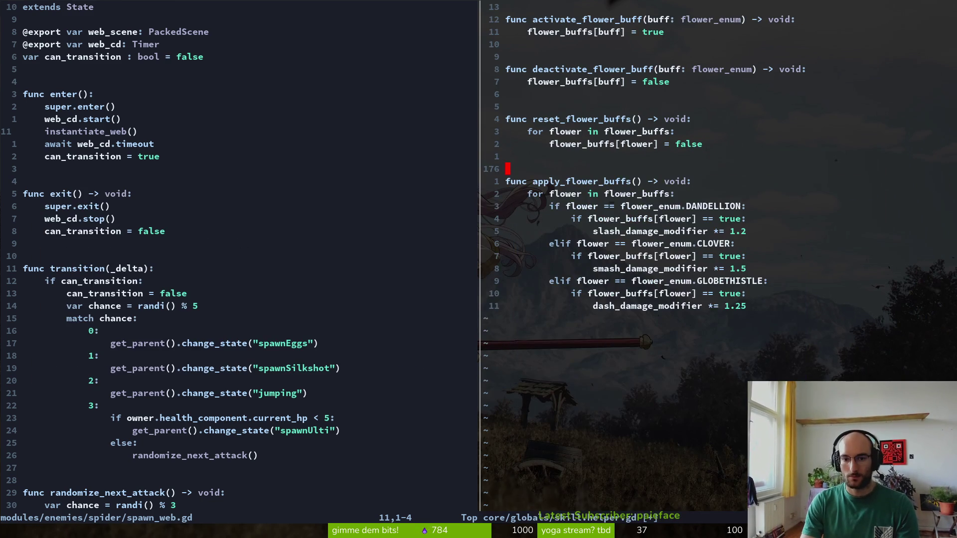
type("oprint_debug(")
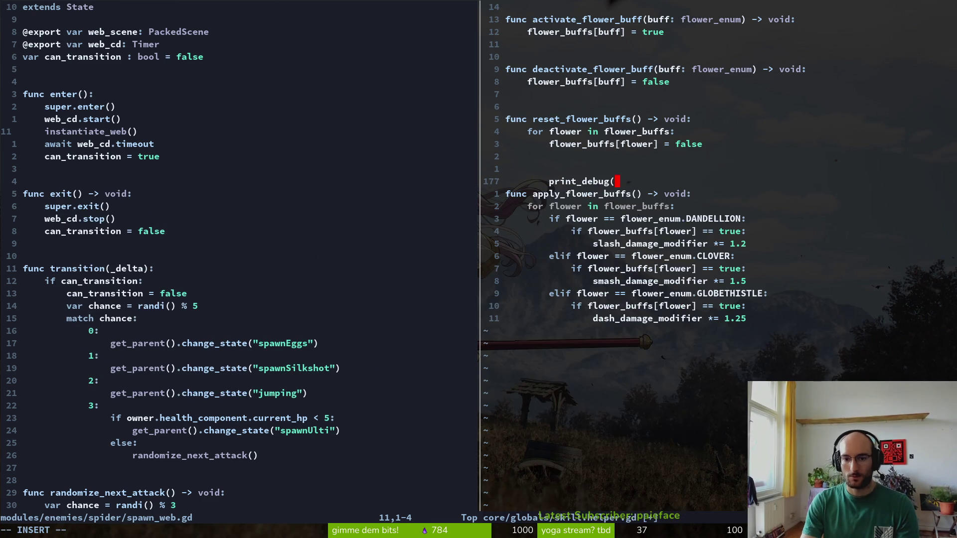
key("Up")
Add a 'for flower in flower_buffs:' loop whose body calls print_debug(flower_buffs[flower])
type("o")
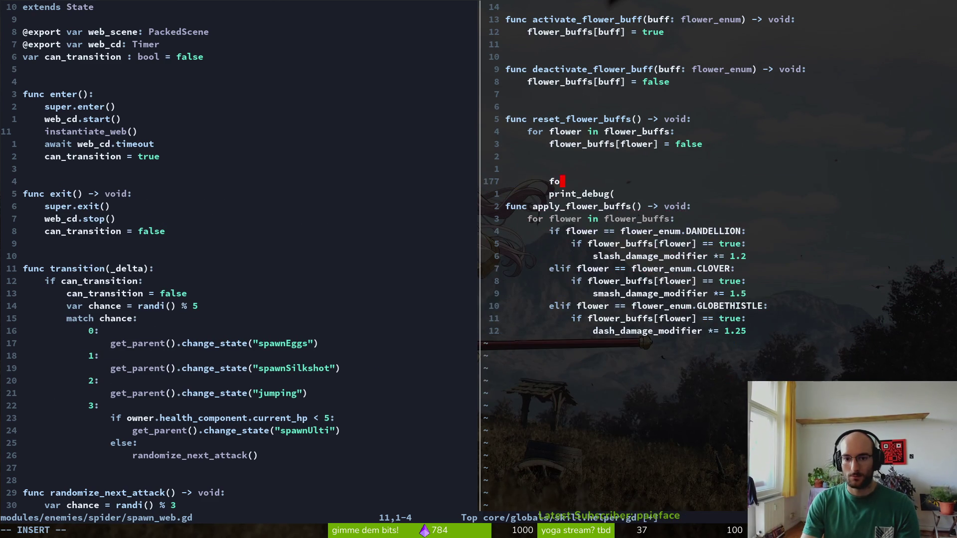
type("for flower")
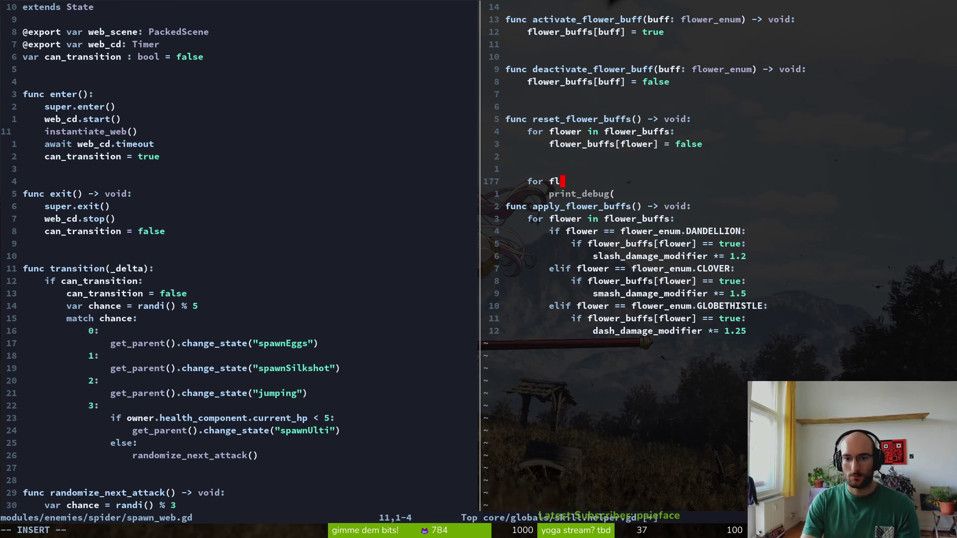
key("BackSpace")
key("BackSpace")
key("BackSpace")
type("w")
key("BackSpace")
type("ower in flower_buffs")
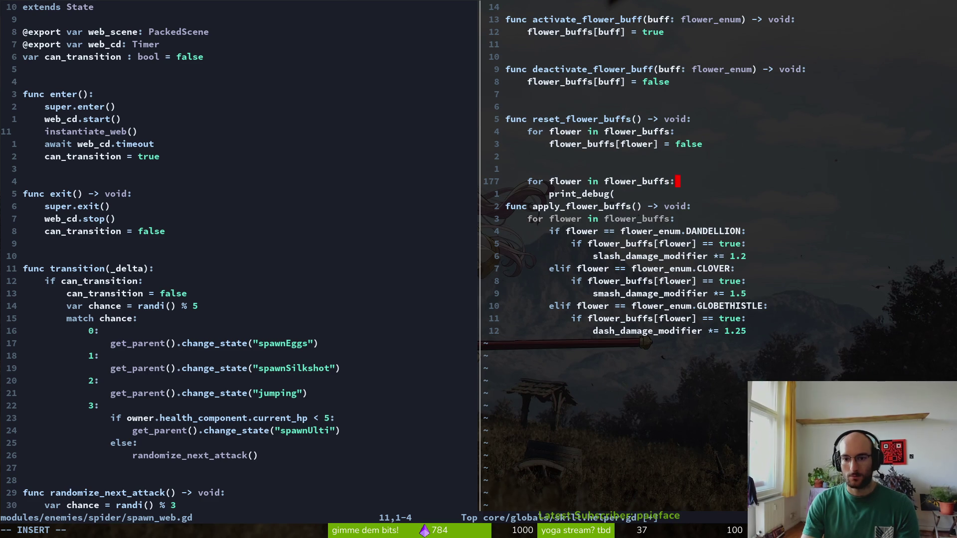
type(":")
key("Return")
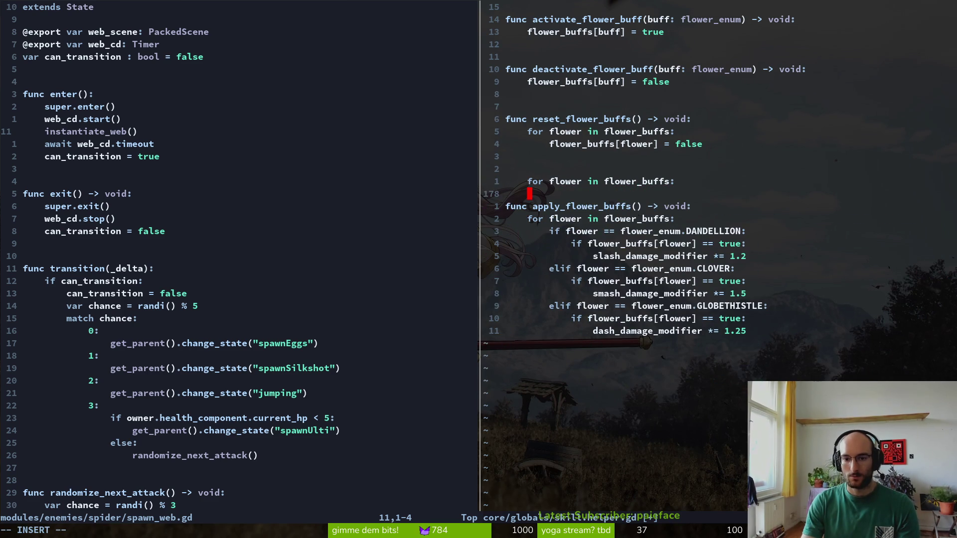
key("Tab")
type("print_debug(")
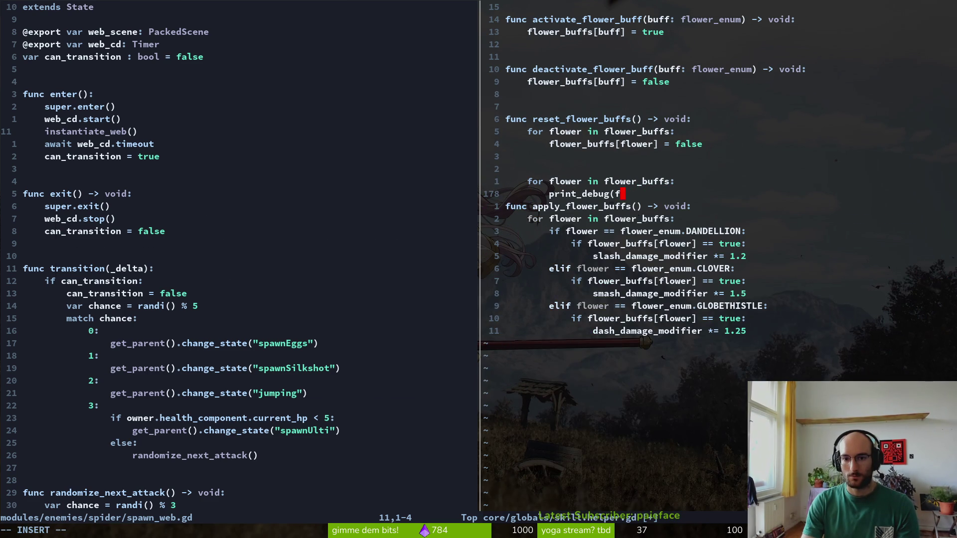
type("flower_buffs[flower")
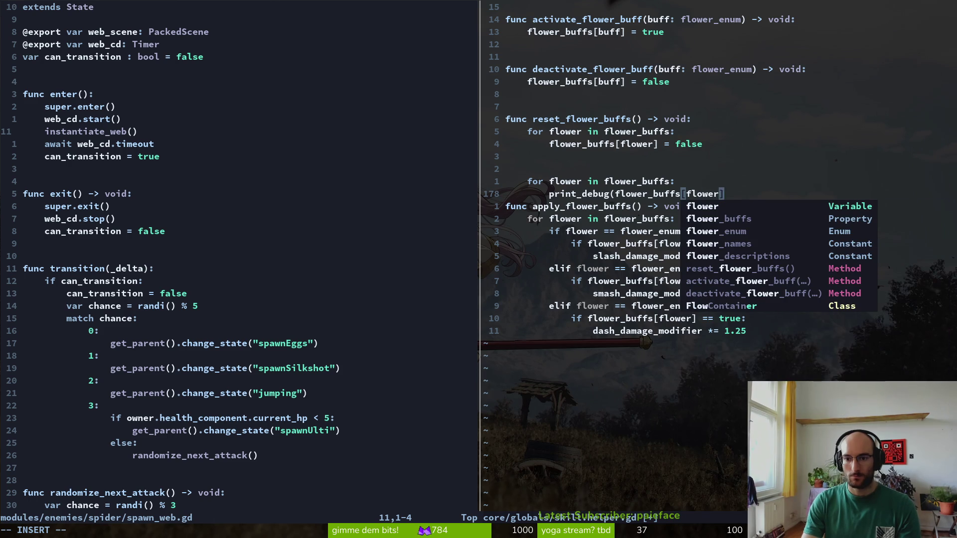
type("]")
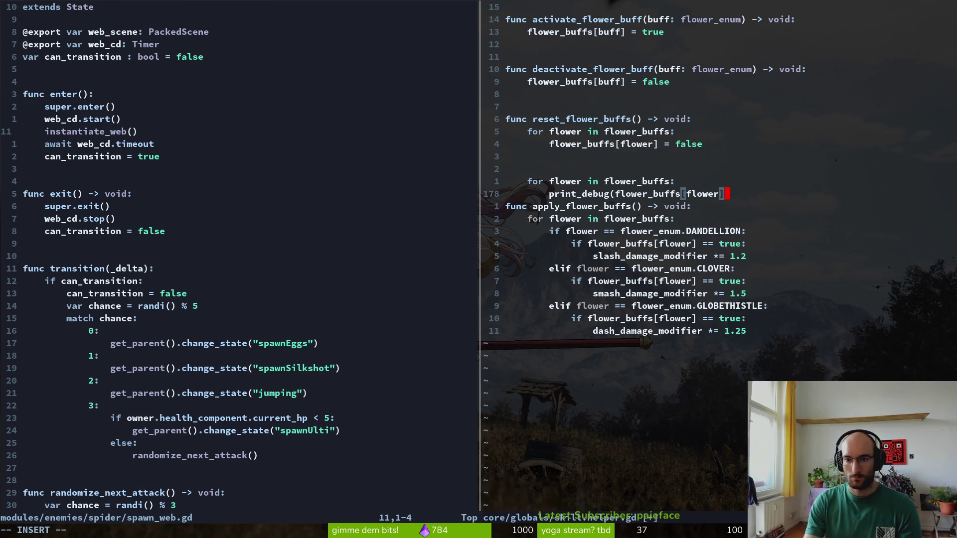
key("Return")
key("Return")
key("Return")
Add the missing closing parenthesis to the print_debug call and save skill.helper.gd
key("ctrl+s")
key("k")
key("k")
key("k")
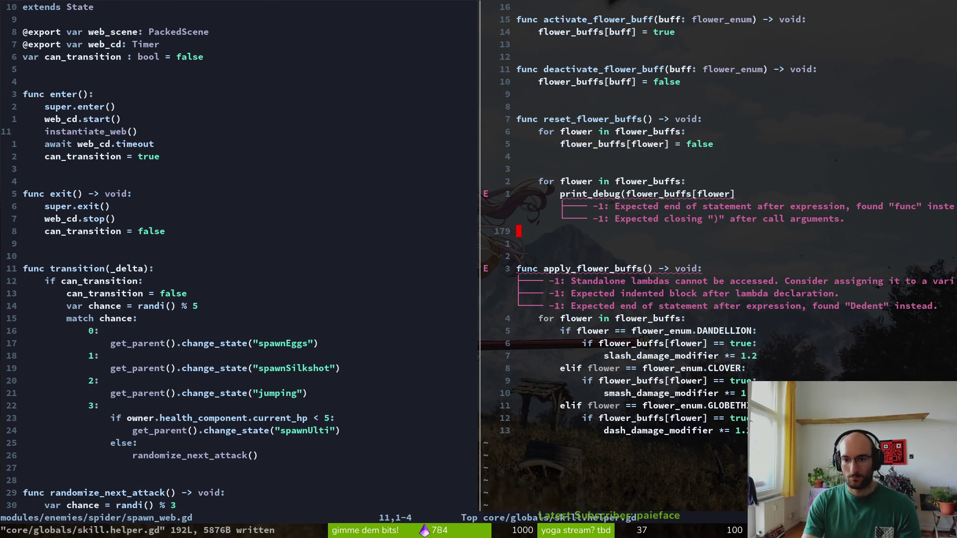
key("j")
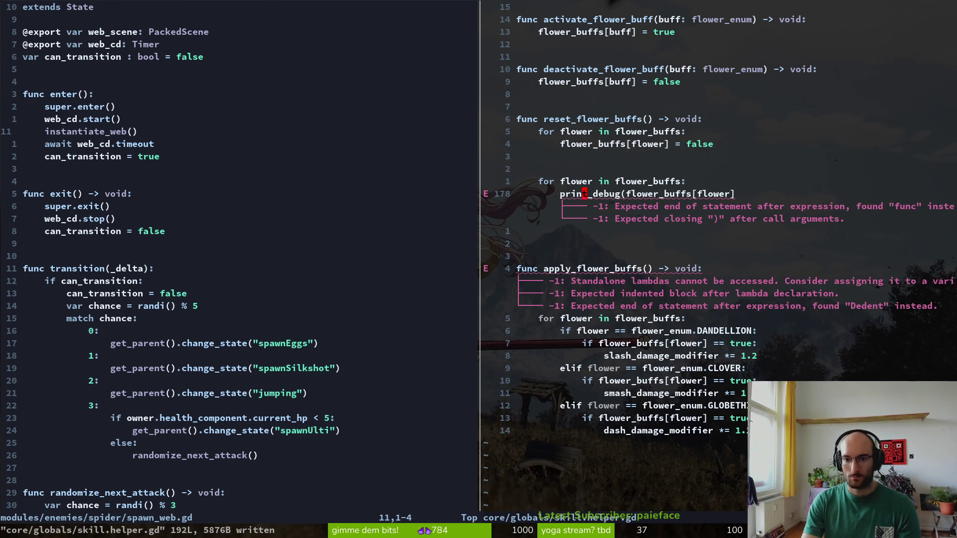
type("kjA)")
key("Escape")
key("ctrl+s")
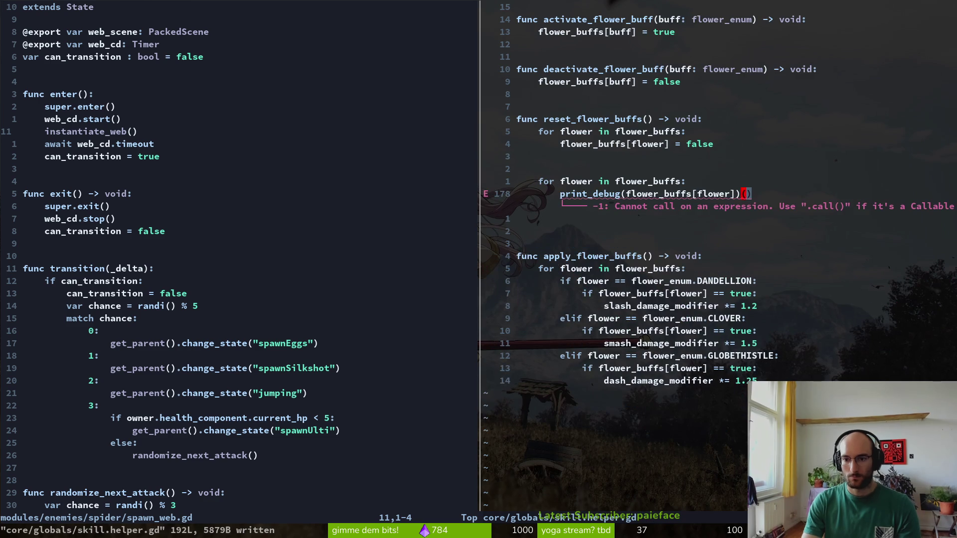
Delete the extra blank lines around the new loop and save the tidied script
key("Escape")
key("k")
key("k")
key("k")
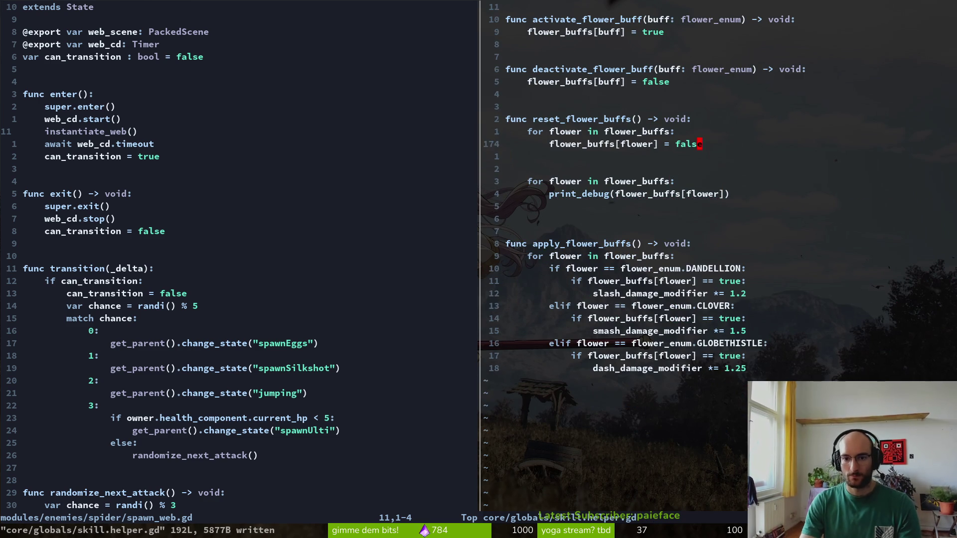
key("j")
key("d")
key("d")
key("d")
key("ctrl+s")
key("j")
key("j")
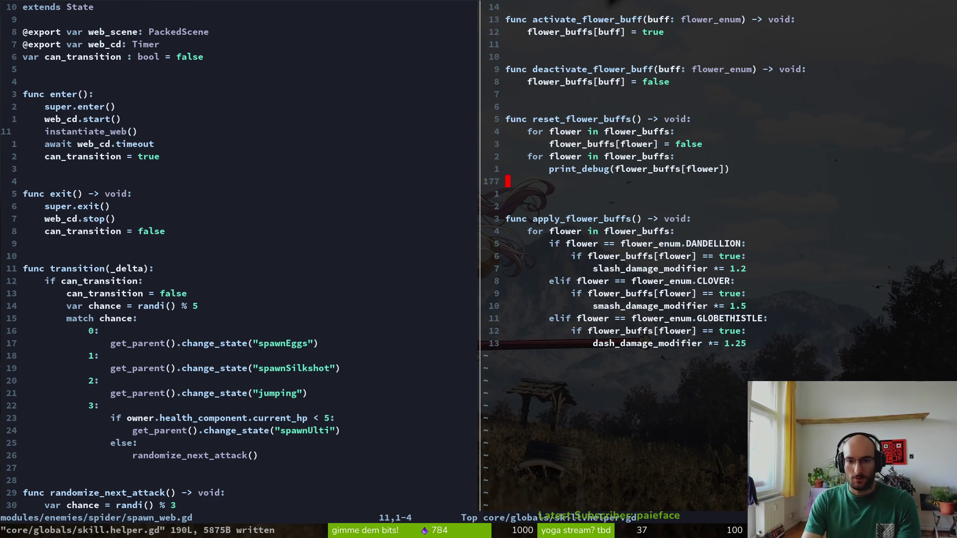
key("j")
key("ctrl+w")
Open dying.gd through the project file finder
key("h")
key("ctrl+p")
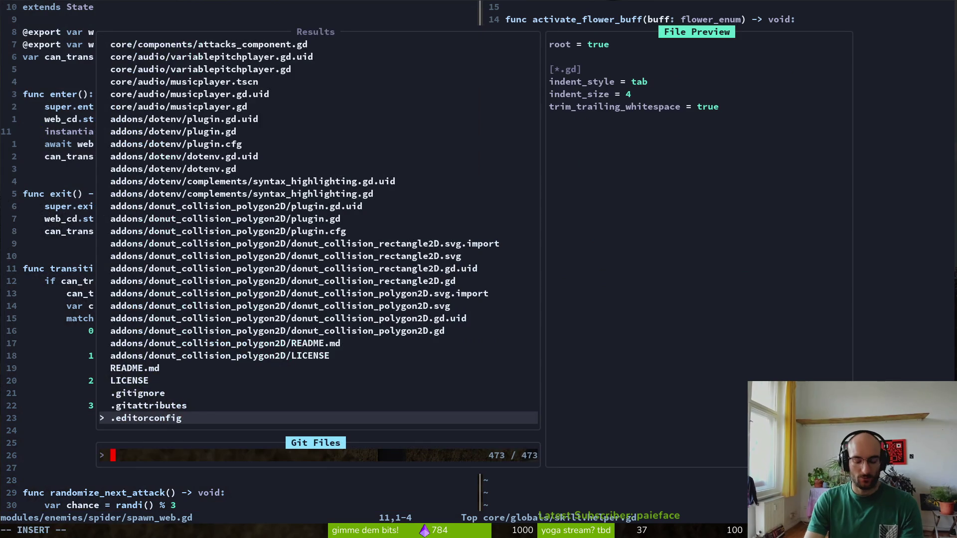
type("dying")
key("Return")
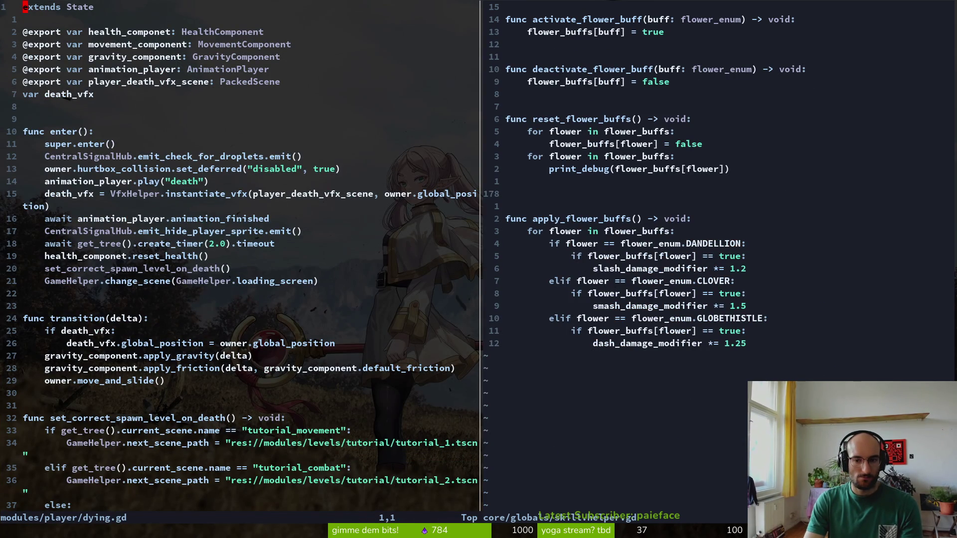
key("ctrl+p")
key("Escape")
Back in skill.helper.gd, remove the accidentally typed stray text
key("ctrl+w")
key("l")
key("o")
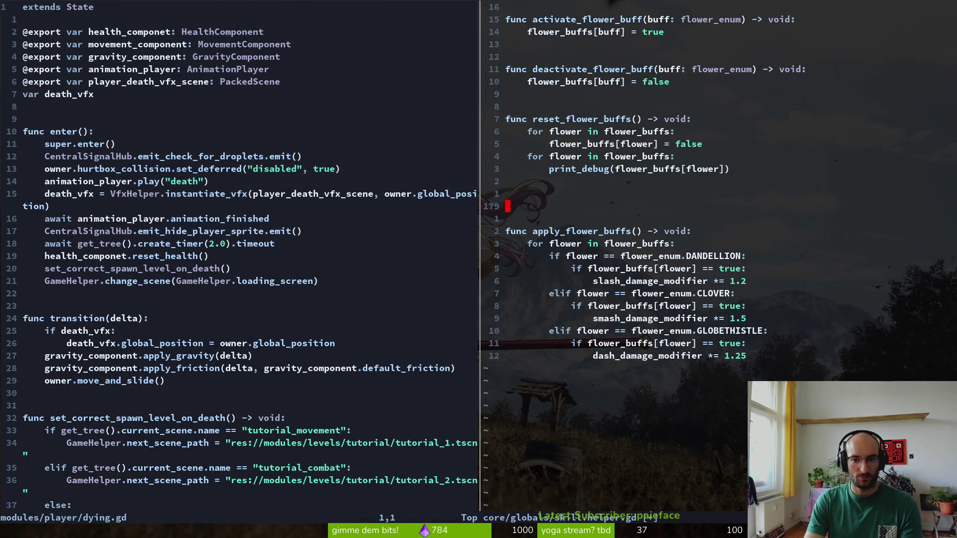
type("kiVEHC")
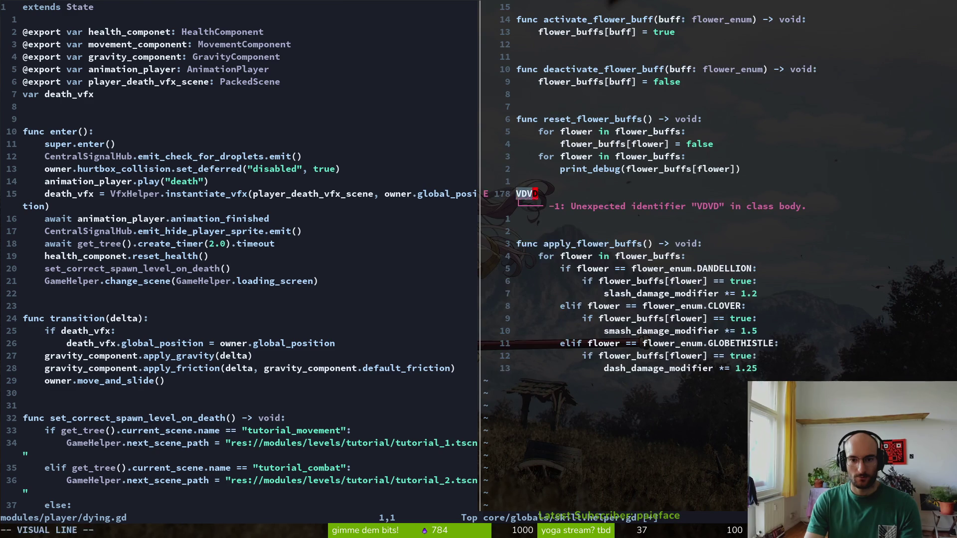
key("BackSpace")
key("BackSpace")
key("BackSpace")
In central.signal.hub.gd, duplicate the emit_close_skill_overlay signal and rename the copy emit_reset_buffs
key("ctrl+p")
type("centr")
key("Return")
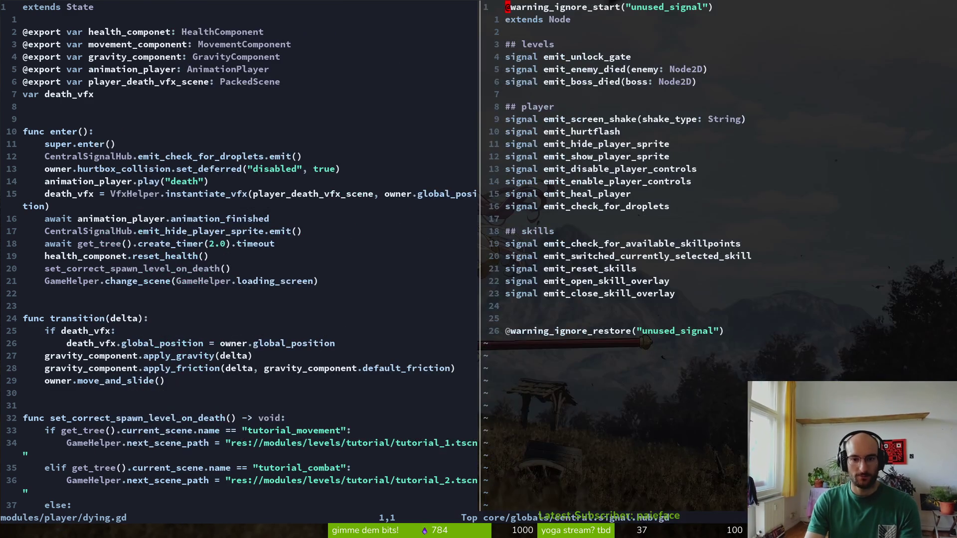
key("2")
key("3")
key("j")
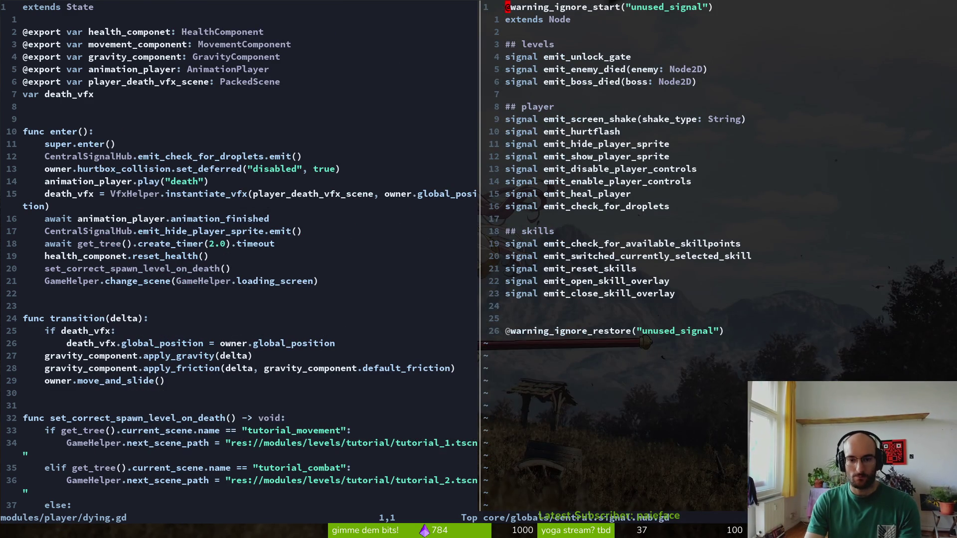
key("y")
key("y")
type("pjkwC")
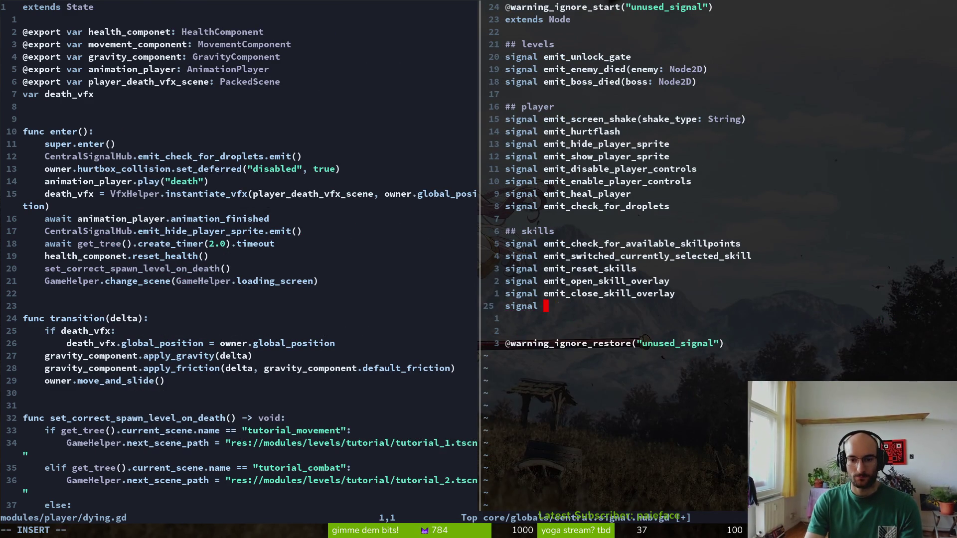
type("emit_reset_buffs")
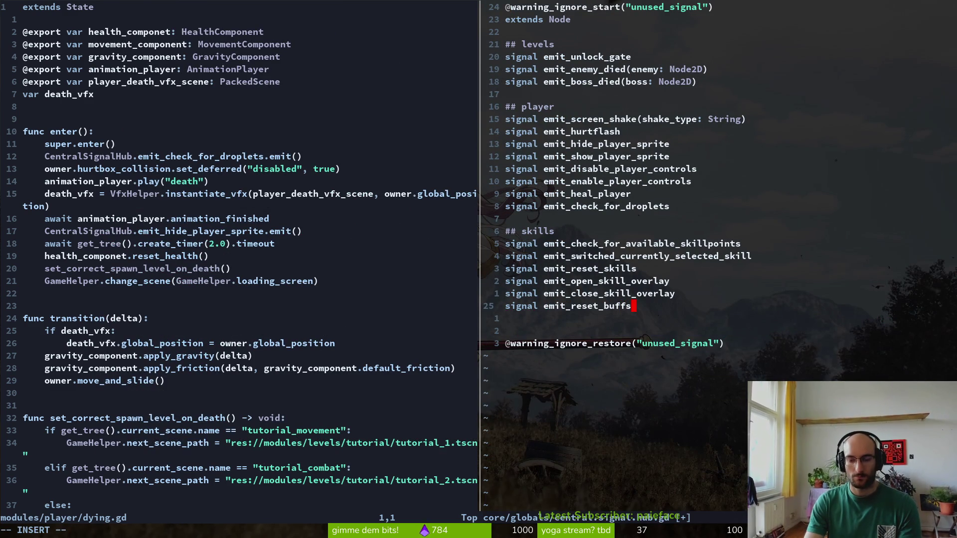
Save central.signal.hub.gd and close it with :wq
key("Escape")
type(":w")
key("Return")
type("b:wq")
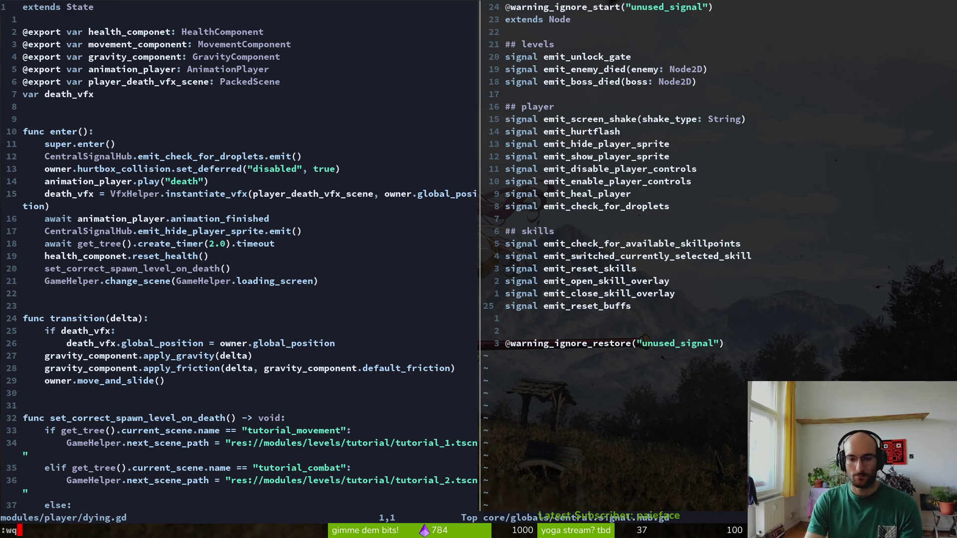
key("Return")
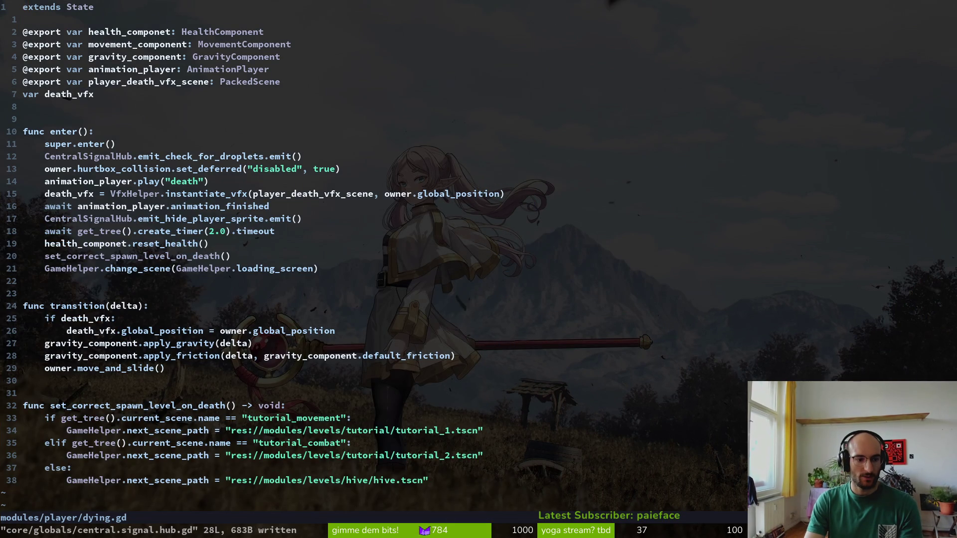
Review dying.gd's enter() function and file end, settling on the set_correct_spawn_level_on_death() call
key("j")
key("j")
key("j")
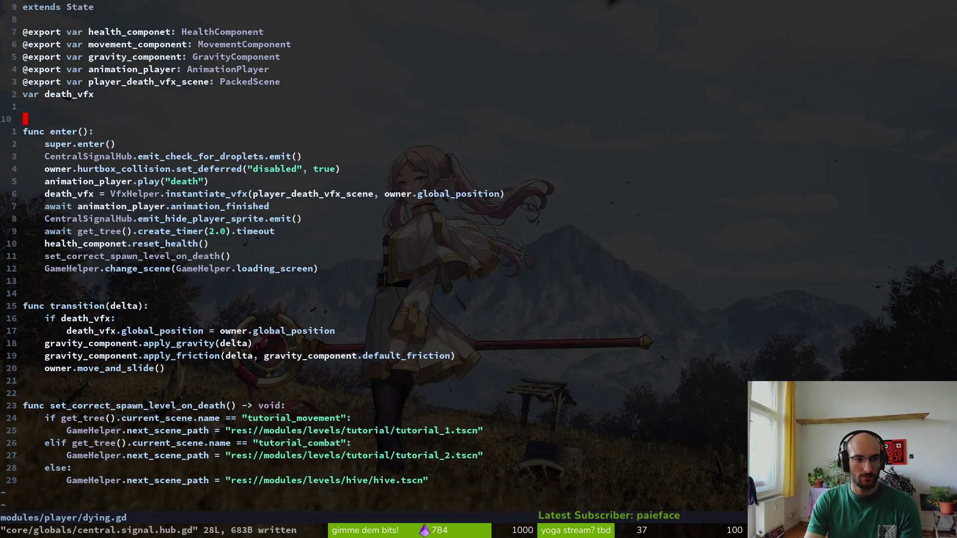
key("j")
key("j")
key("j")
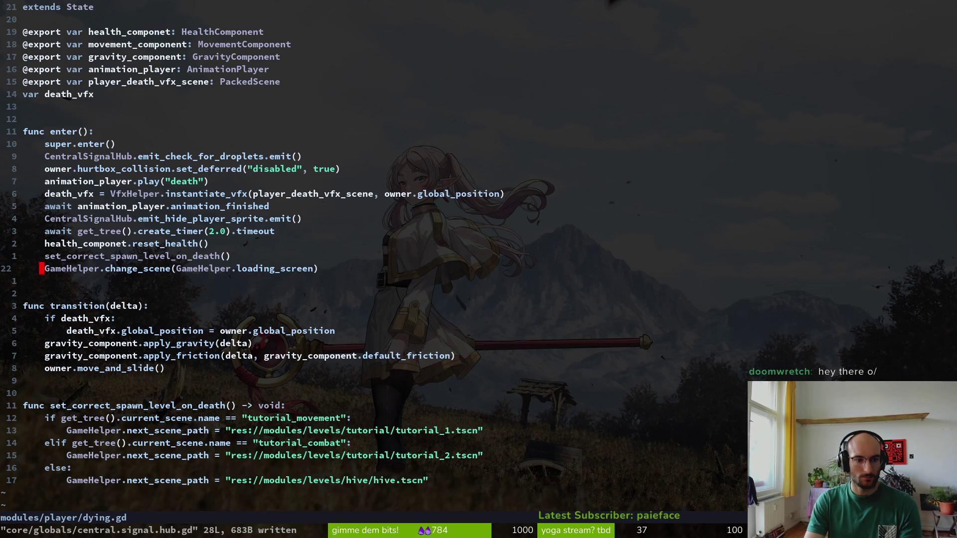
key("k")
key("j")
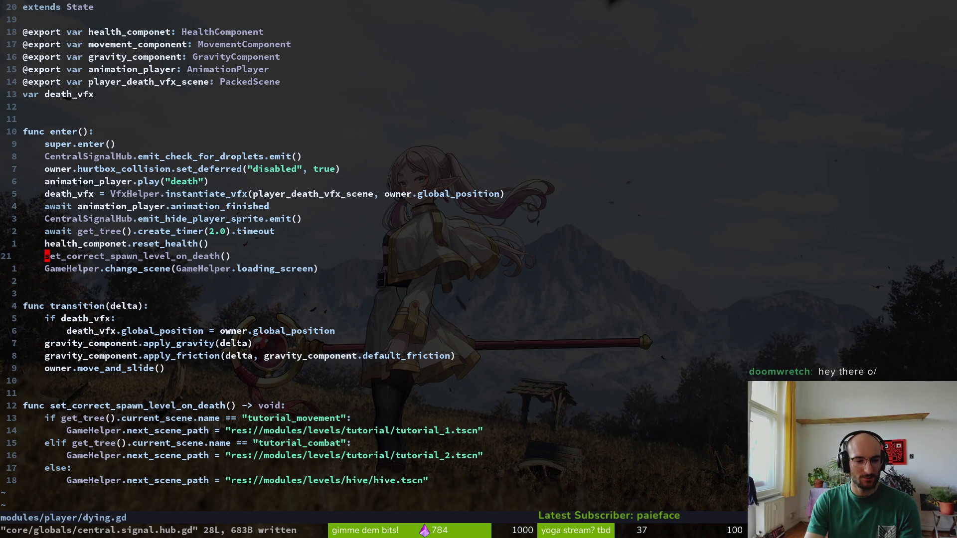
key("1")
key("8")
key("j")
key("k")
key("k")
key("k")
key("j")
key("j")
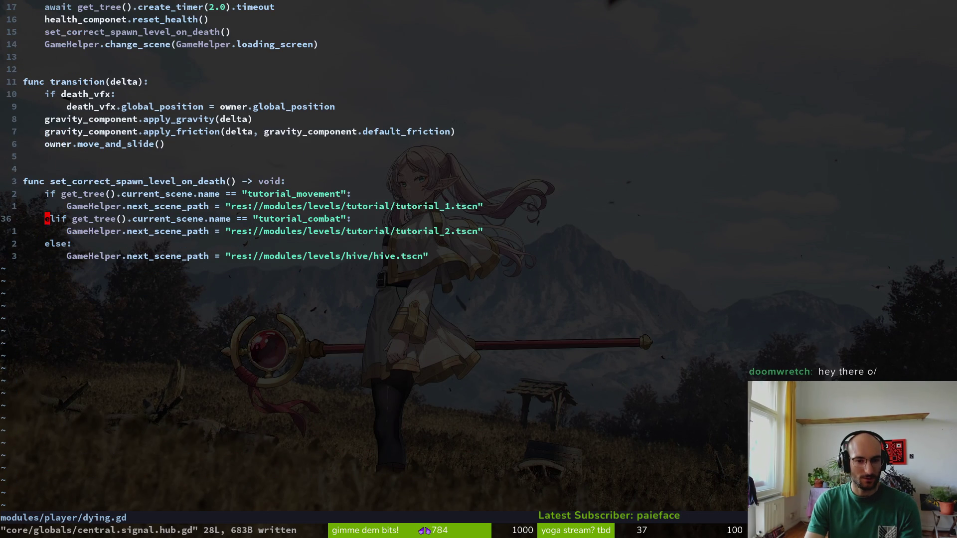
key("k")
key("k")
key("k")
key("1")
key("5")
key("k")
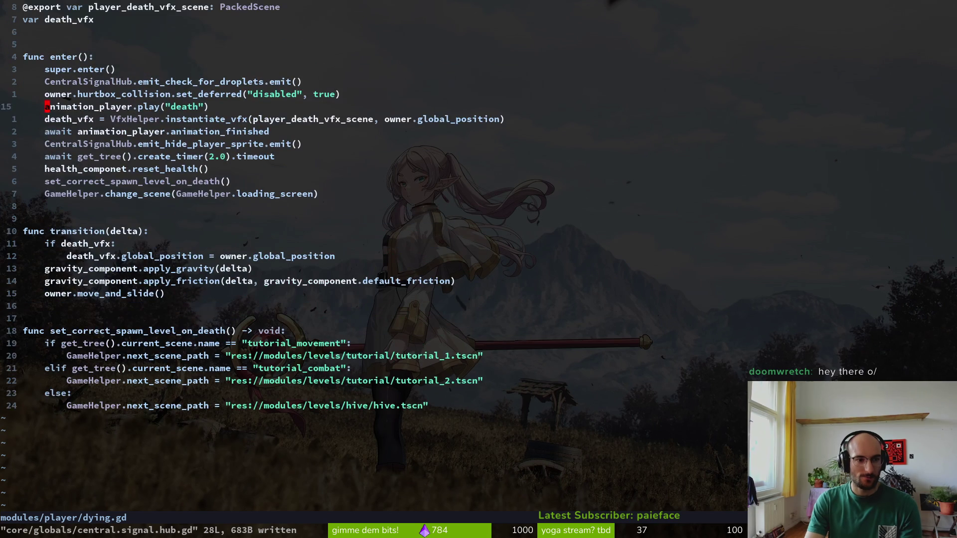
Insert CentralSignalHub.emit_reset_buffs.emit() after the spawn-level call and save dying.gd
key("j")
key("j")
key("j")
key("j")
key("j")
type("o")
type("CentralSignalHub.emit")
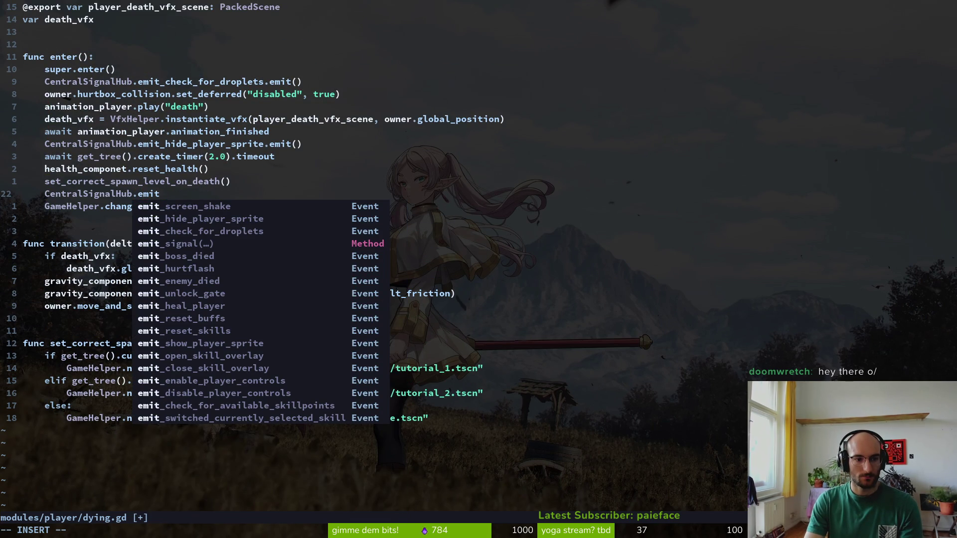
type("_reset_buffs")
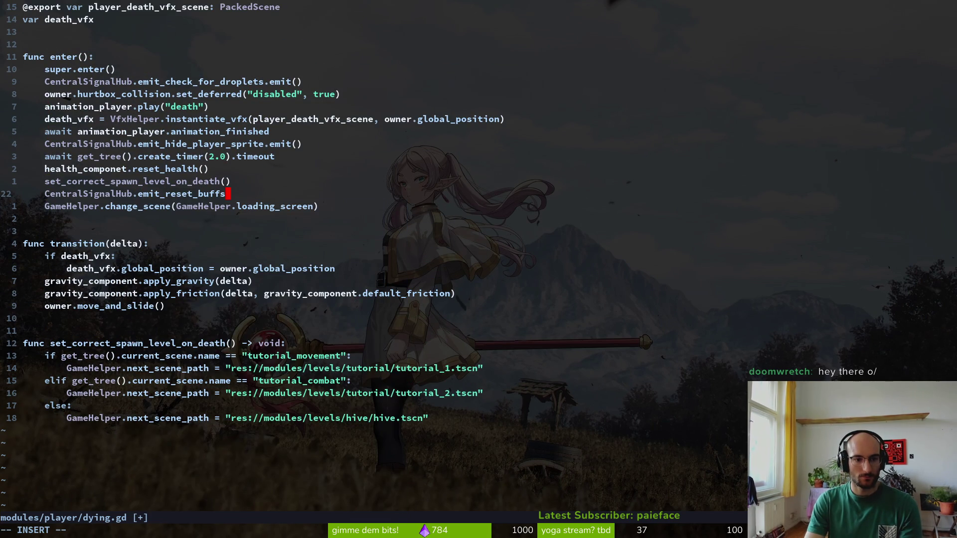
type(".emit()")
key("Escape")
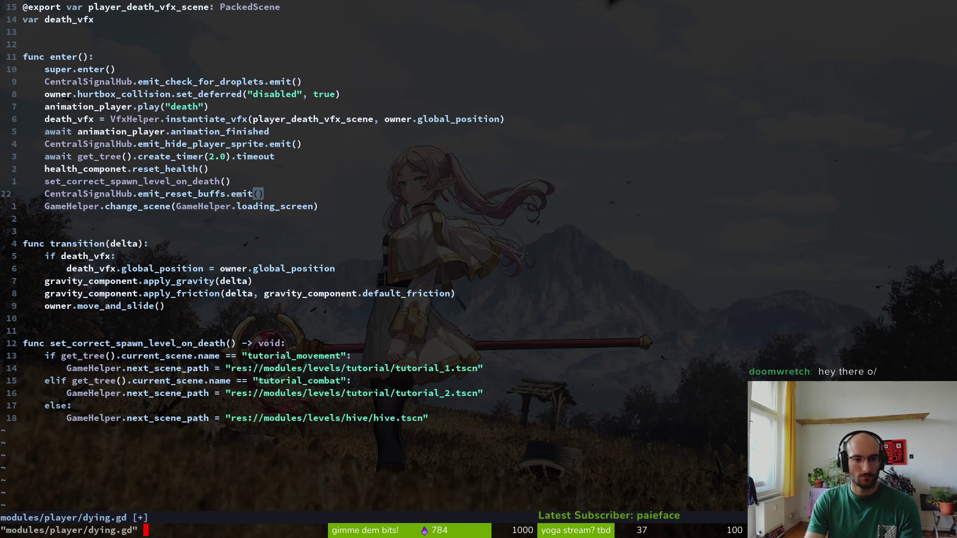
type(":w")
key("Return")
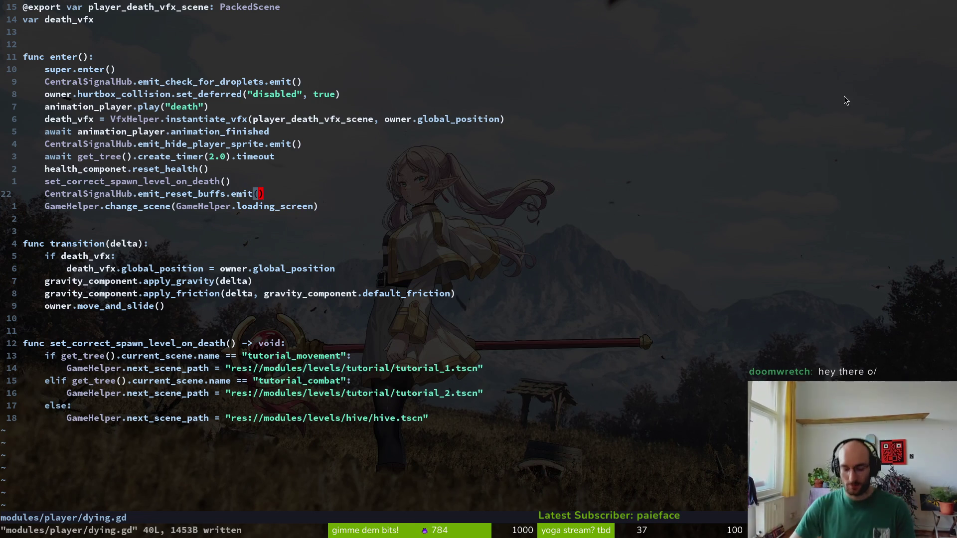
type(":write")
key("Return")
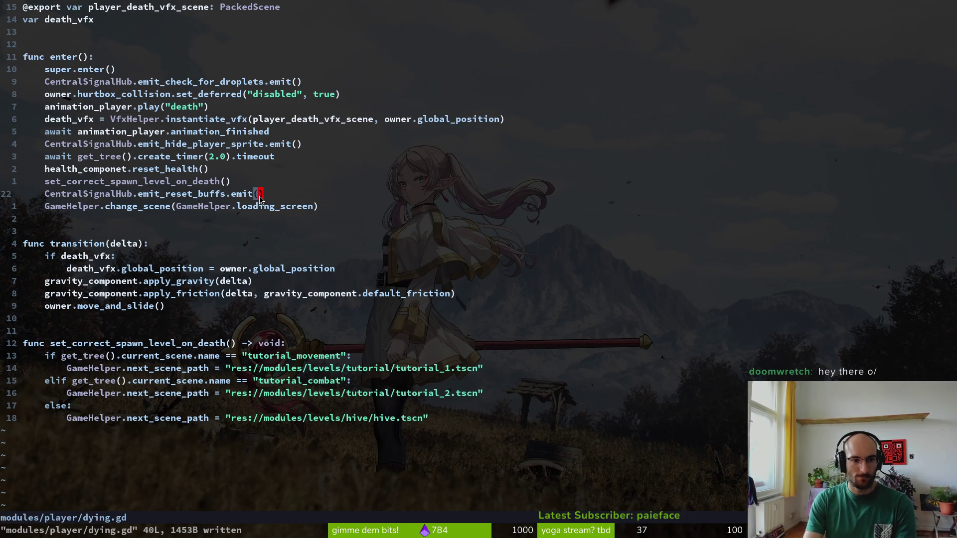
Open skill.helper.gd and move up to its _ready() function
key("ctrl+p")
type("skilh")
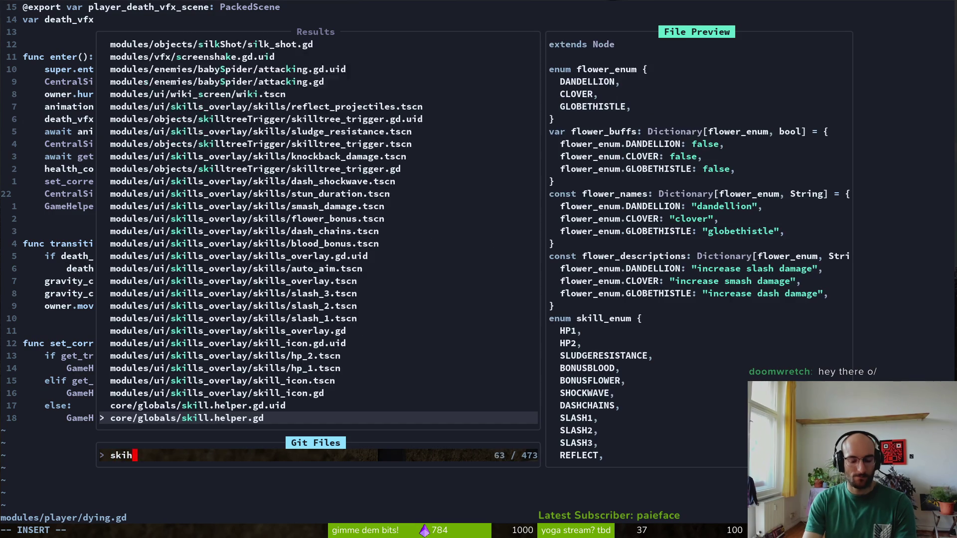
key("Return")
key("ctrl+u")
key("ctrl+u")
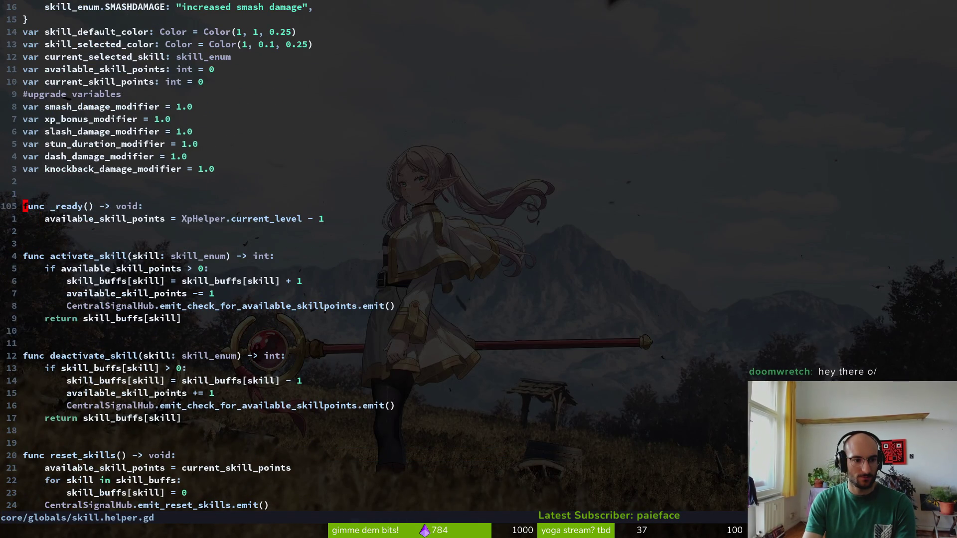
Add CentralSignalHub.emit_reset_buffs.connect(reset_flower_buffs) to _ready() and save skill.helper.gd
type("o")
type("centr")
key("Tab")
type(".")
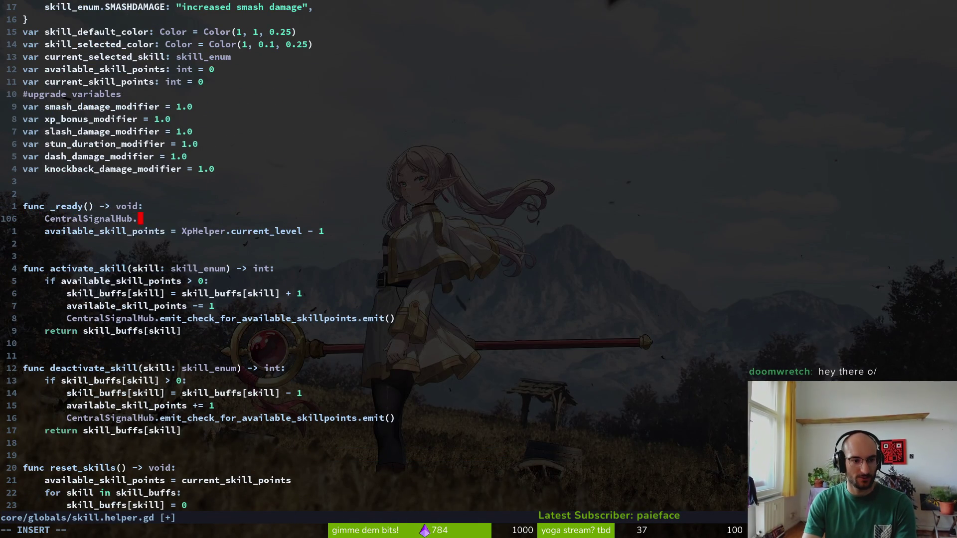
key("Tab")
type(".")
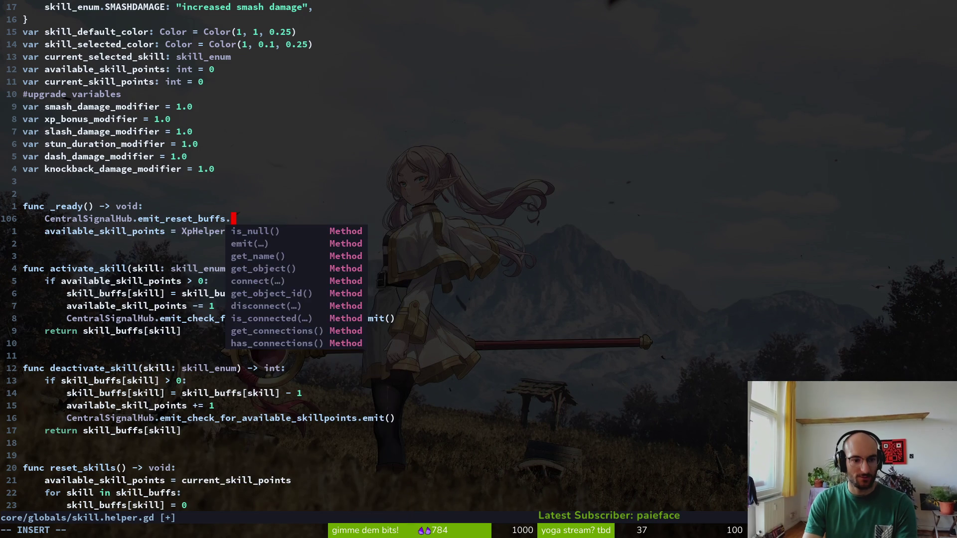
type("connect")
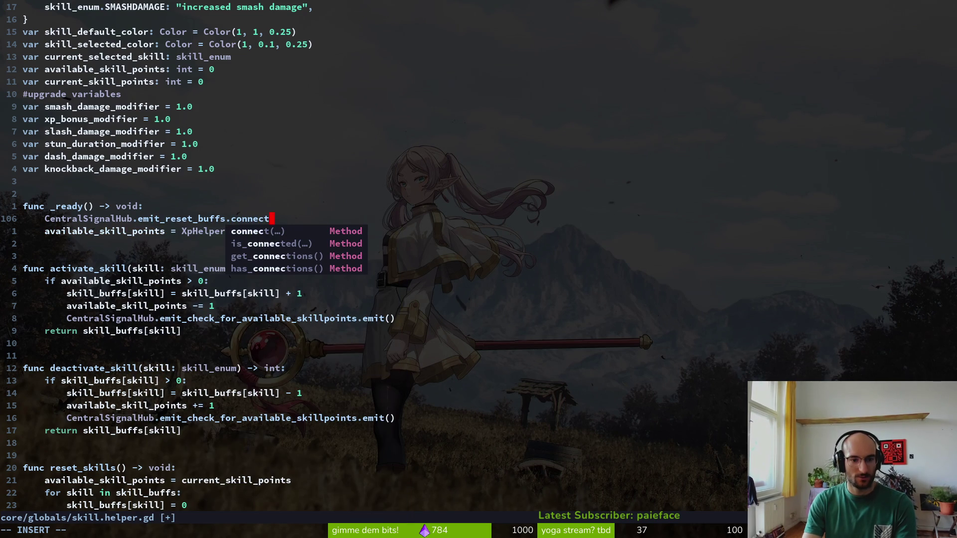
type("(reset")
key("Tab")
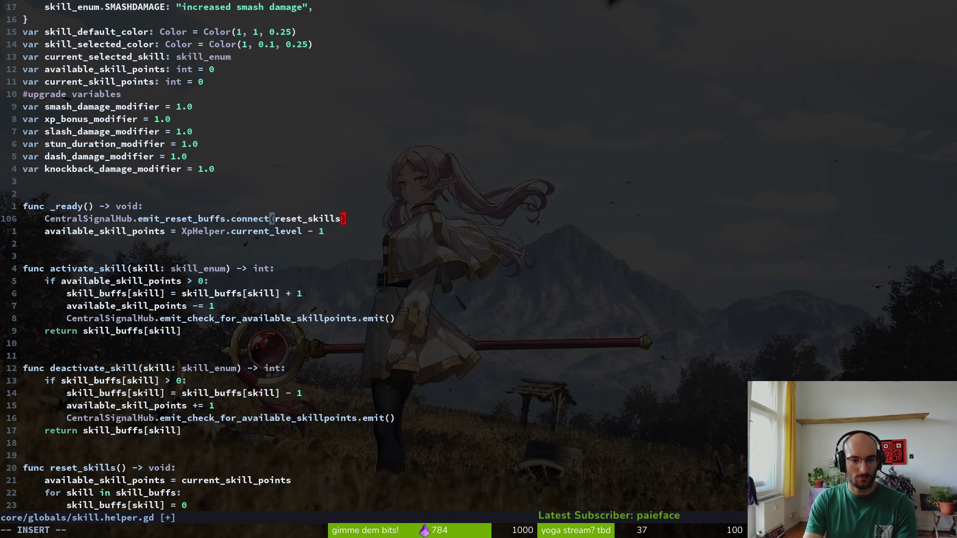
key("BackSpace")
key("BackSpace")
key("BackSpace")
type("flo")
key("Tab")
key("Escape")
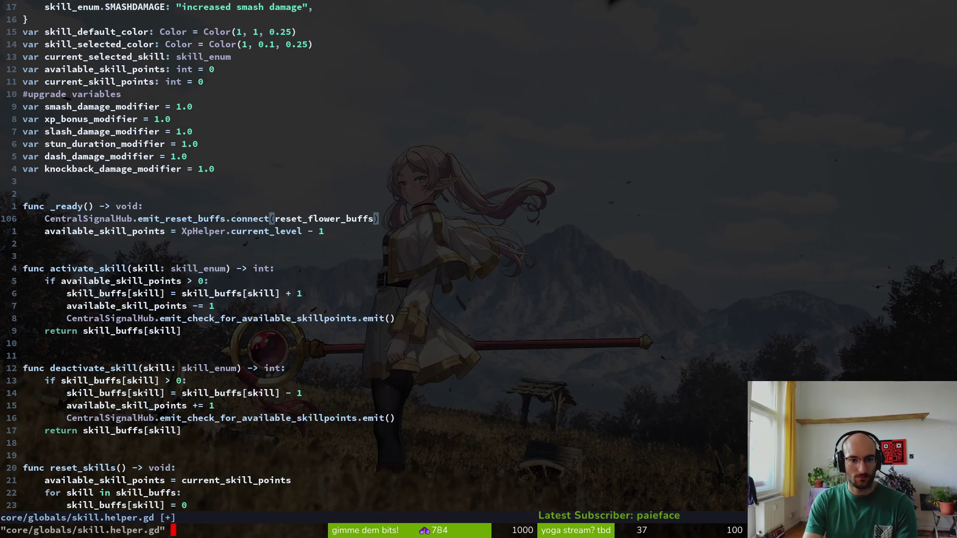
type(":w")
key("Return")
key("ctrl+d")
key("ctrl+d")
key("ctrl+d")
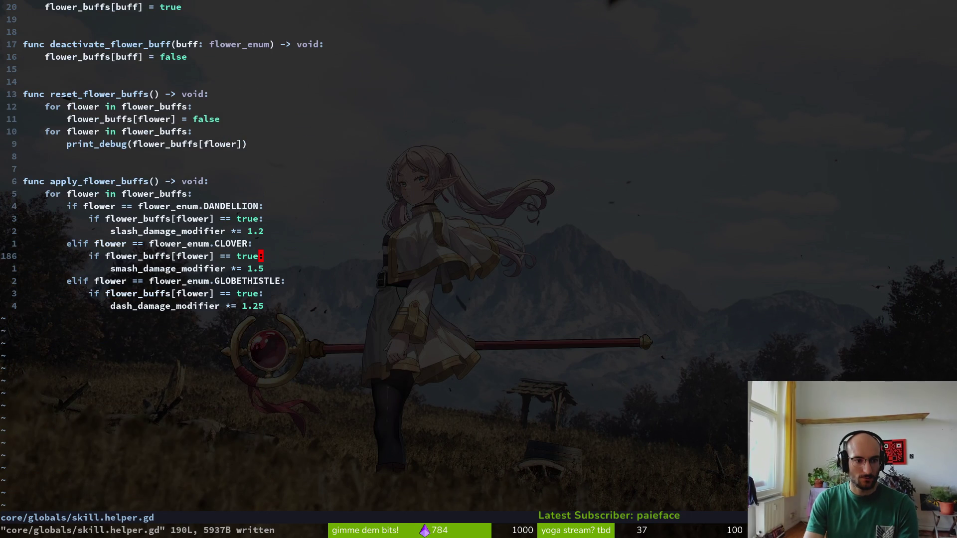
key("alt+Tab")
Run the game and test the flower level, collecting the flower buff and dashing through flies
key("F5")
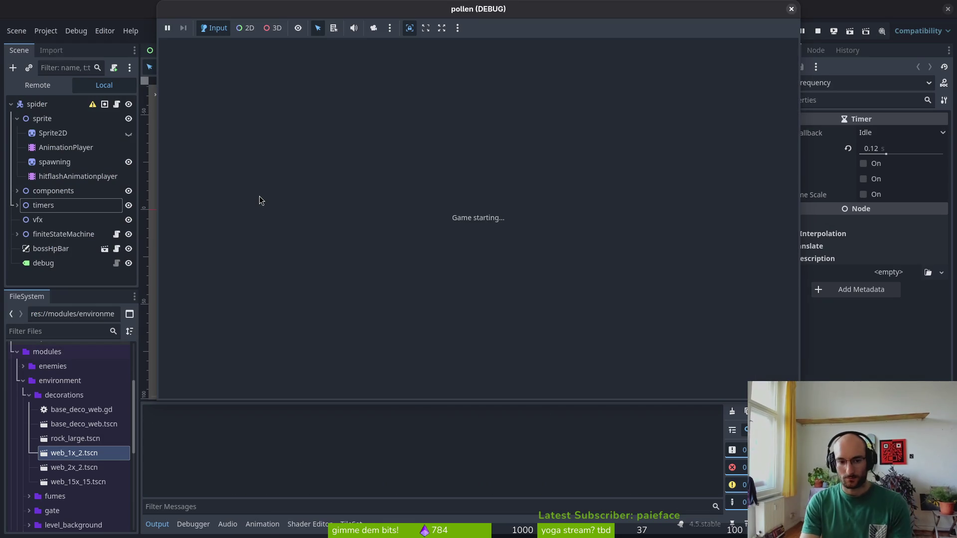
key("Return")
key("Return")
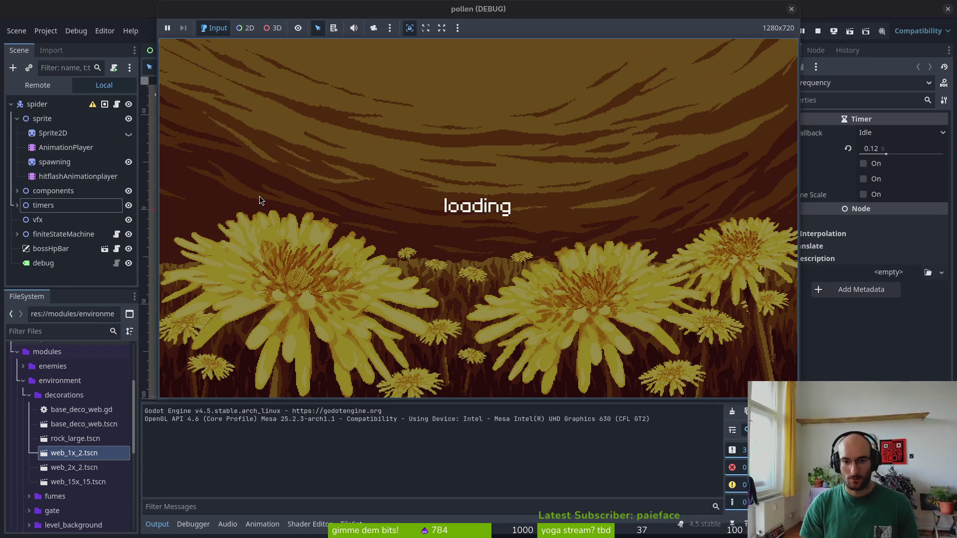
key("Up")
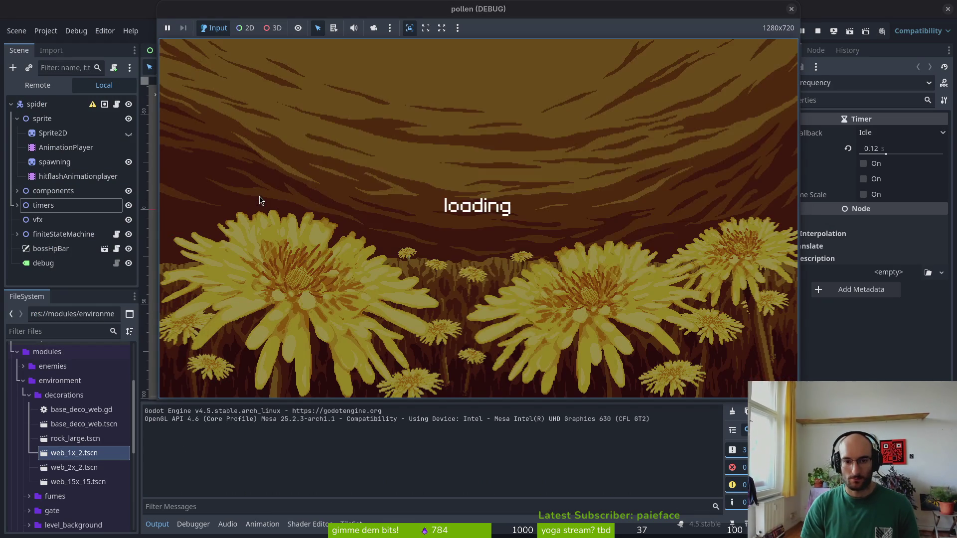
key("Right")
key("Return")
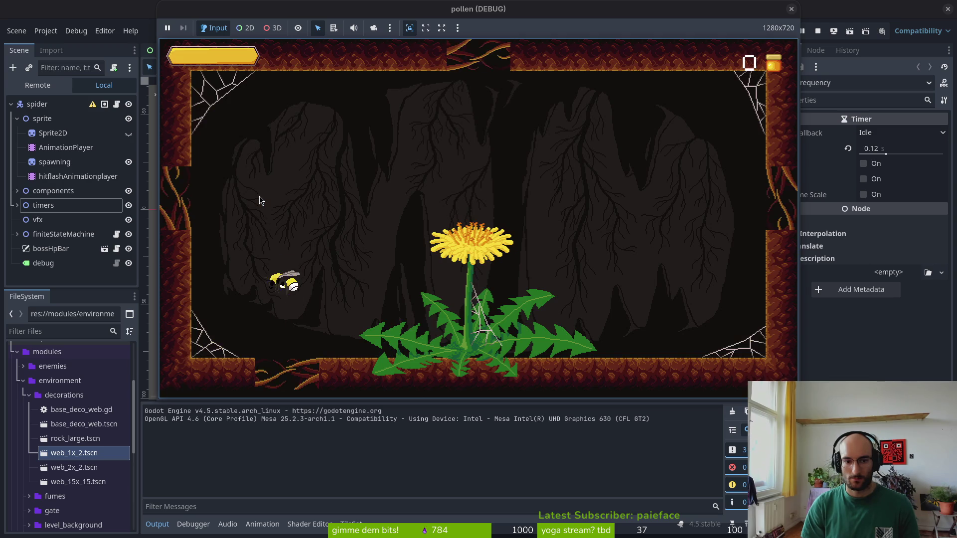
key("Right")
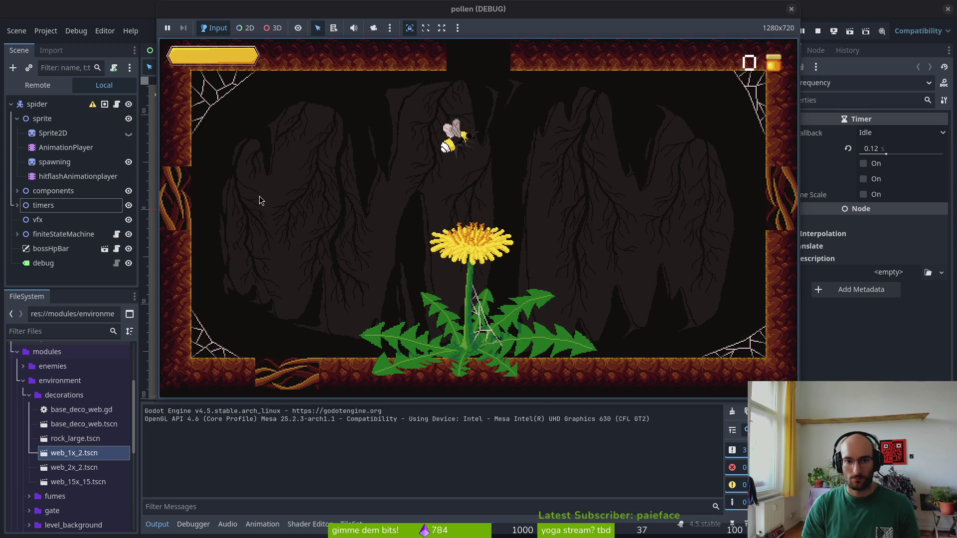
key("space")
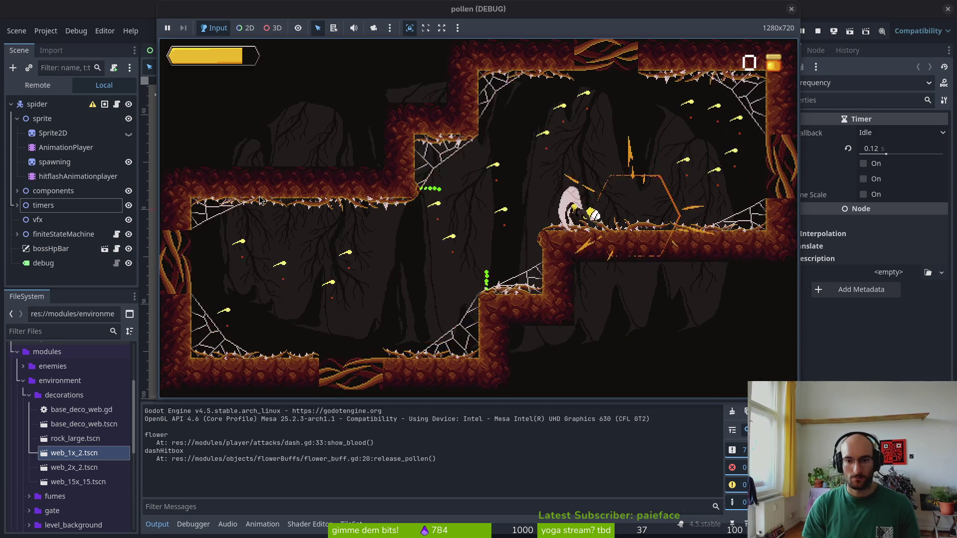
key("Right")
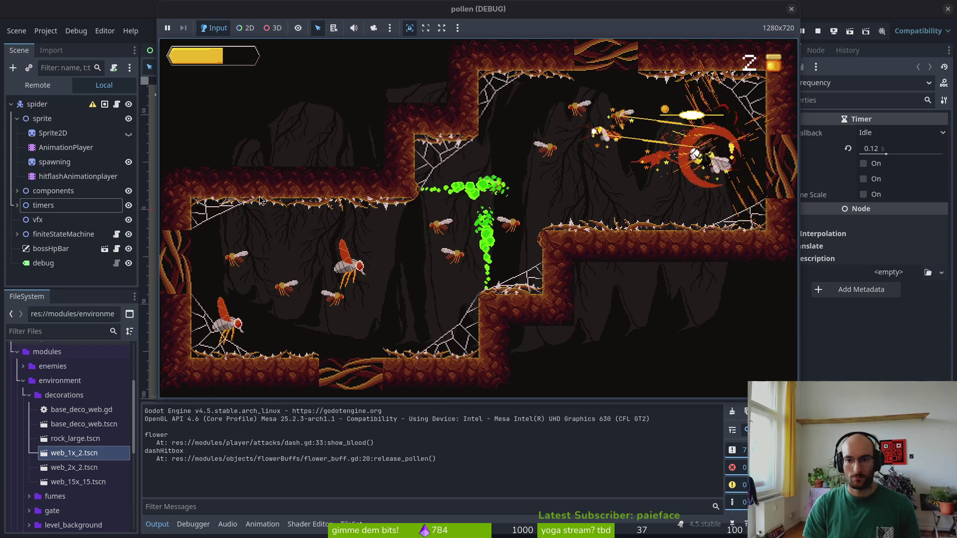
key("Left")
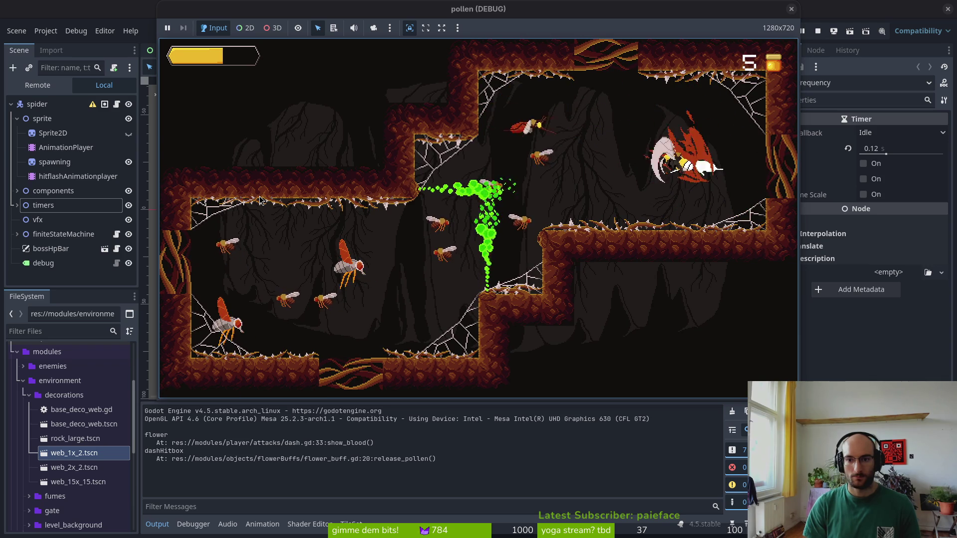
key("Right")
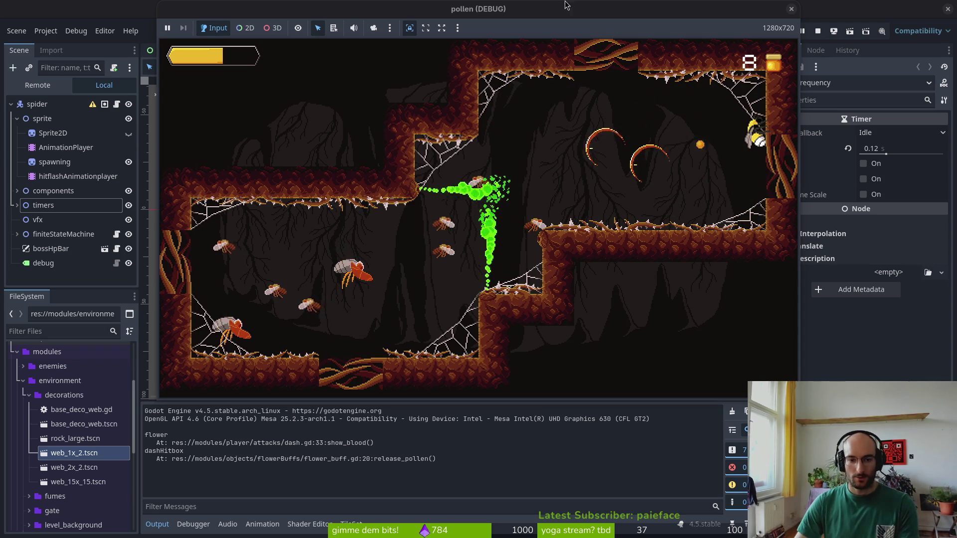
Change the GLOBETHISTLE dash damage modifier to 1.5, save skill.helper.gd, and rerun the game
key("super+1")
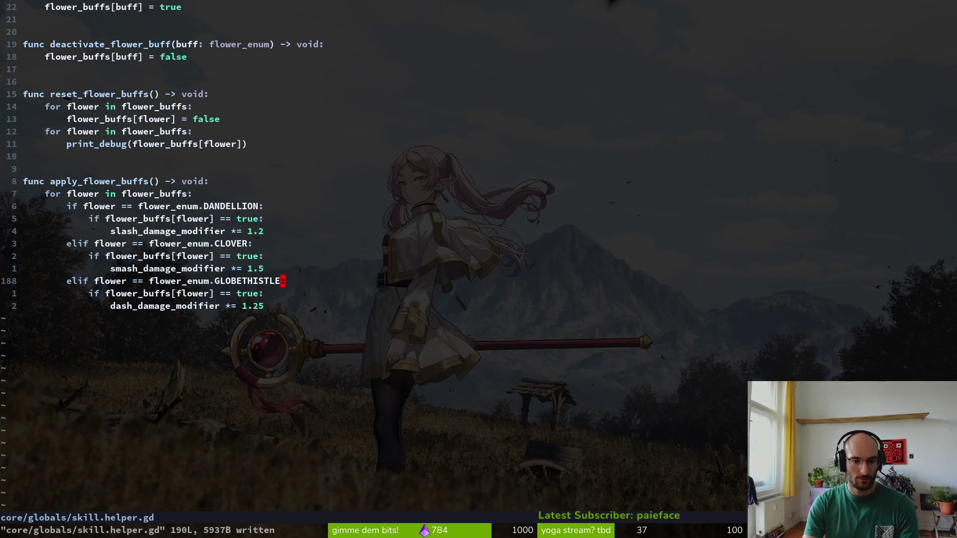
key("s")
key("BackSpace")
key("BackSpace")
key("BackSpace")
type("1.5")
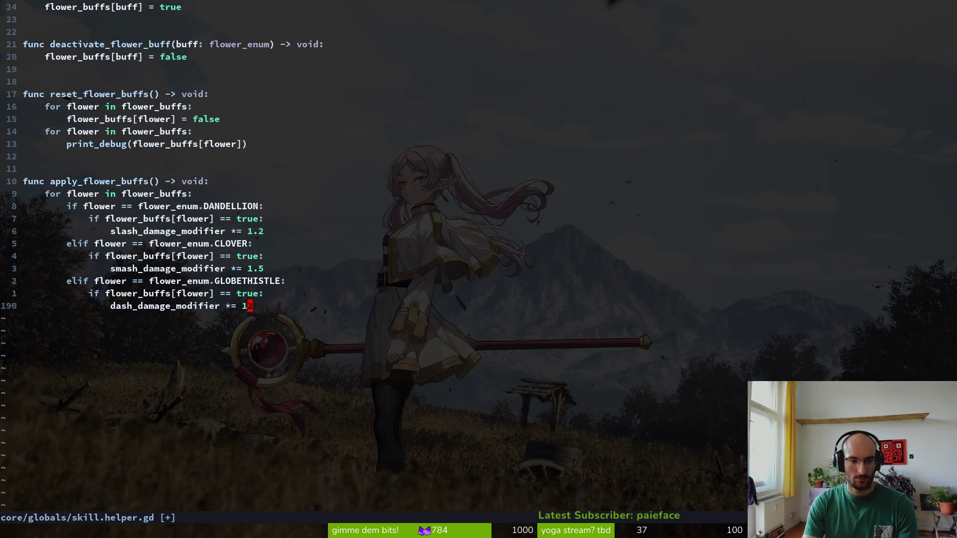
key("Escape")
type(":w")
key("Return")
key("super+2")
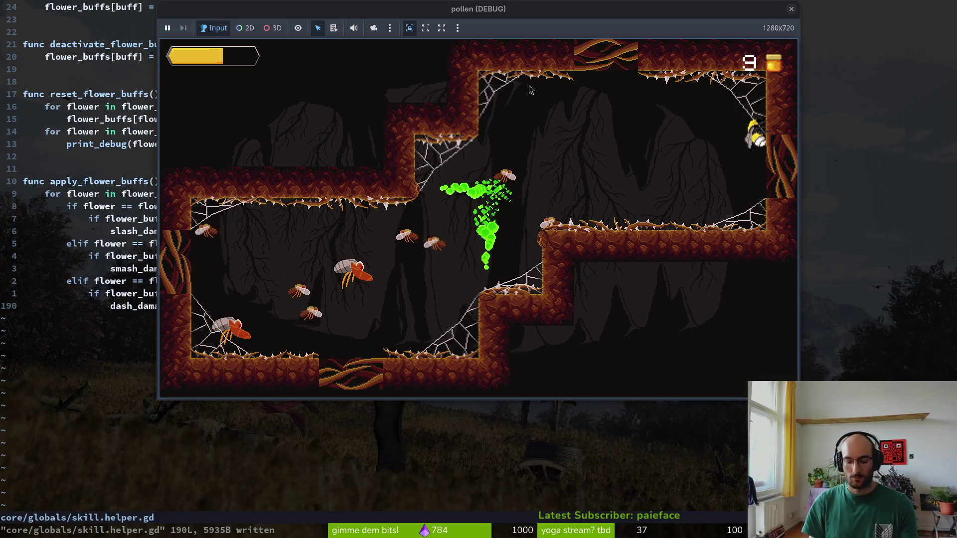
key("super+2")
key("F5")
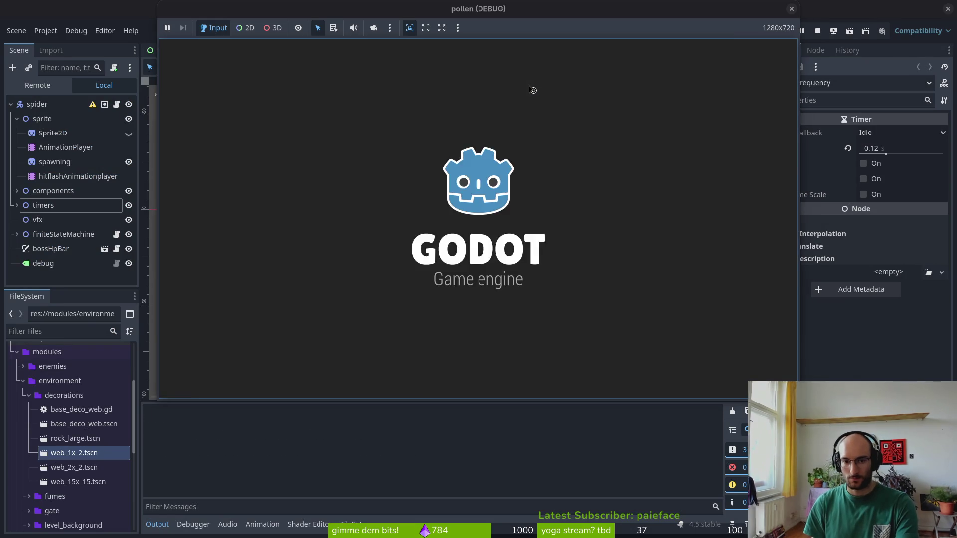
Load the flower level from the level-select room and dash off the dandelion into the next room
key("Return")
key("Return")
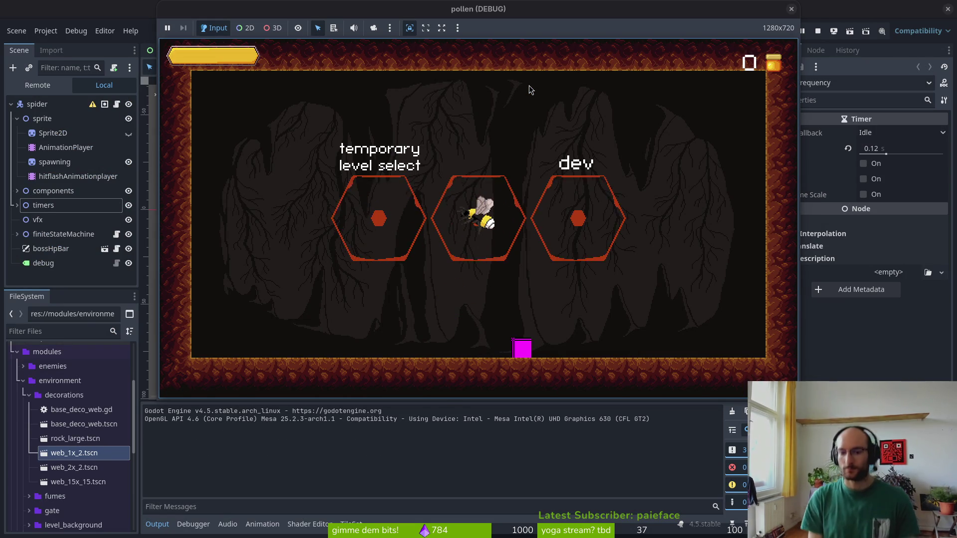
key("Left")
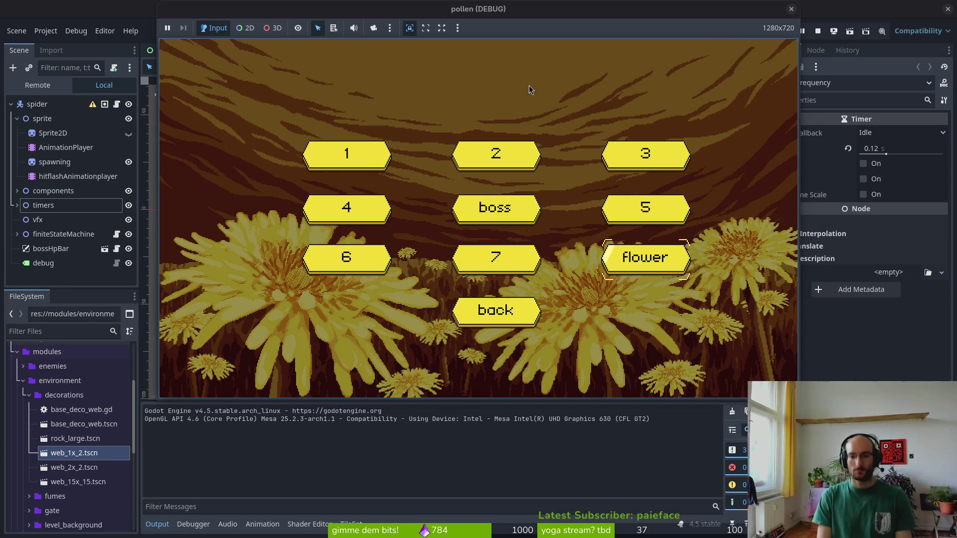
key("Return")
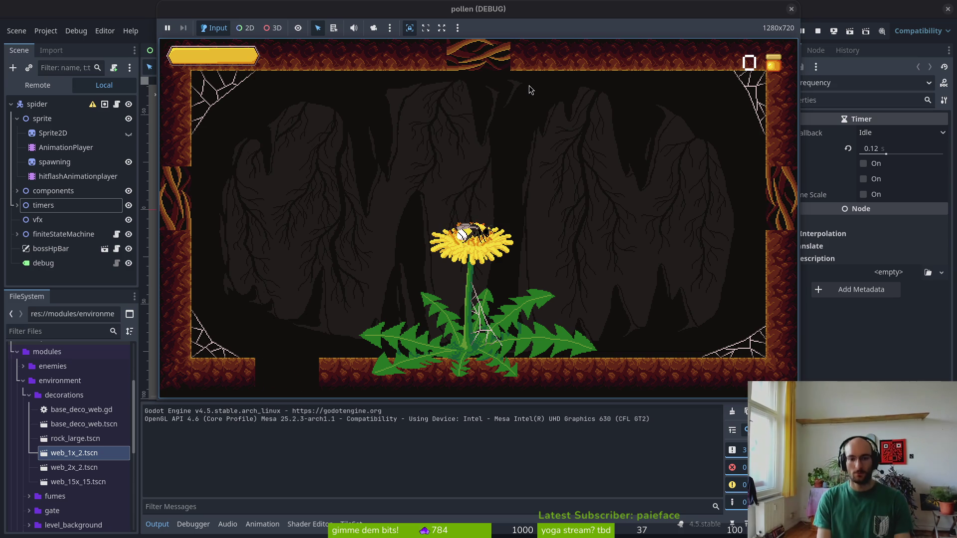
key("space")
key("Left")
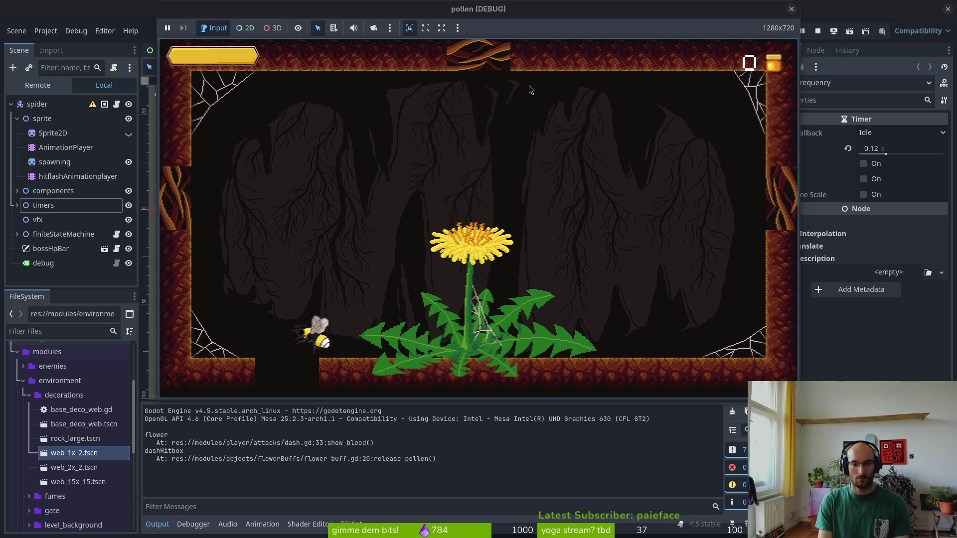
key("Down")
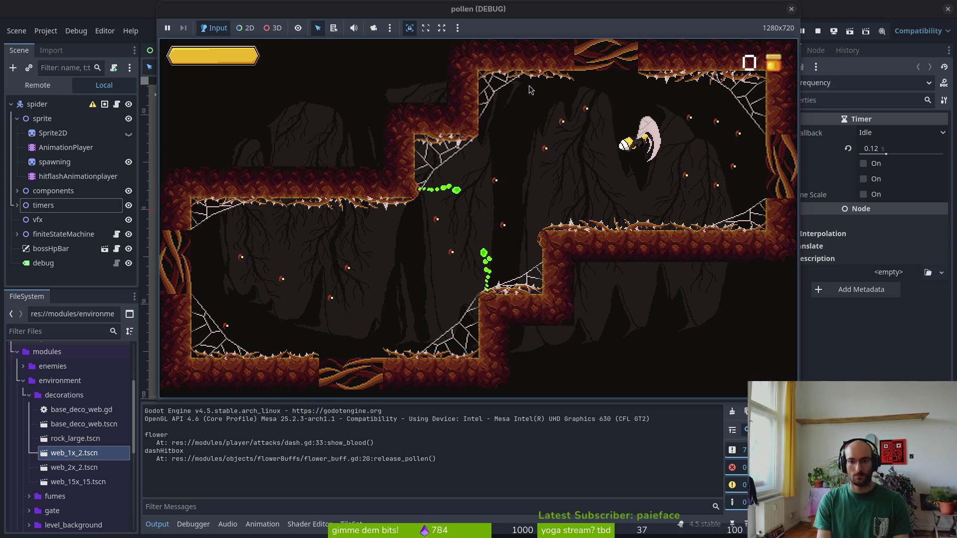
Slash the spawning flies across the room, including one at the right wall
key("space")
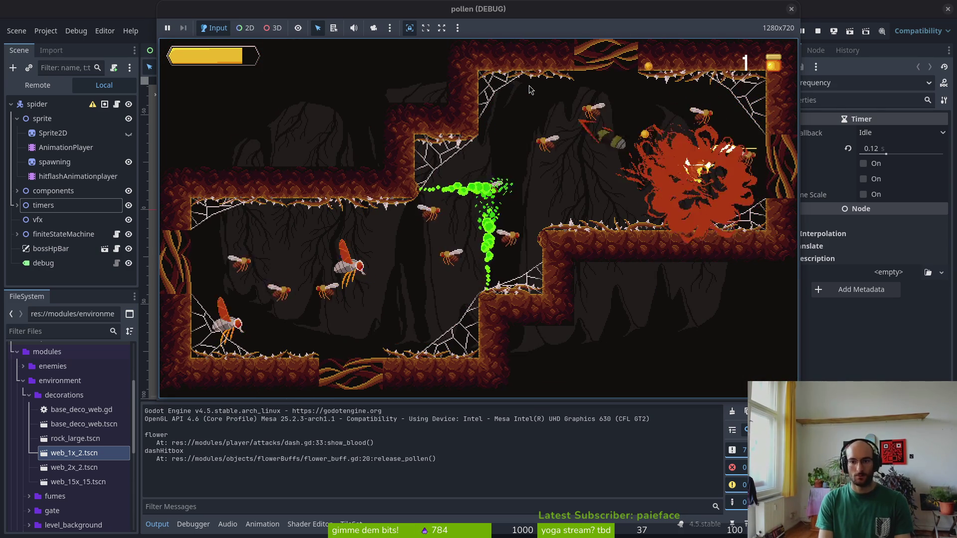
key("Left")
key("space")
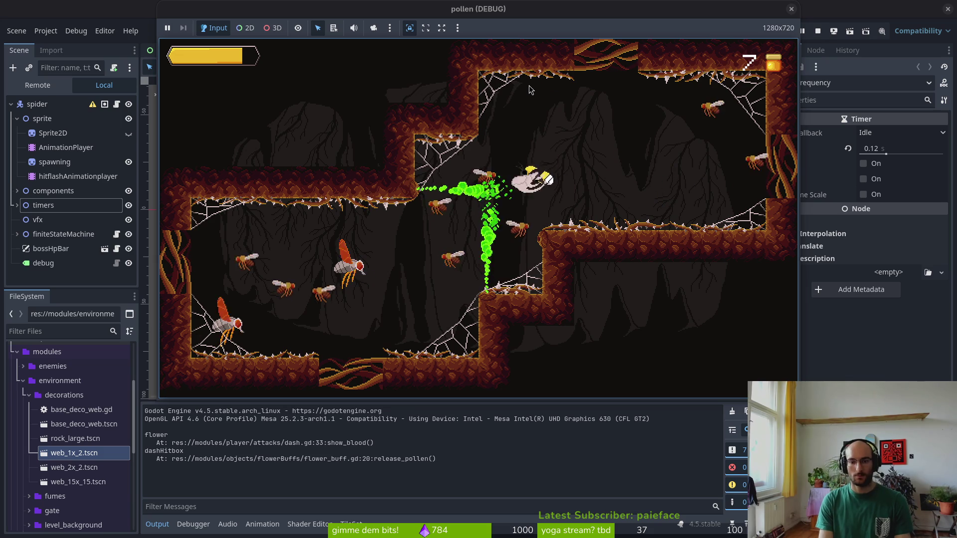
key("Right")
key("space")
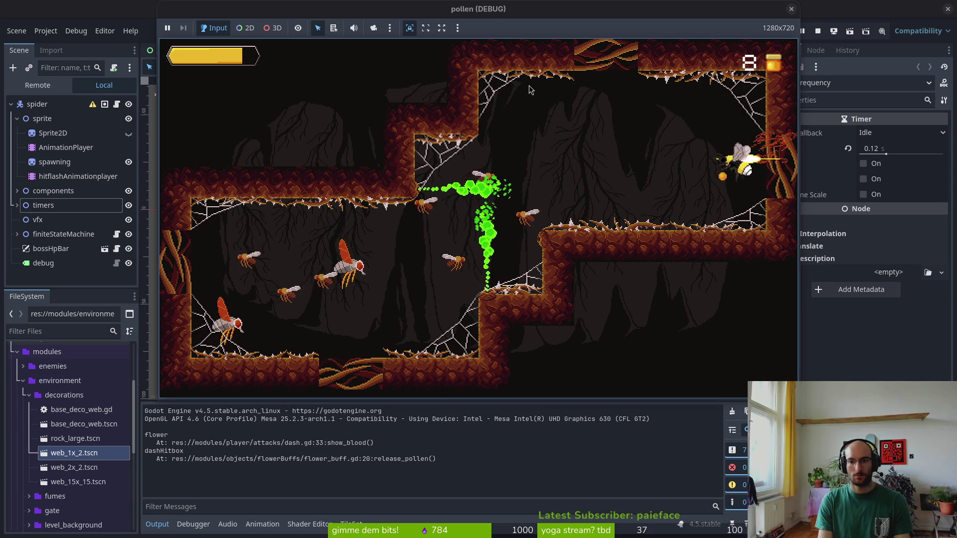
key("Left")
key("space")
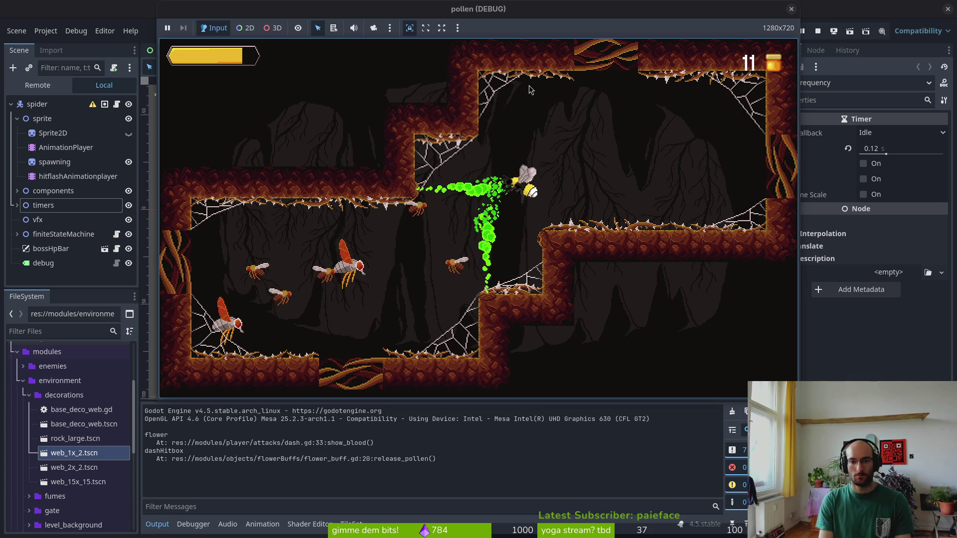
Keep attacking flies in the centre and lower left, finishing with a large up-right attack
key("Left")
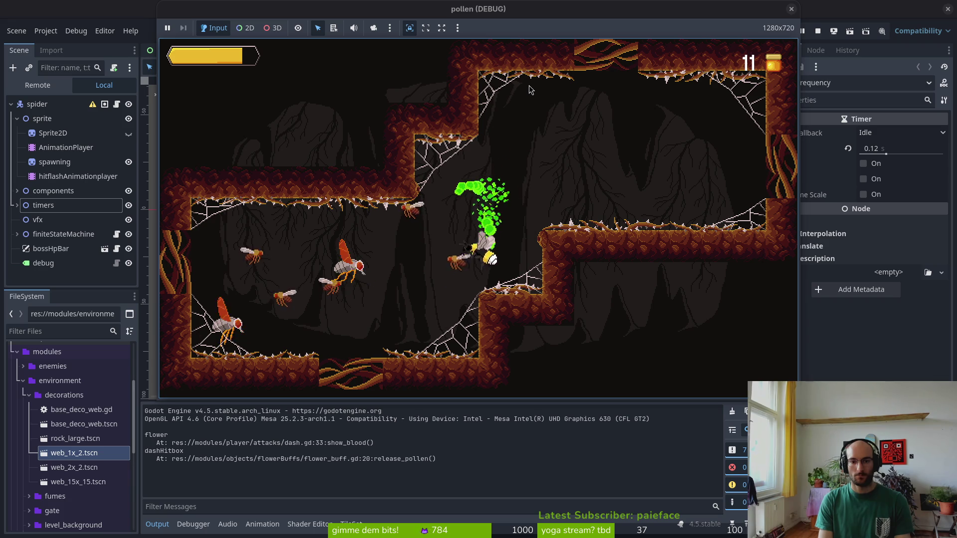
key("space")
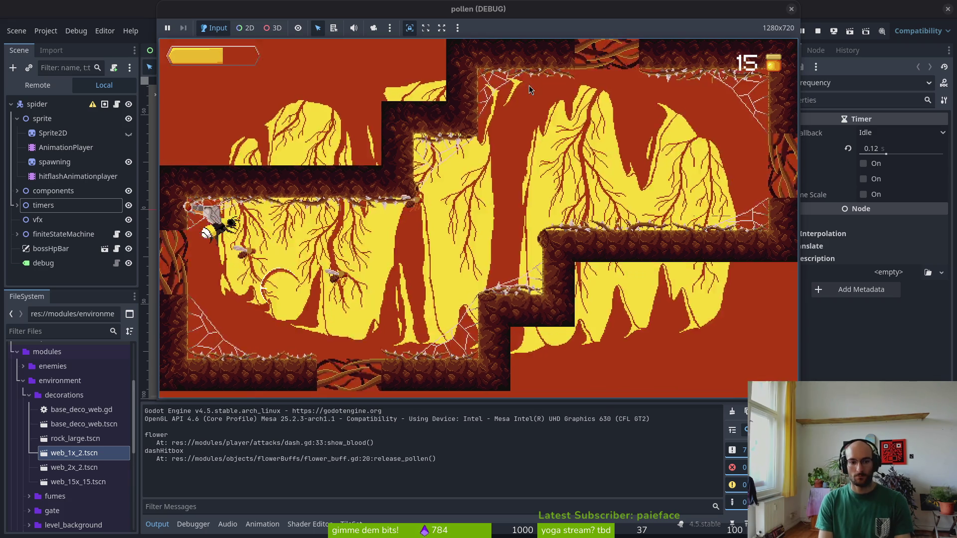
key("space")
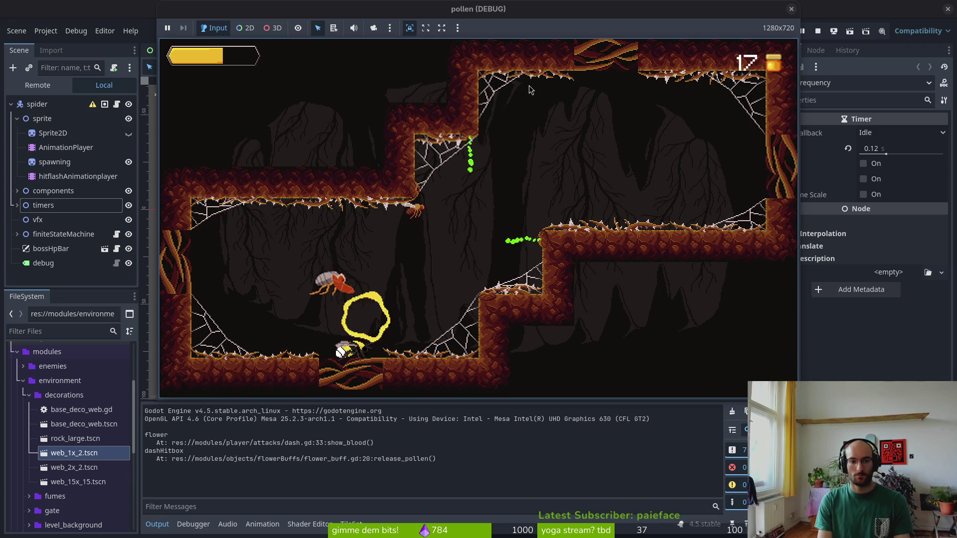
key("Left")
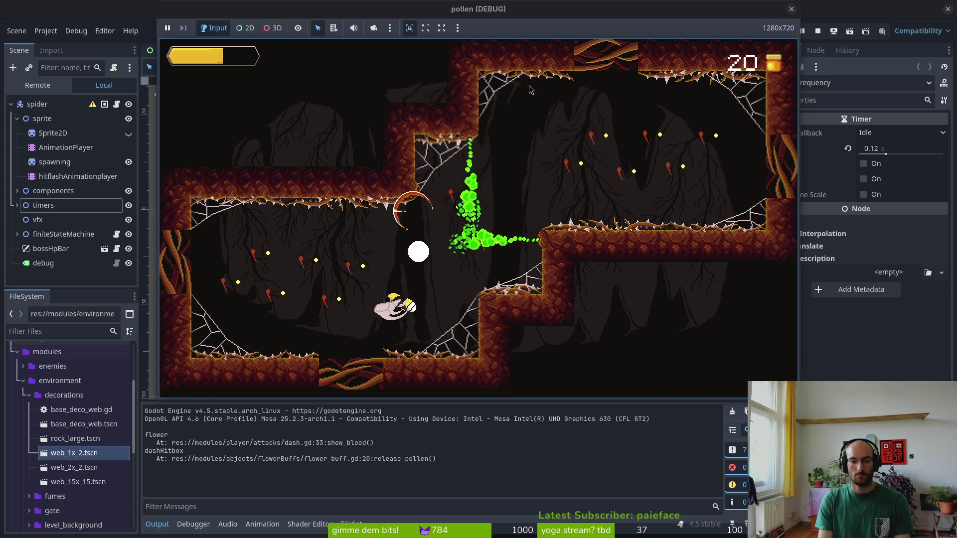
key("space")
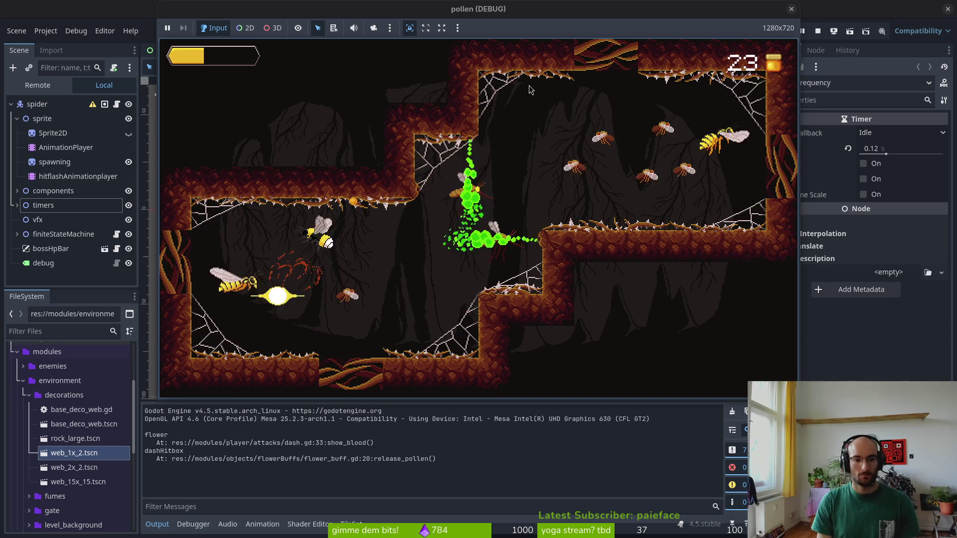
key("space")
key("Right")
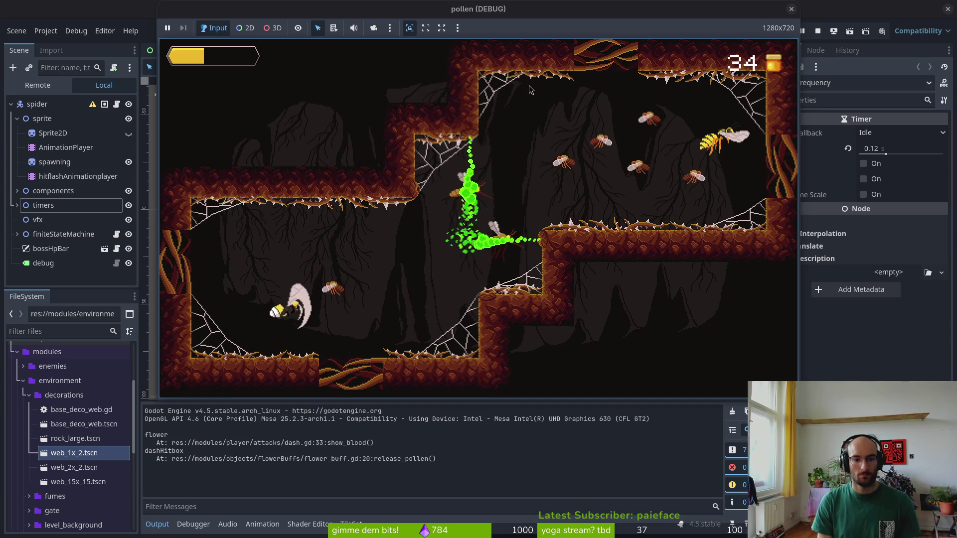
key("space")
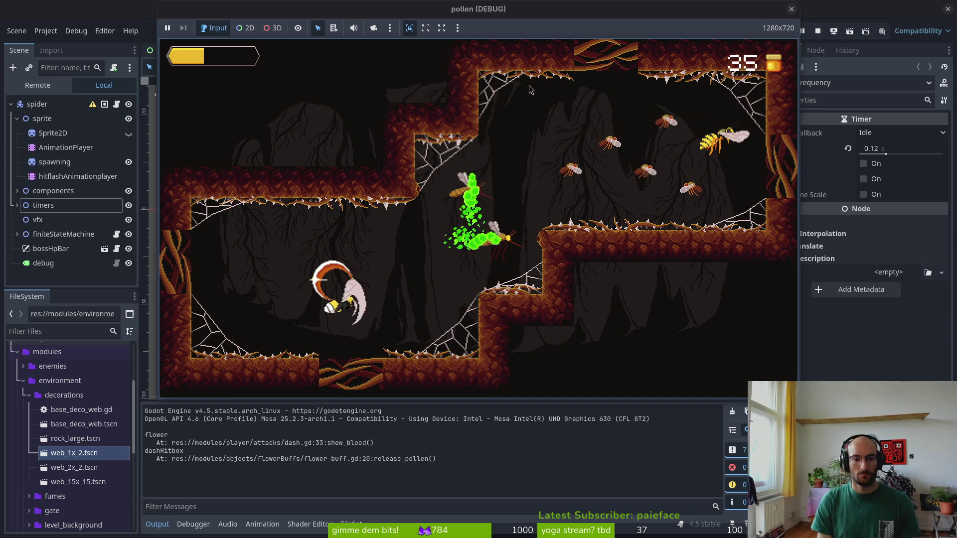
key("Right")
key("space")
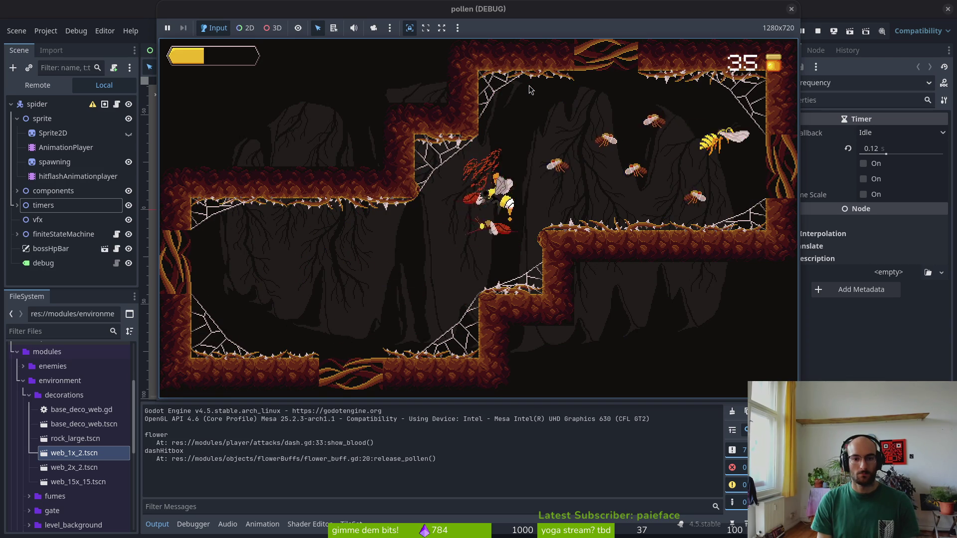
key("space")
key("space")
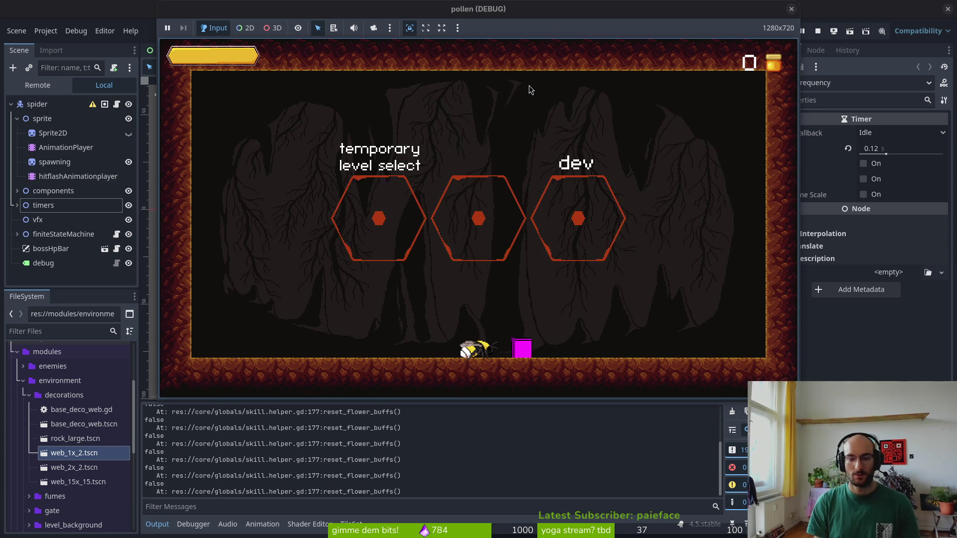
Fly through the dev portal, jump and slash the spawned wasps, then stop the game with F8
key("w")
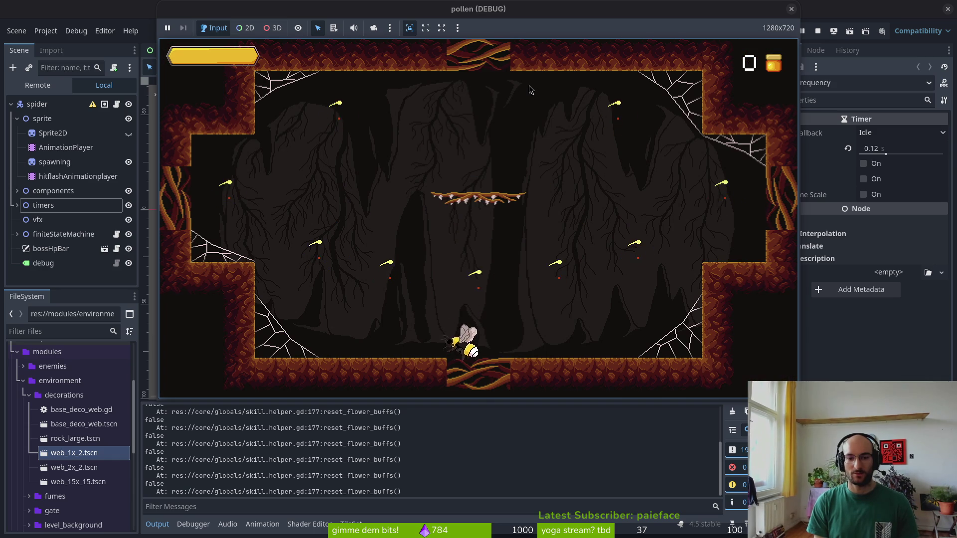
key("w")
key("w")
key("d")
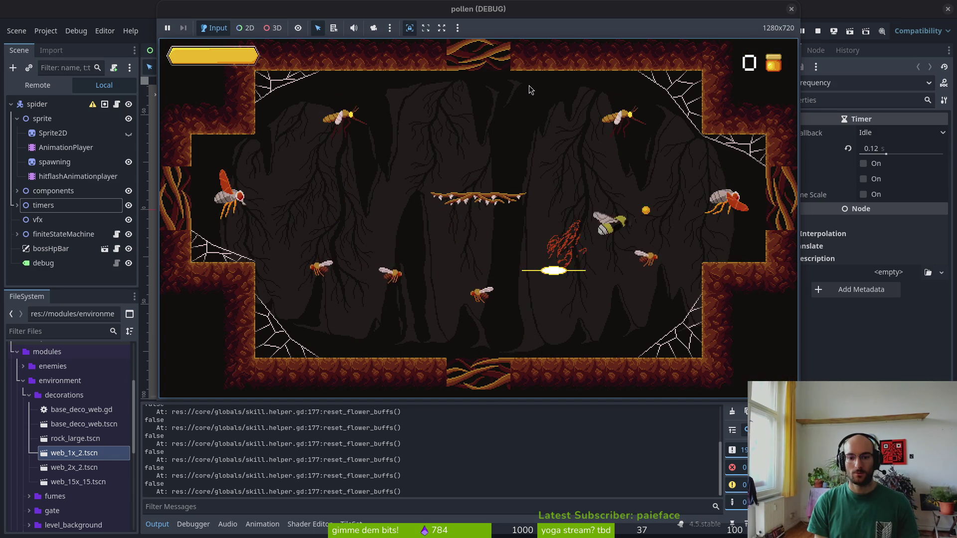
key("w")
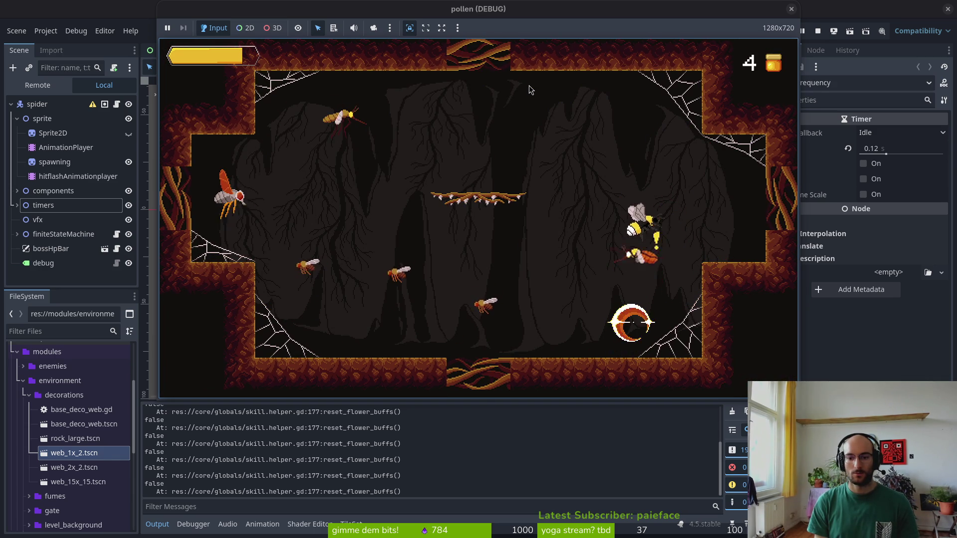
key("a")
key("w")
key("a")
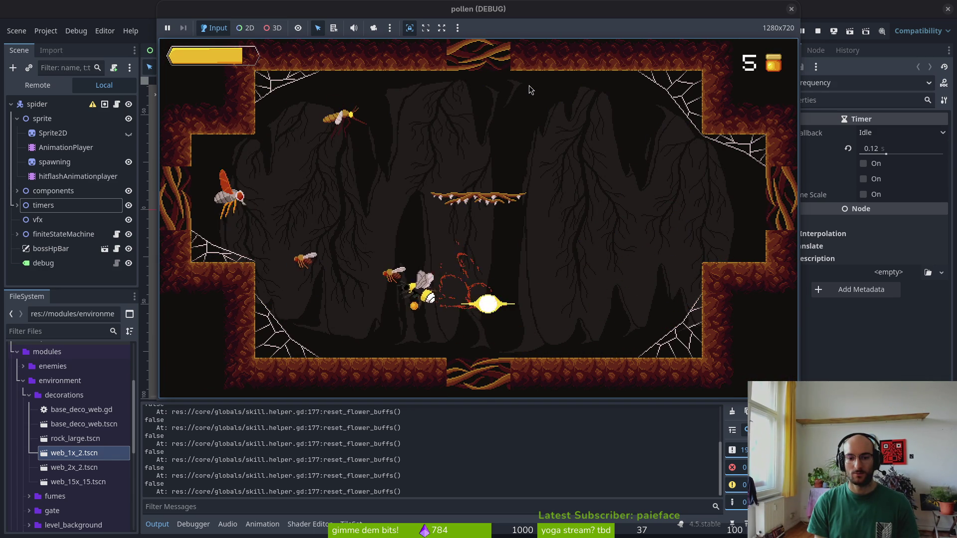
key("w")
key("a")
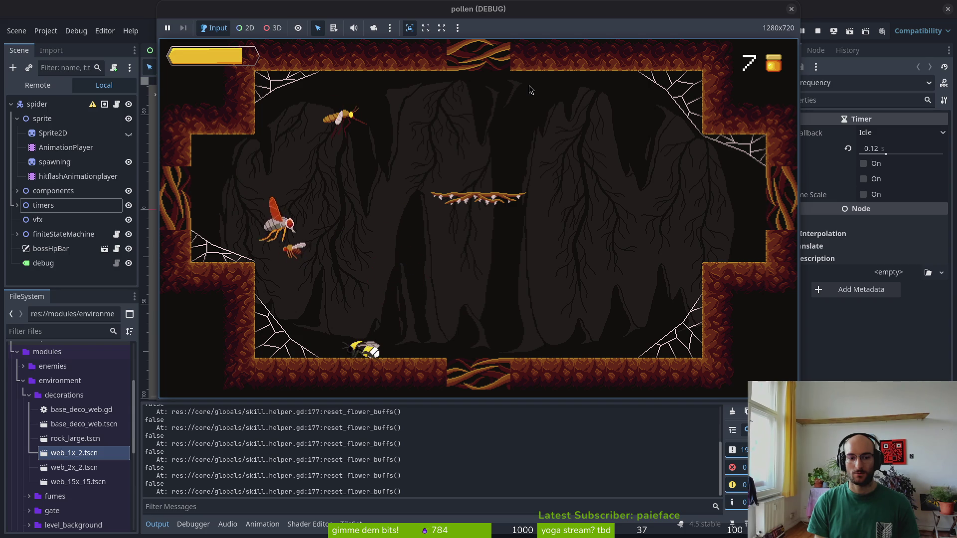
key("w")
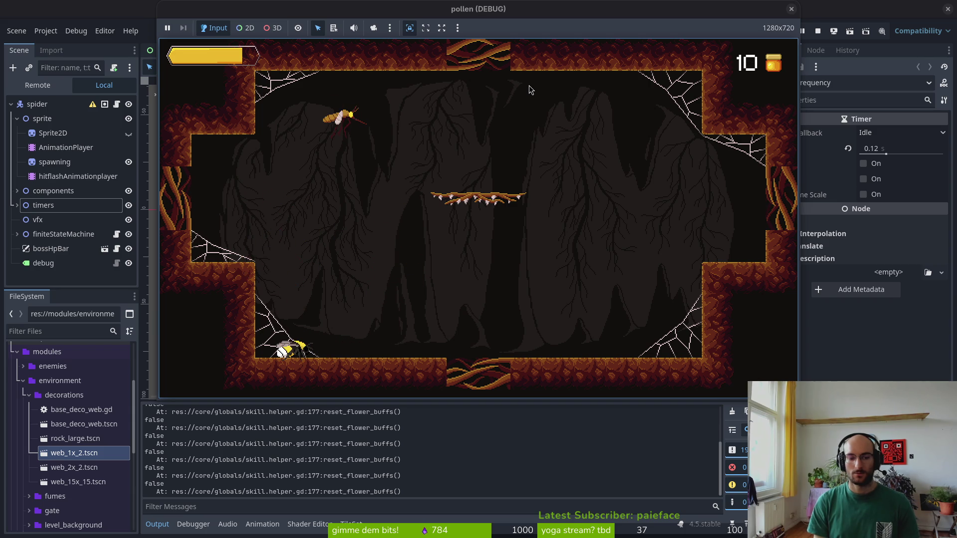
key("F8")
Back in Neovim, abandon the pending word change and save skill.helper.gd with :w
key("alt+Tab")
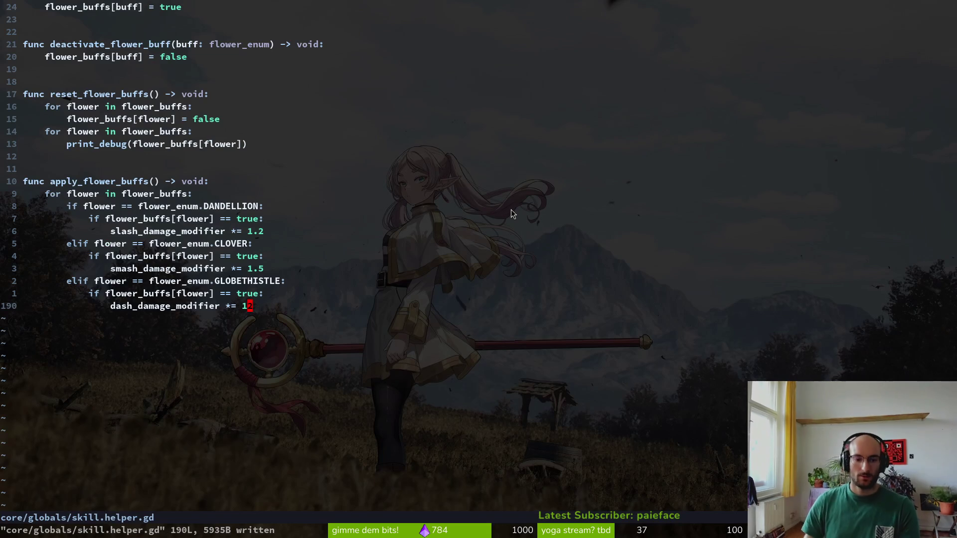
type("ciw")
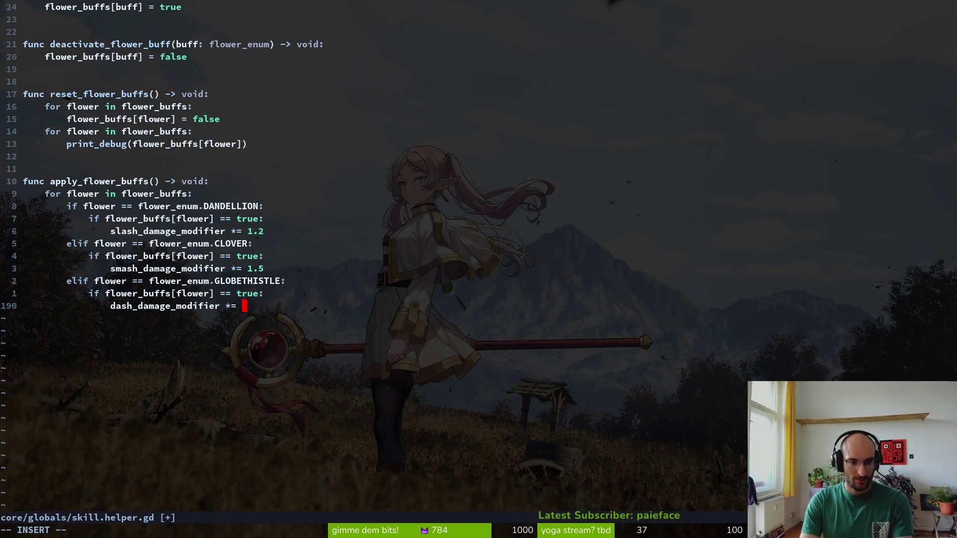
key("Escape")
type("u")
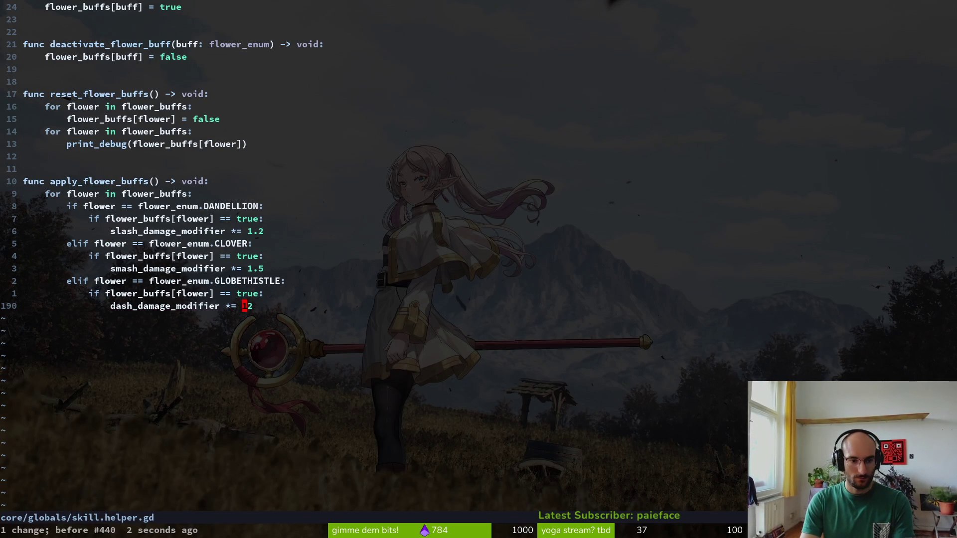
type(":w")
key("Return")
key("ctrl+u")
key("ctrl+u")
Yank the ten lines of the apply_flower_buffs loop
key("ctrl+d")
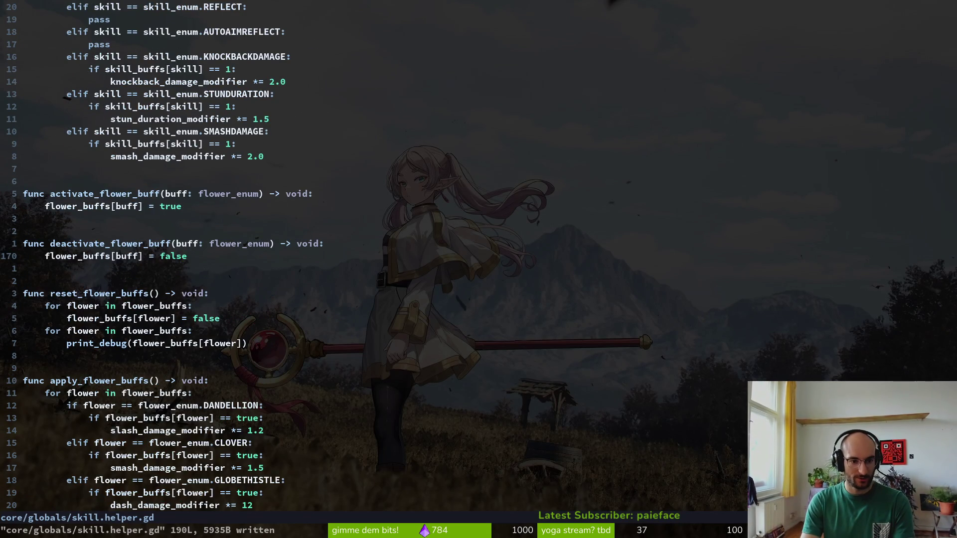
key("j")
key("j")
key("j")
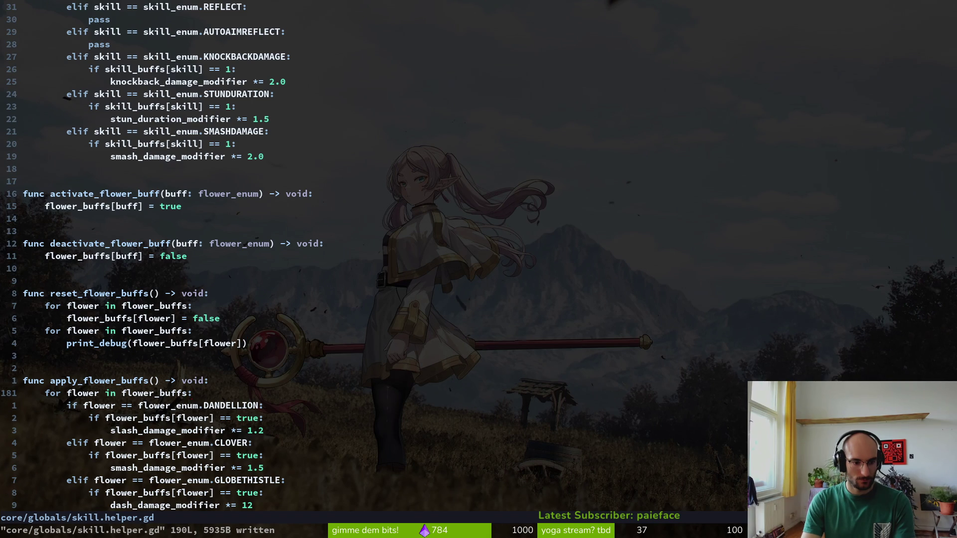
key("shift+v")
key("j")
key("j")
key("j")
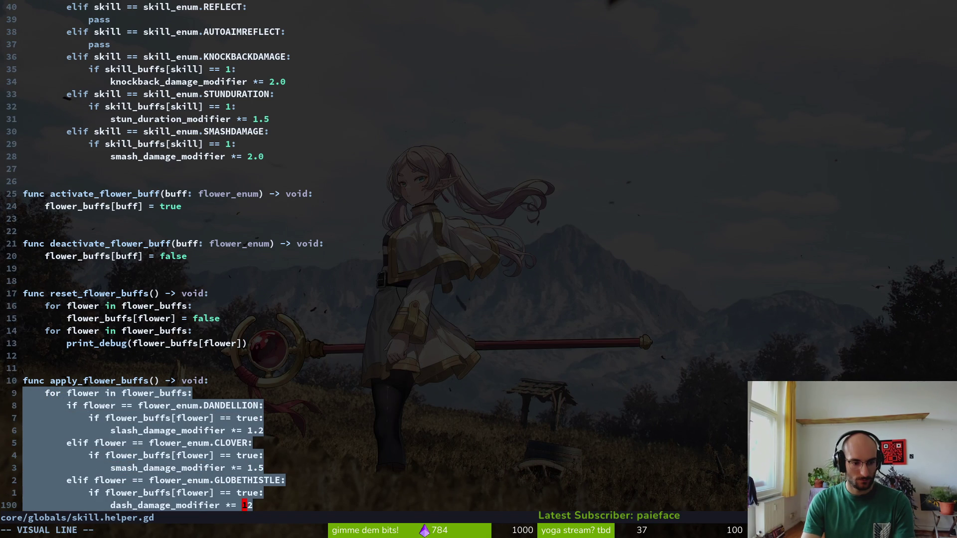
key("y")
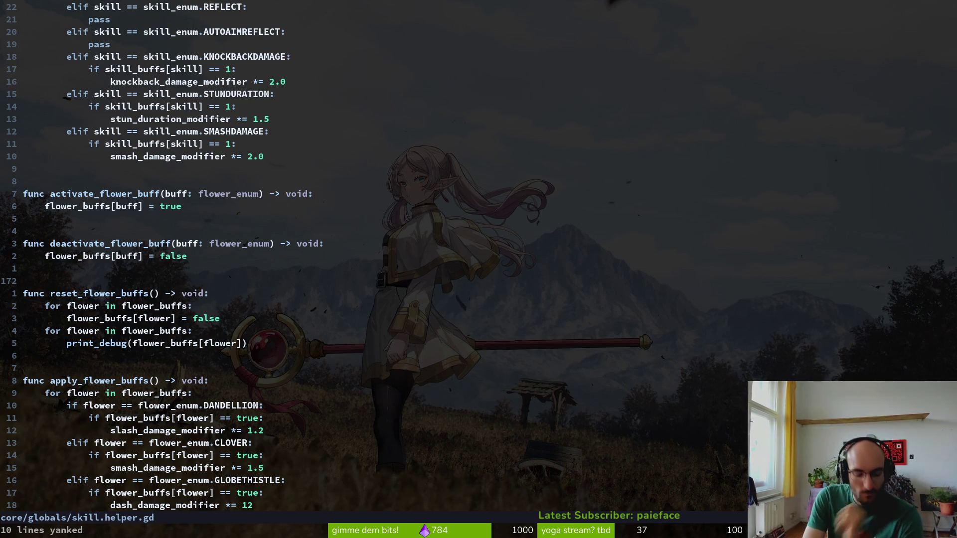
Search project files for 'appl' in the finder, then close it without opening anything
key("ctrl+p")
type("appl")
key("Escape")
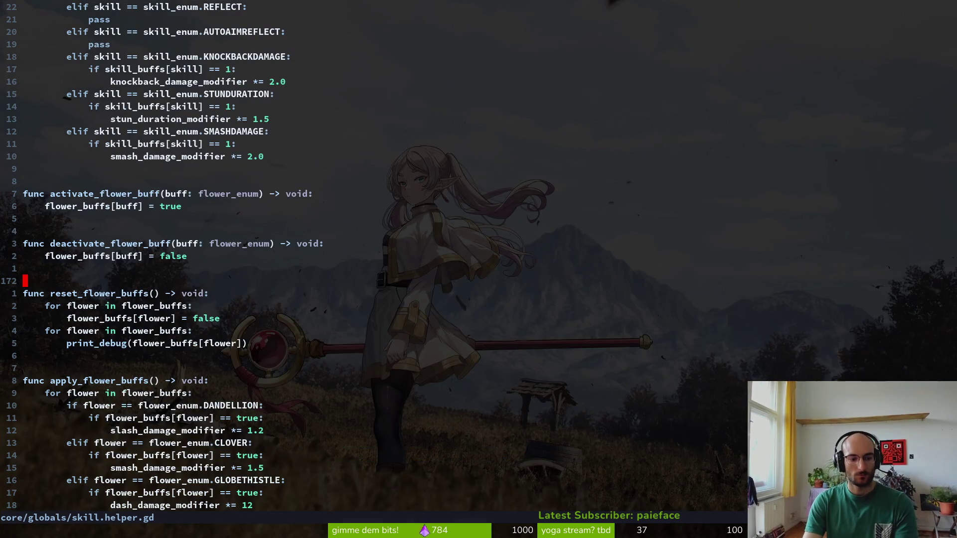
Grep the project for apply_skill_buffs, preview its call in player.gd, then close the results
key("Return")
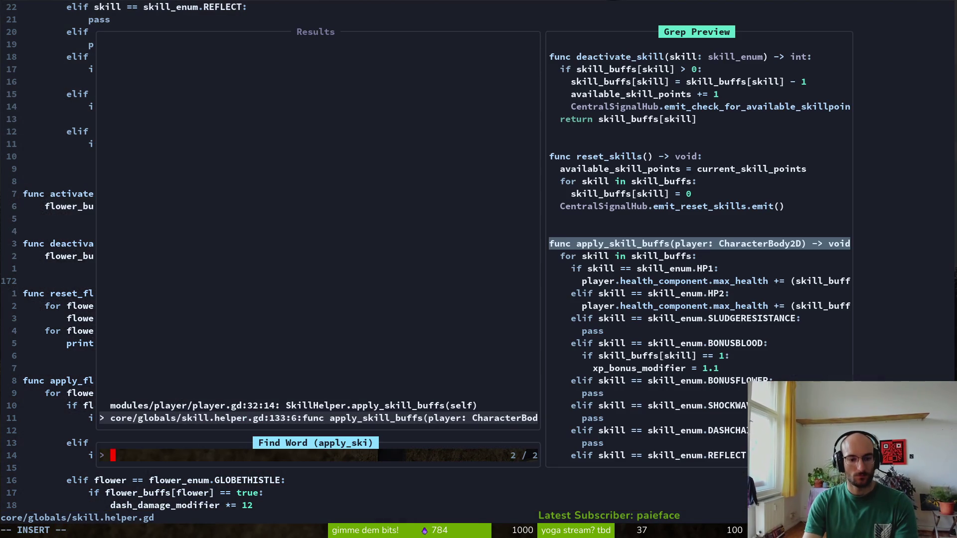
key("Up")
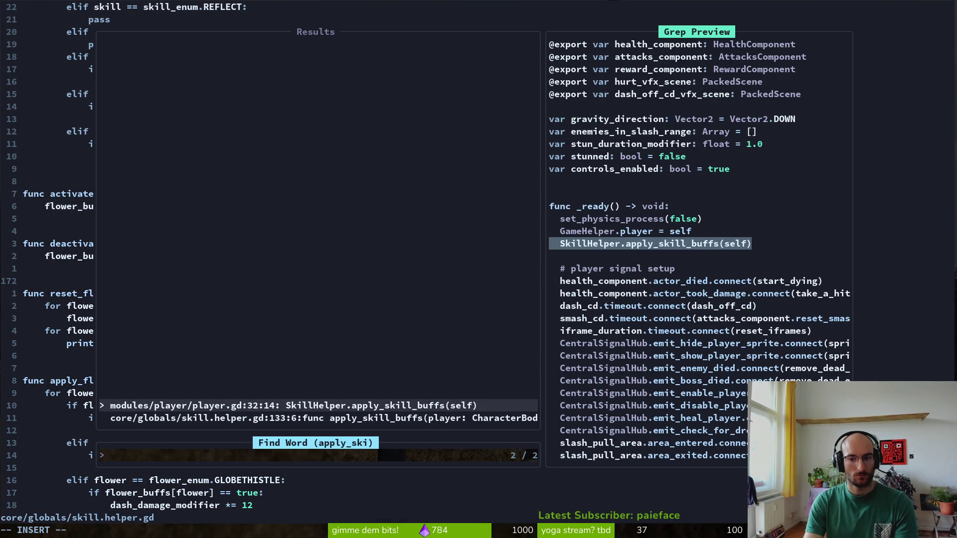
key("Escape")
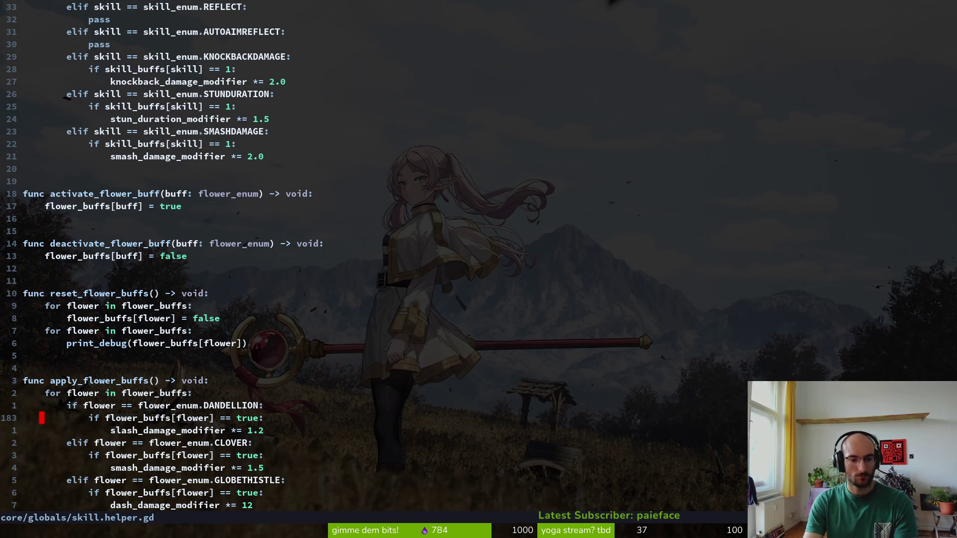
Move back to the apply_skill_buffs code just above activate_flower_buff
key("ctrl+u")
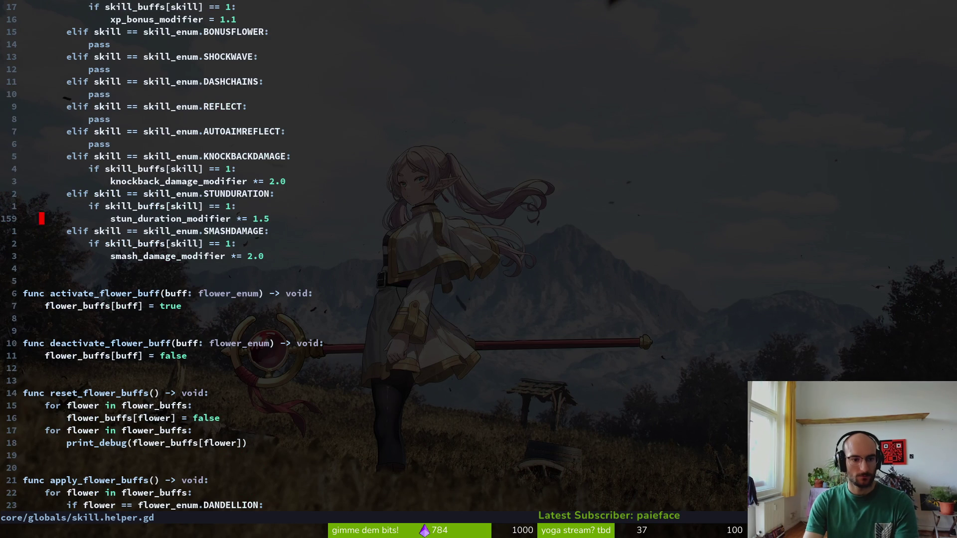
key("k")
key("k")
key("k")
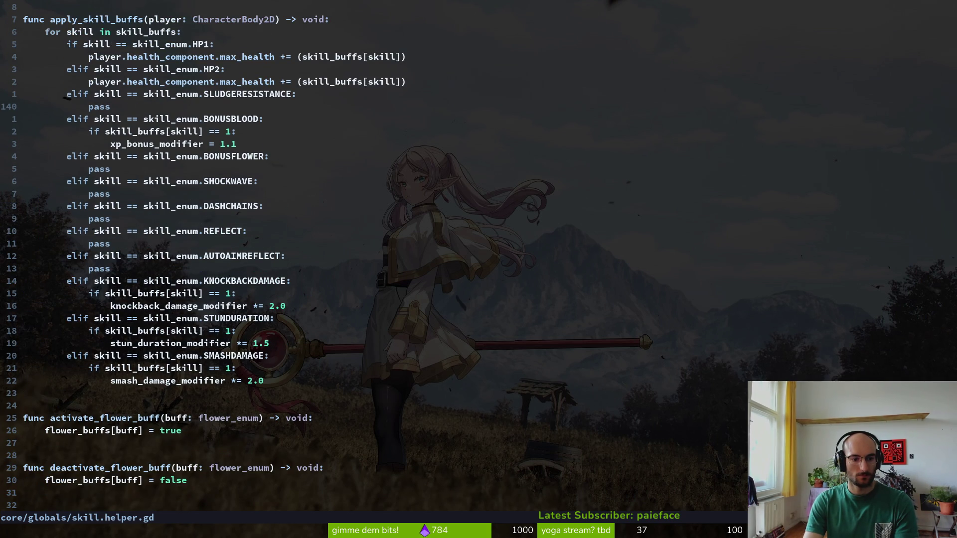
key("j")
key("j")
key("j")
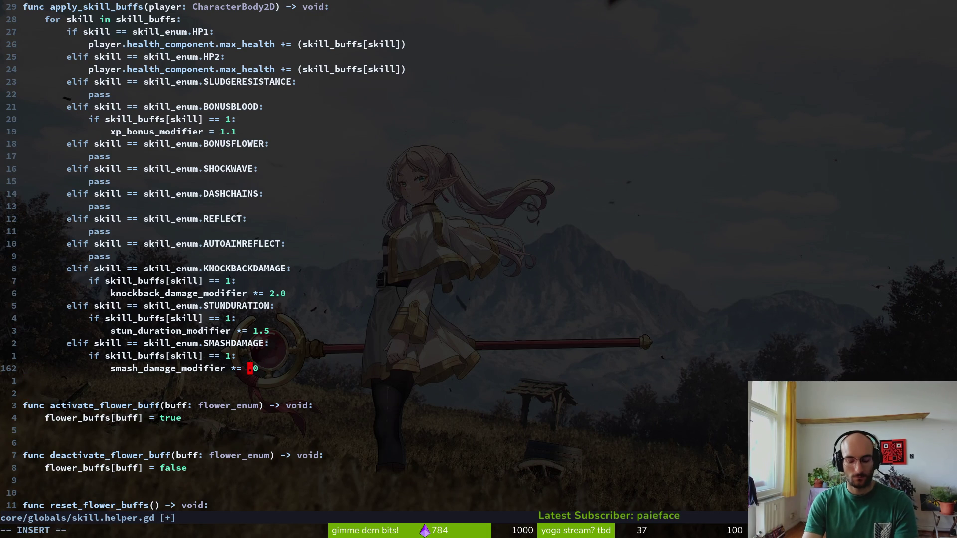
Change the SMASHDAMAGE skill's smash multiplier to 50.0 and save
key("ctrl+s")
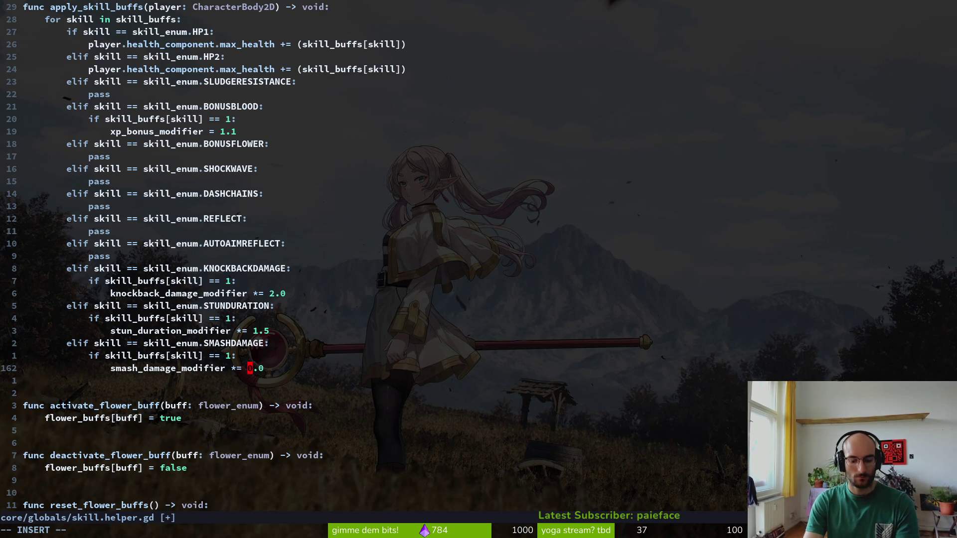
type("5")
key("Escape")
key("ctrl+s")
key("2")
key("0")
Set the GLOBETHISTLE dash damage multiplier to 1.25
key("j")
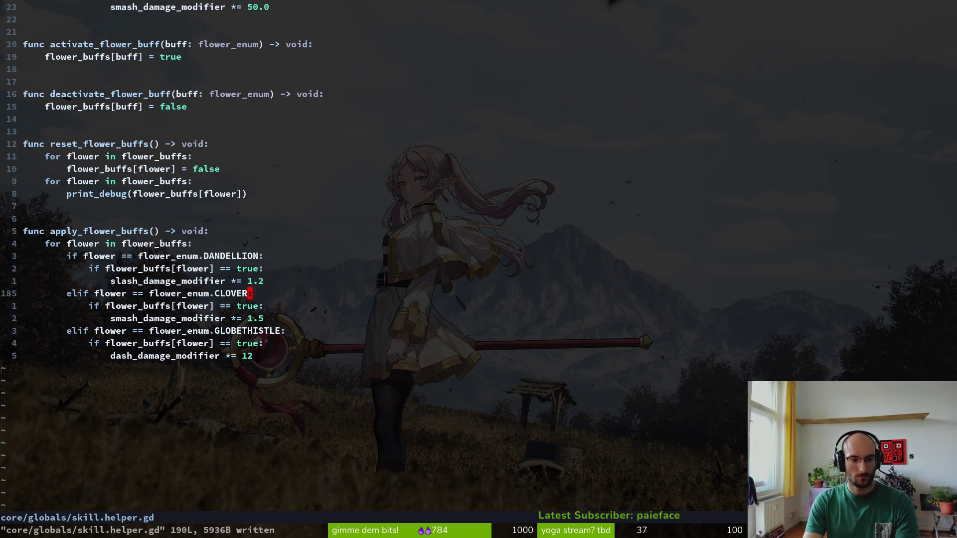
key("j")
key("i")
type(".")
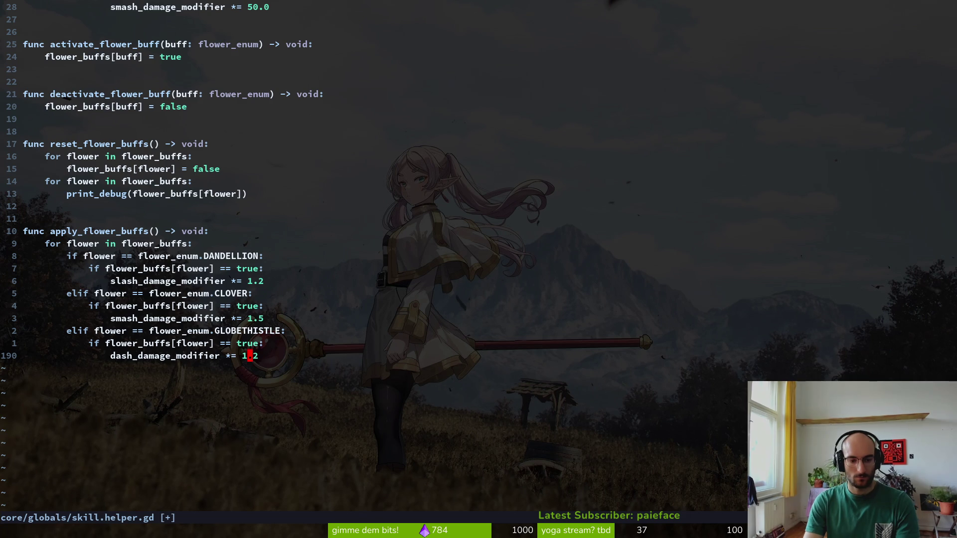
type("5")
key("Escape")
Set the CLOVER smash damage multiplier to 50 and save skill.helper.gd
key("k")
key("k")
key("k")
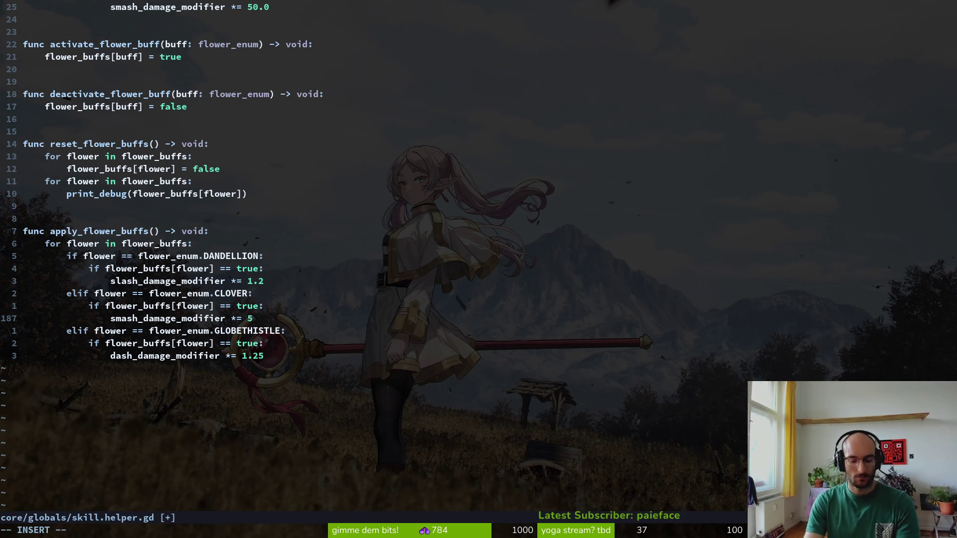
type("5")
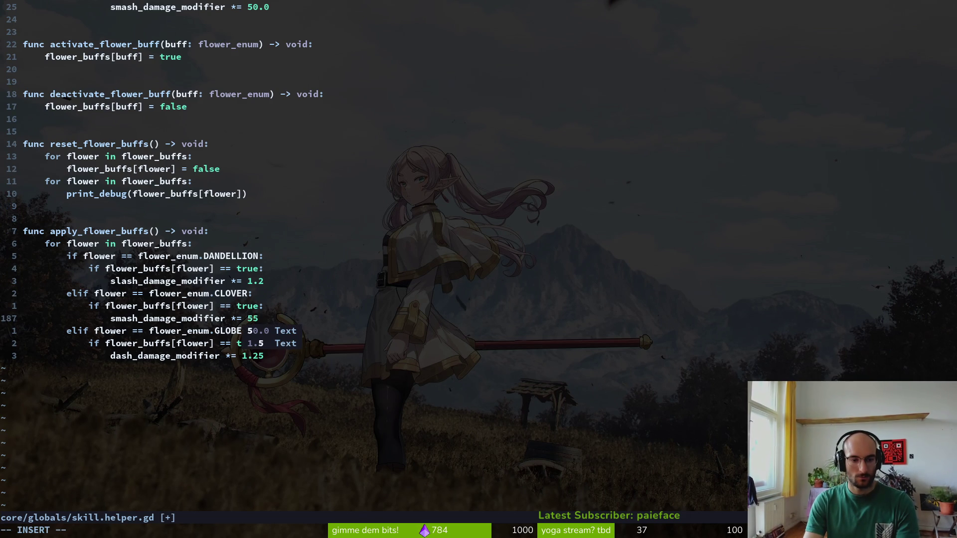
key("BackSpace")
type("0")
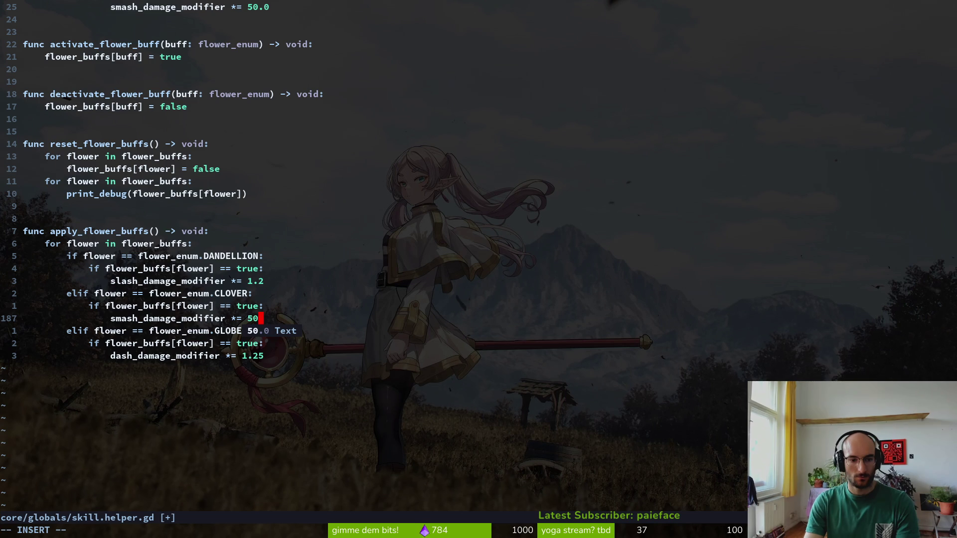
key("Escape")
type(":w")
key("Return")
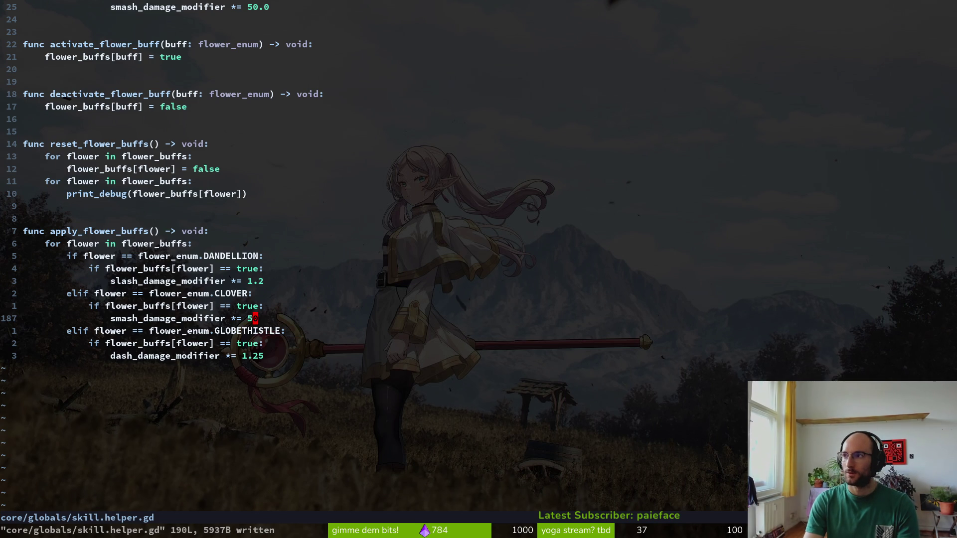
key("alt+Tab")
Quick-open smash.tscn and select its HitboxComponent to check the damage
key("alt+shift+o")
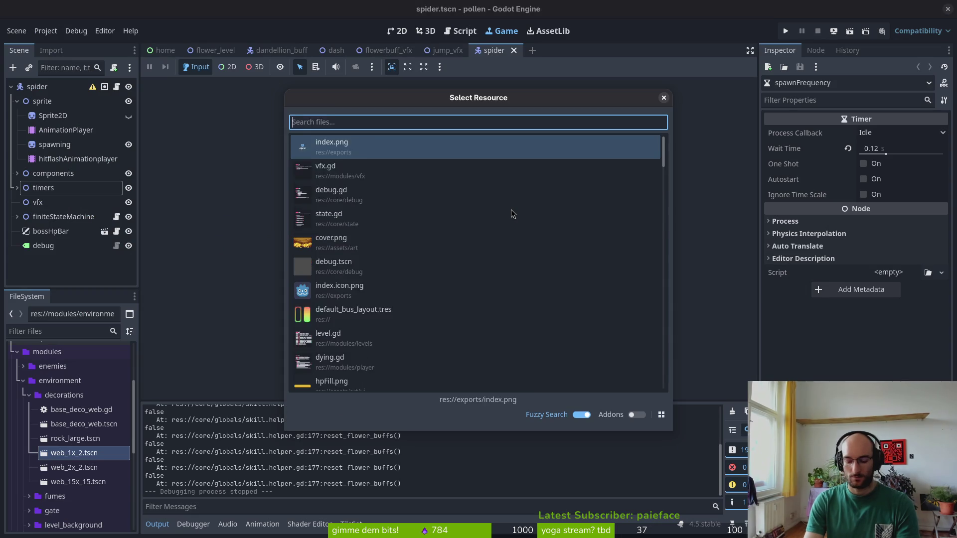
type("smashtsc")
key("Down")
key("Return")
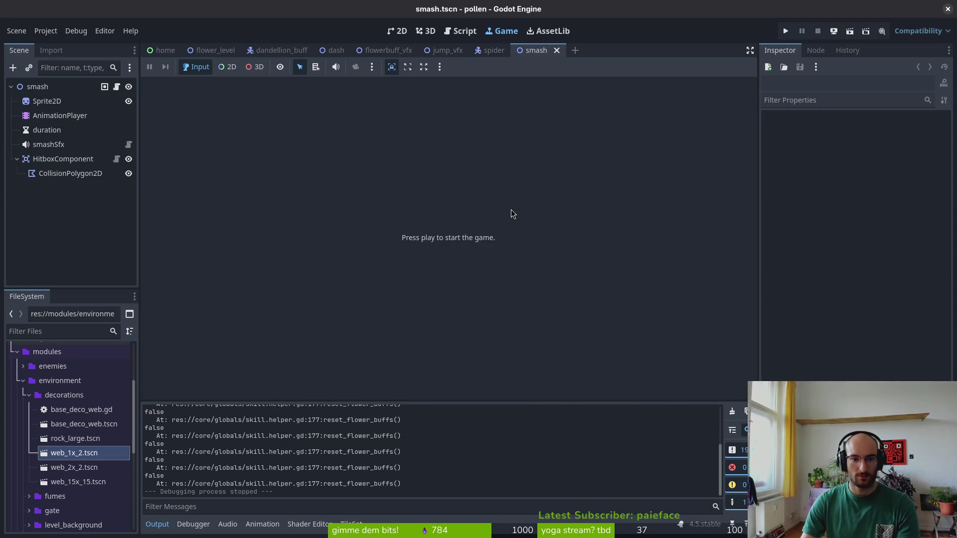
left_click(63, 159)
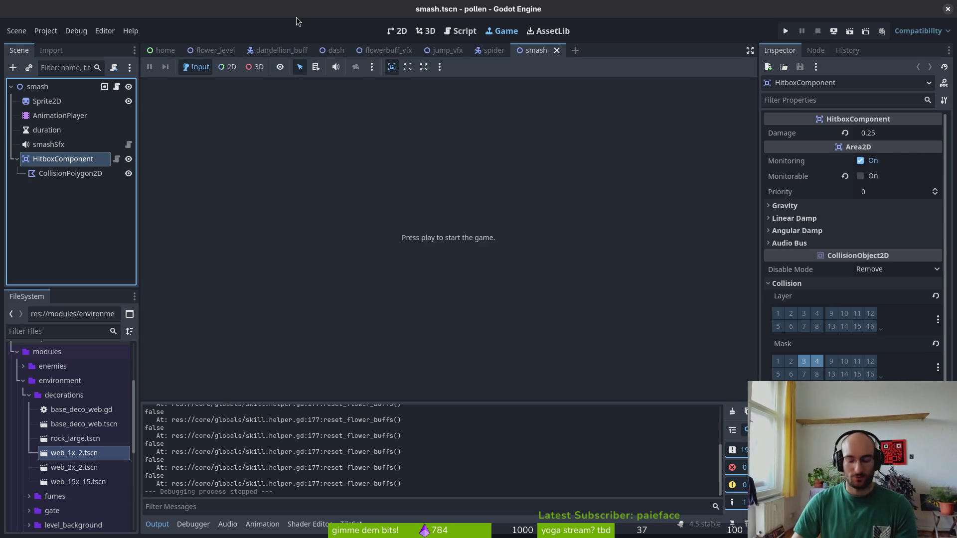
Quick-open the devlevel.tscn scene
key("alt+shift+o")
type("devlets")
key("Return")
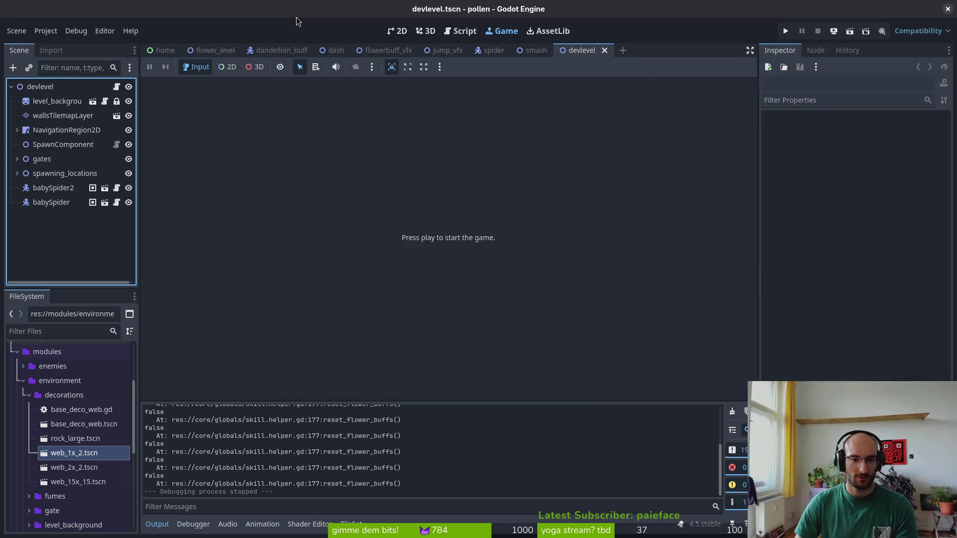
Add a Marker2D child under spawning_locations > wave1 > fly_spawns
left_click(17, 173)
left_click(23, 188)
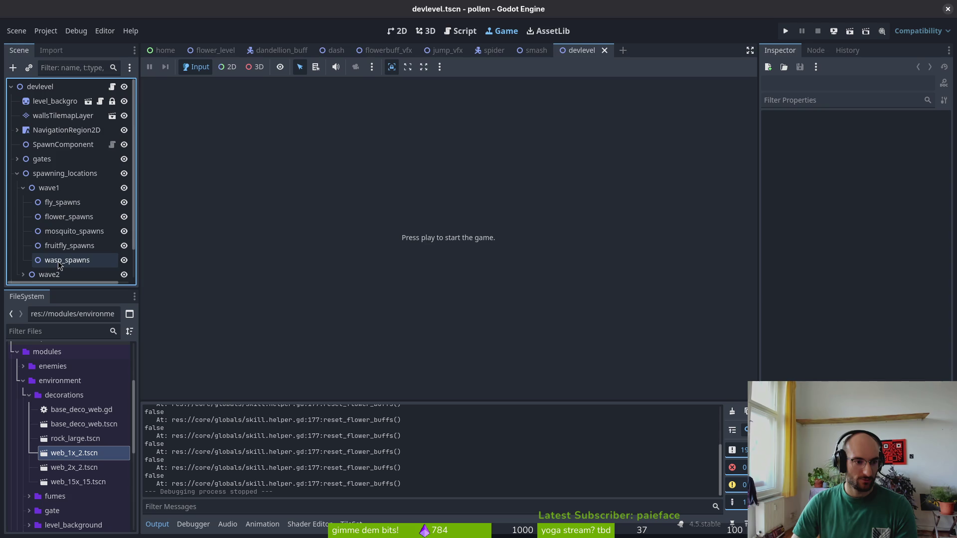
left_click(52, 202)
key("ctrl+a")
type("mark")
key("Return")
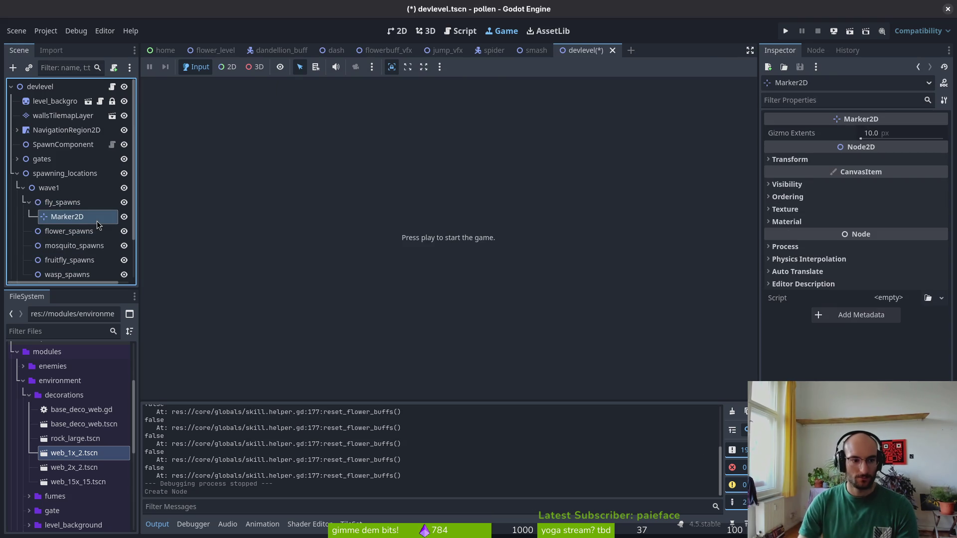
In the 2D view, set the marker's position to 100, 100 and save
left_click(397, 31)
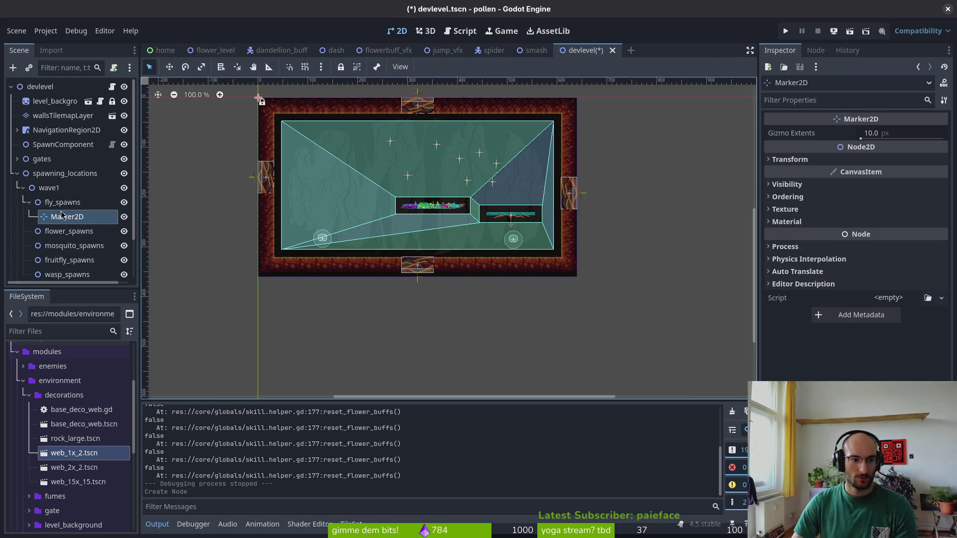
left_click(790, 159)
left_click(894, 175)
type("1")
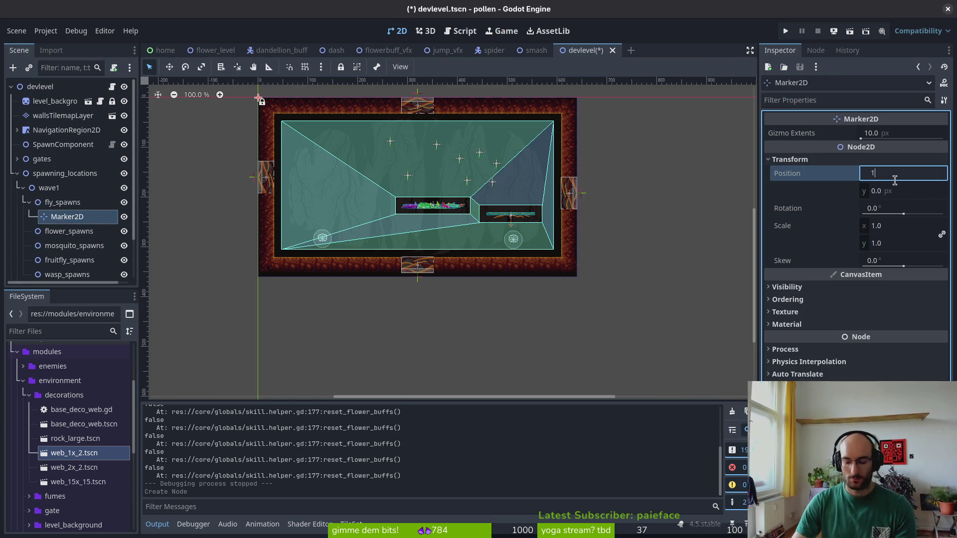
type("00")
key("Tab")
type("0")
key("Return")
key("ctrl+s")
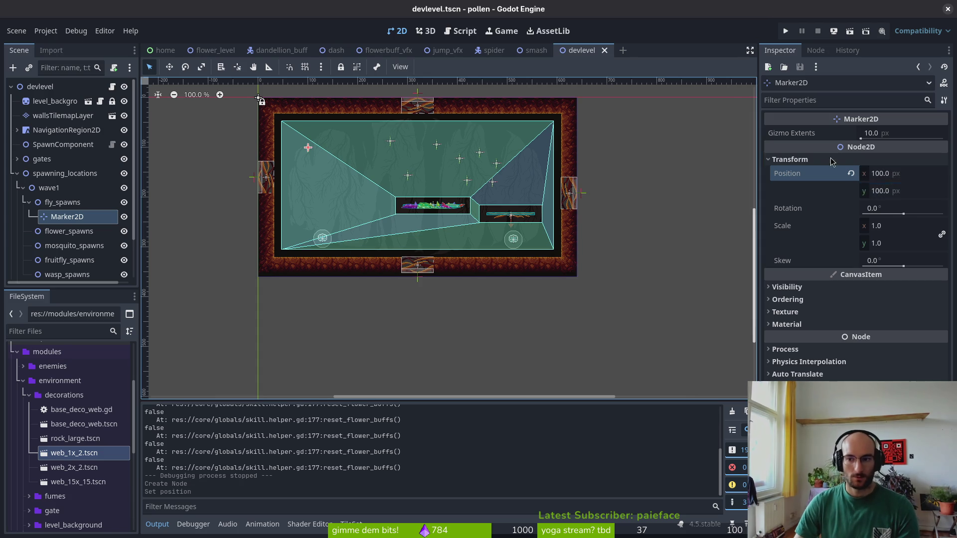
Change the marker's position to 200, 200 and save devlevel
left_click(912, 196)
type("200")
key("Return")
key("ctrl+s")
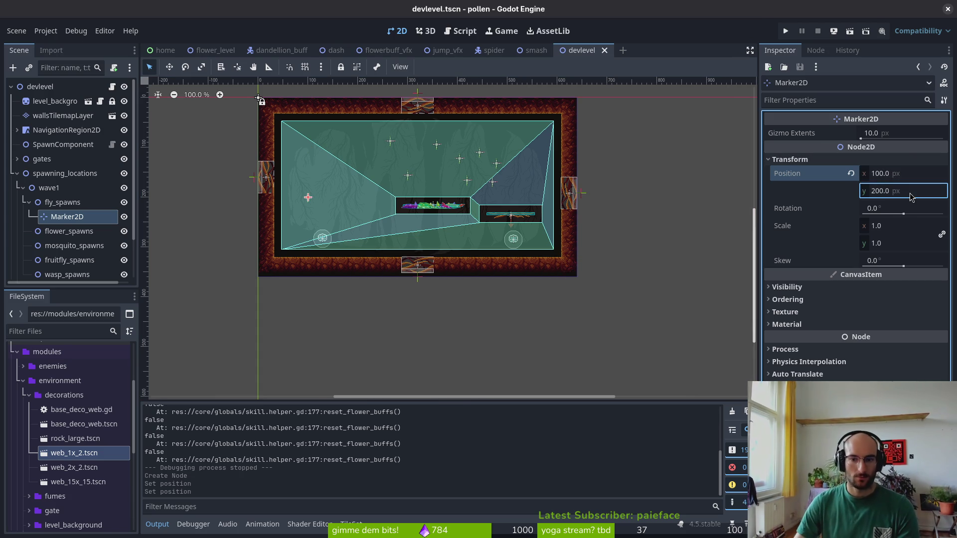
left_click(906, 175)
type("200")
key("Return")
key("ctrl+s")
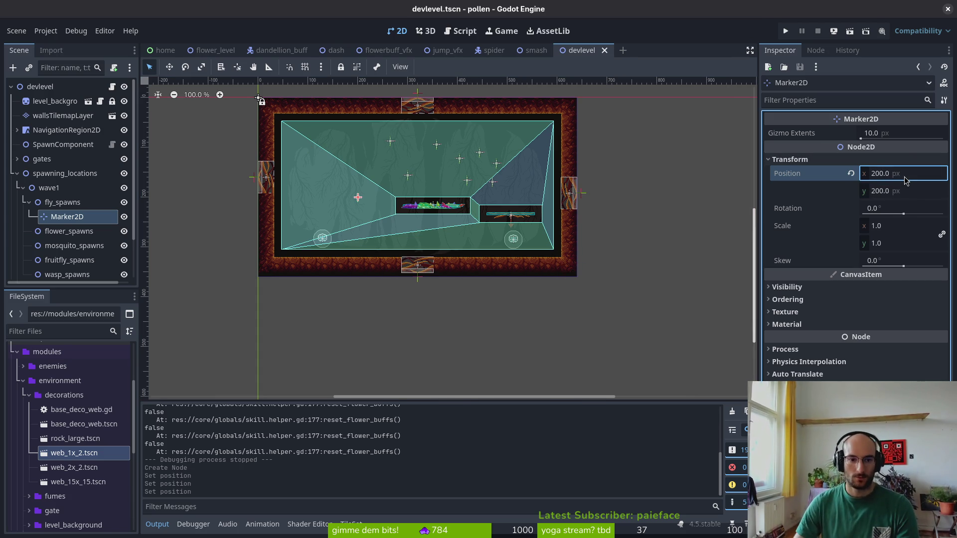
key("shift+alt+o")
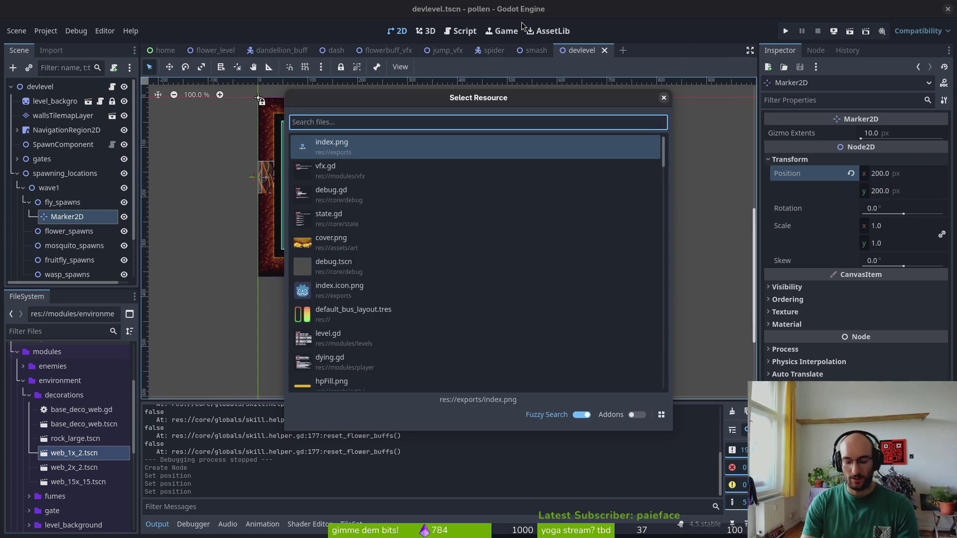
Quick-open fly.tscn and select components > HealthComponent to see Max Health 2.0
type("flittsc")
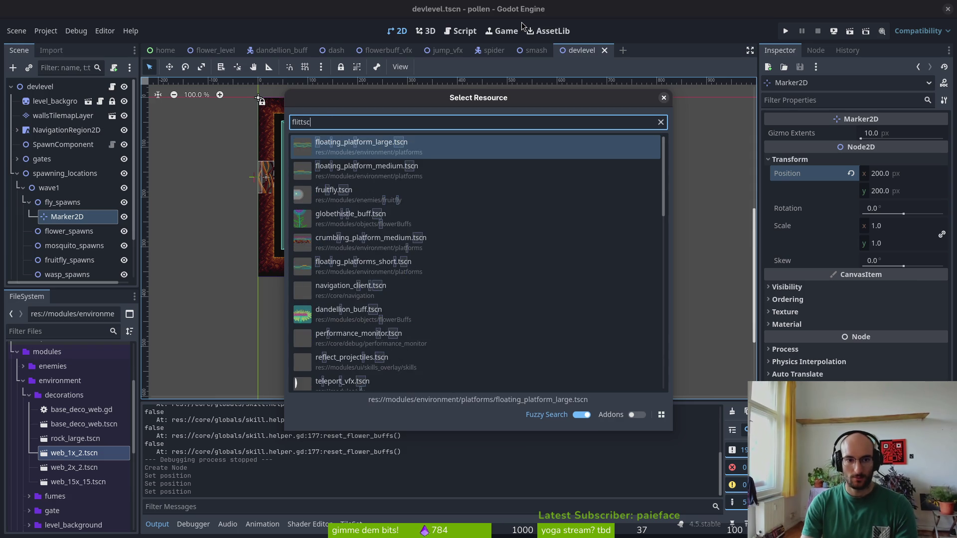
key("BackSpace")
key("BackSpace")
key("BackSpace")
type("y.t")
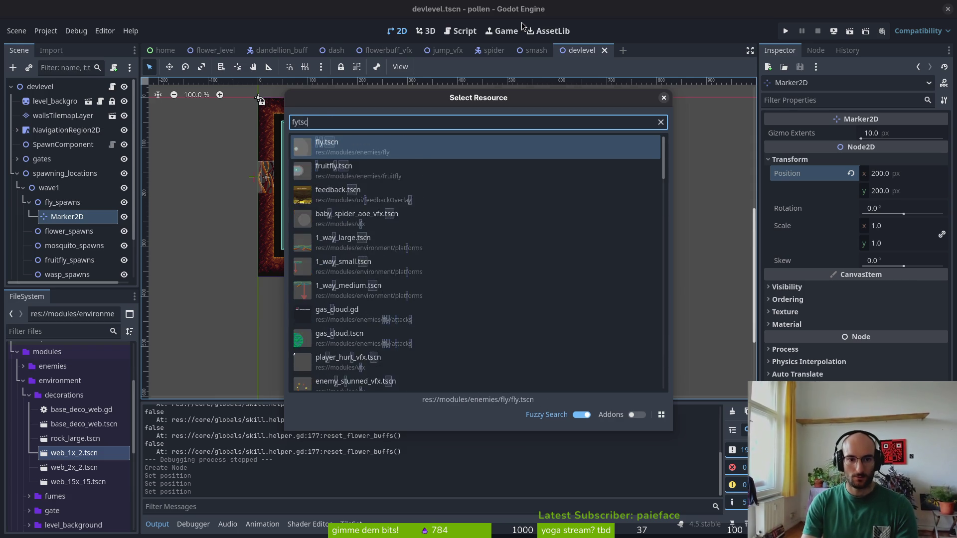
key("Return")
left_click(16, 145)
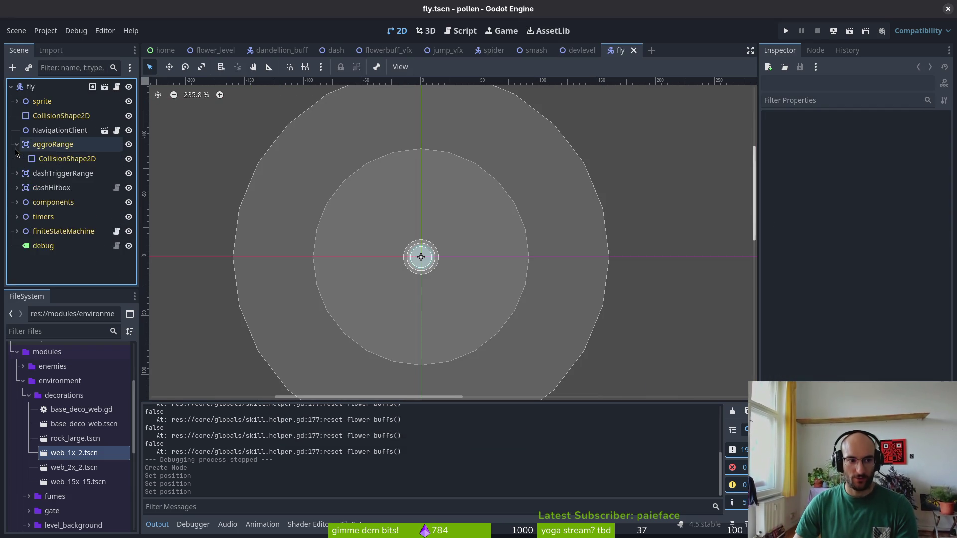
left_click(17, 145)
left_click(17, 188)
left_click(69, 231)
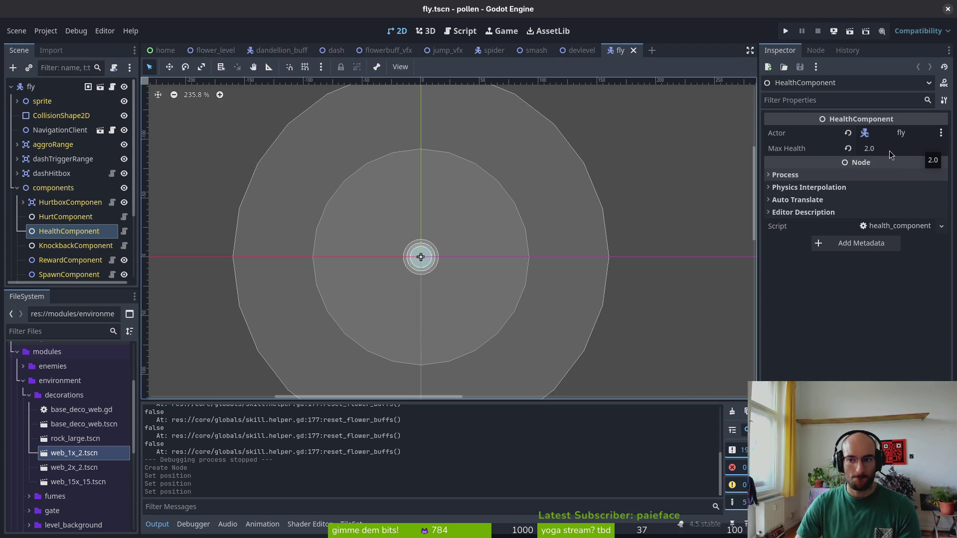
key("alt+Tab")
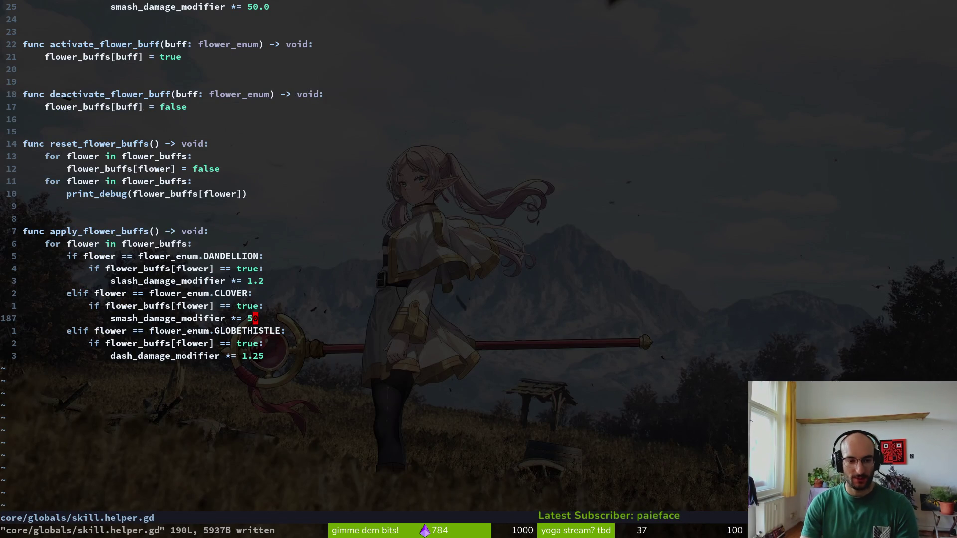
Set the CLOVER smash_damage_modifier to 10 and save
type("hs1")
key("Escape")
key("ctrl+s")
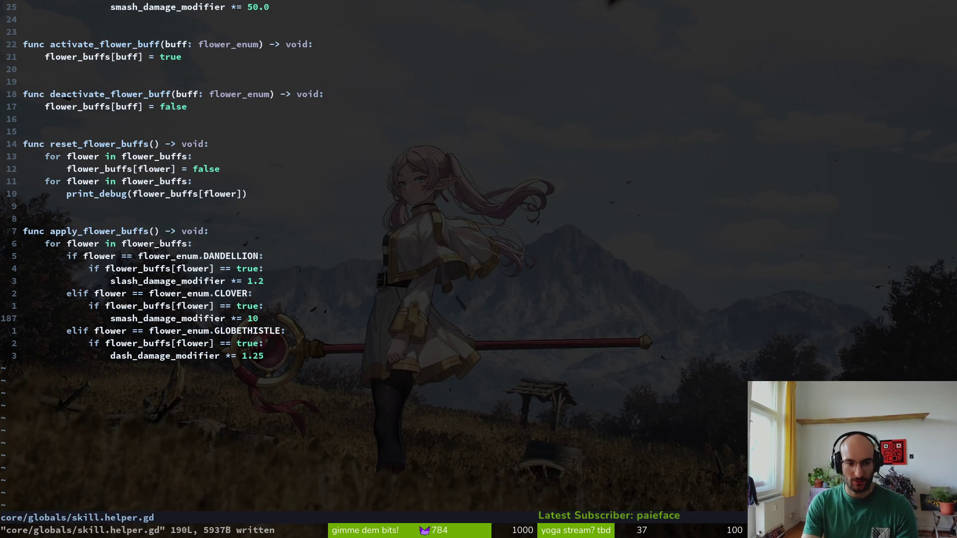
Change the SMASHDAMAGE multiplier from 50.0 to 10.0 and save skill.helper.gd
scroll(310, 180, "up", 5)
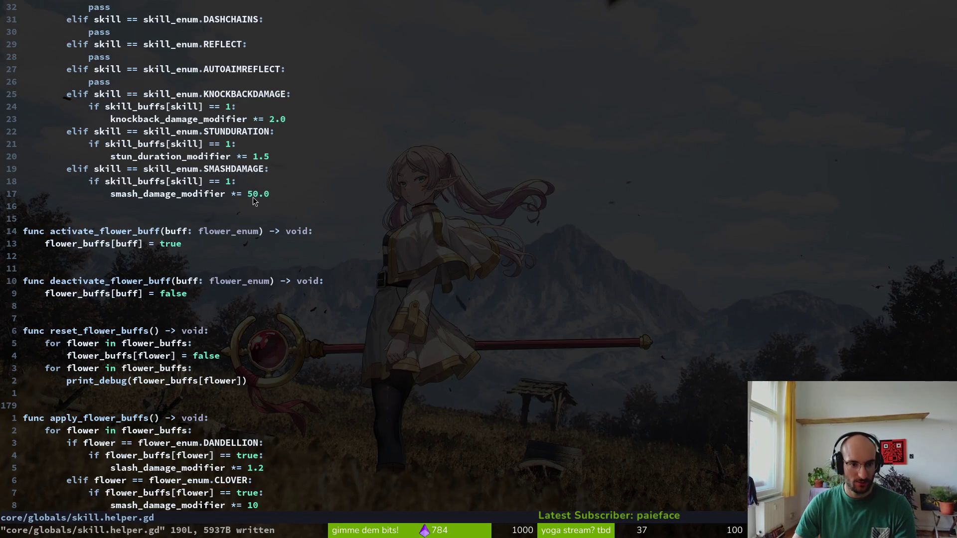
left_click(269, 198)
type("cw")
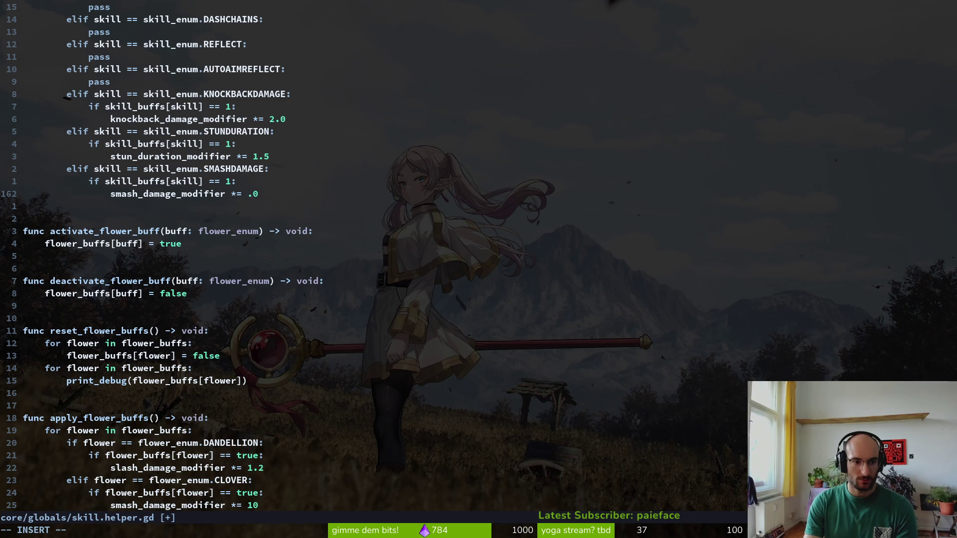
type("100")
key("Escape")
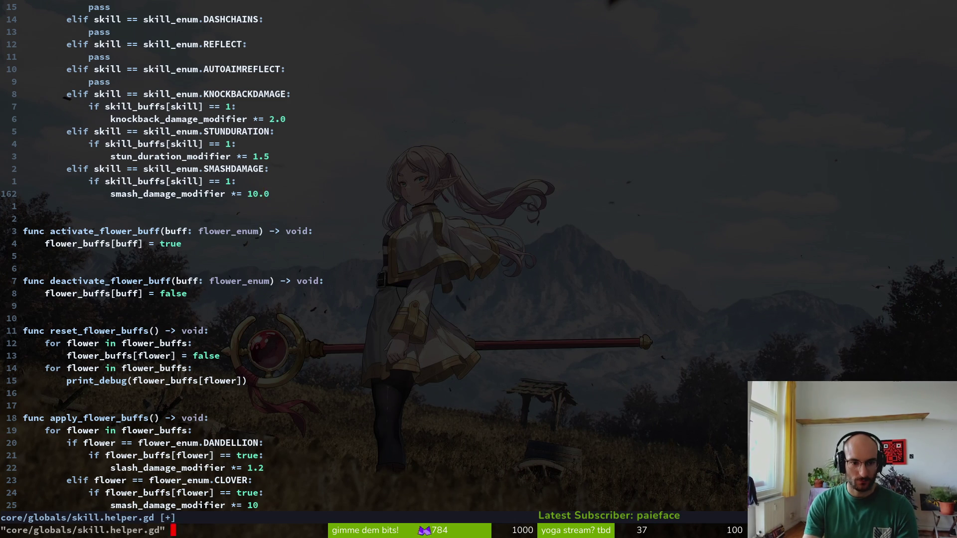
type(":w")
key("Return")
scroll(294, 355, "down", 3)
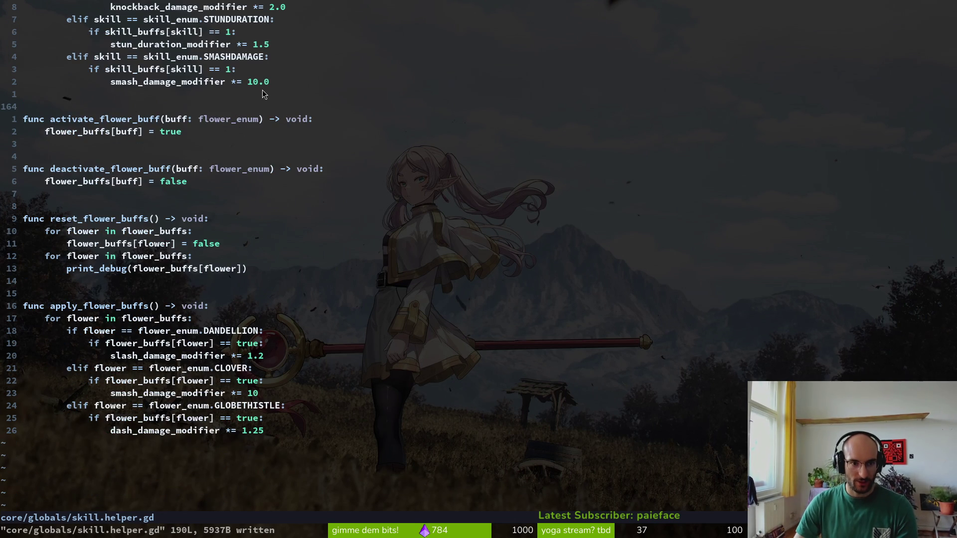
key("alt+Tab")
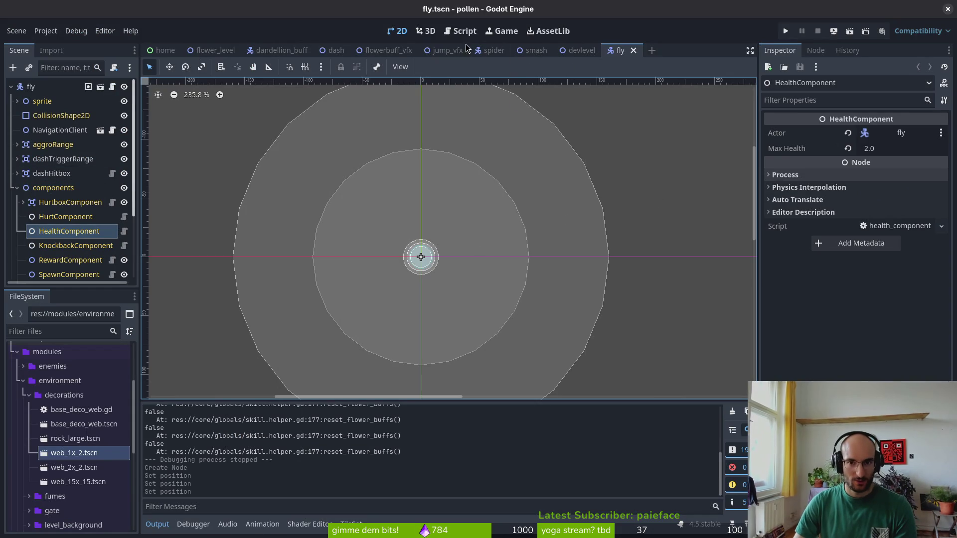
Open wasp.tscn and lower its HealthComponent Max Health from 6.2 to 5.0, saving
key("ctrl+shift+o")
type("wasptsc")
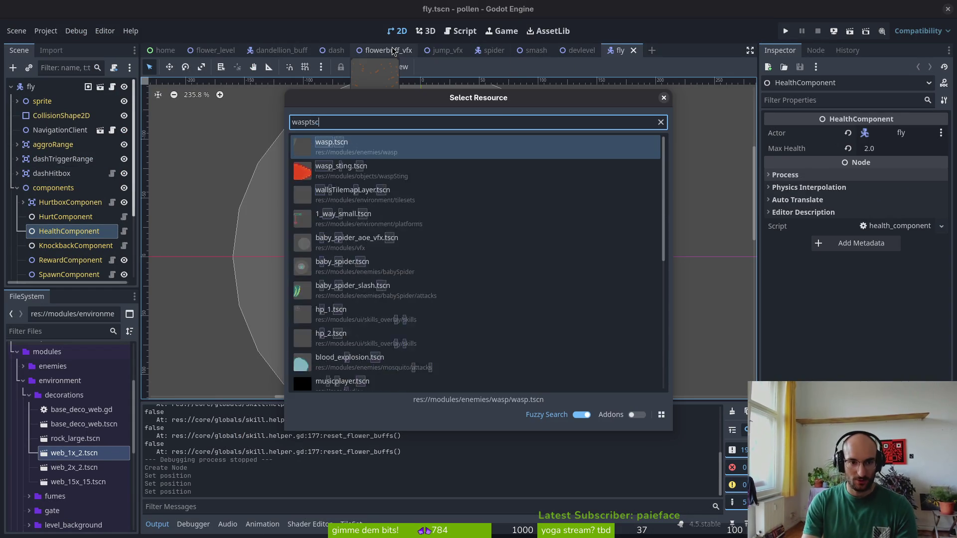
key("Return")
left_click(17, 232)
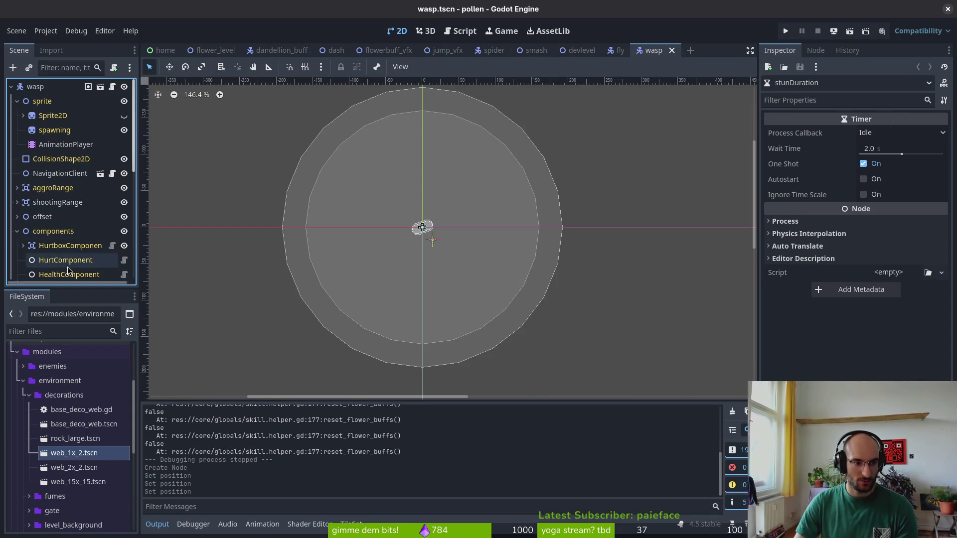
left_click(66, 260)
left_click(69, 274)
left_click(887, 150)
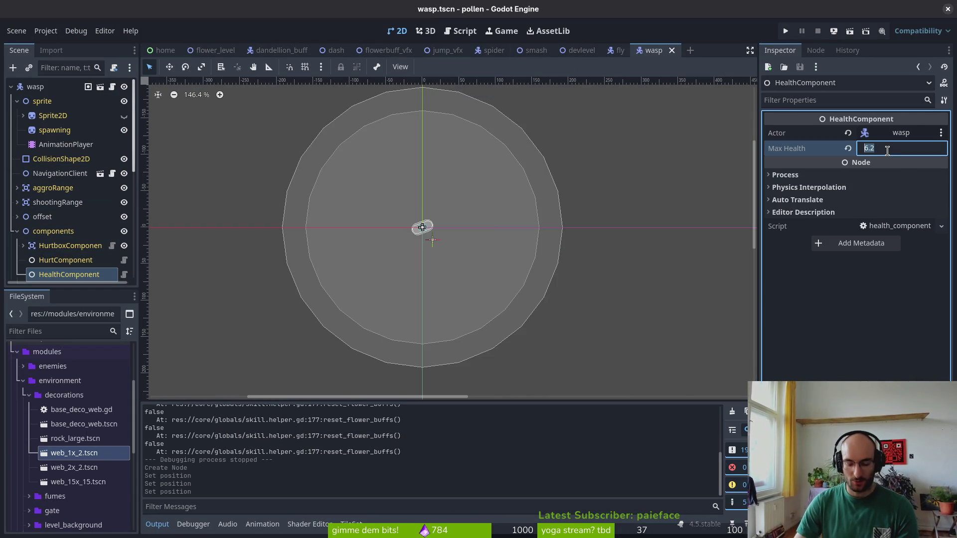
type("5")
key("Return")
key("ctrl+s")
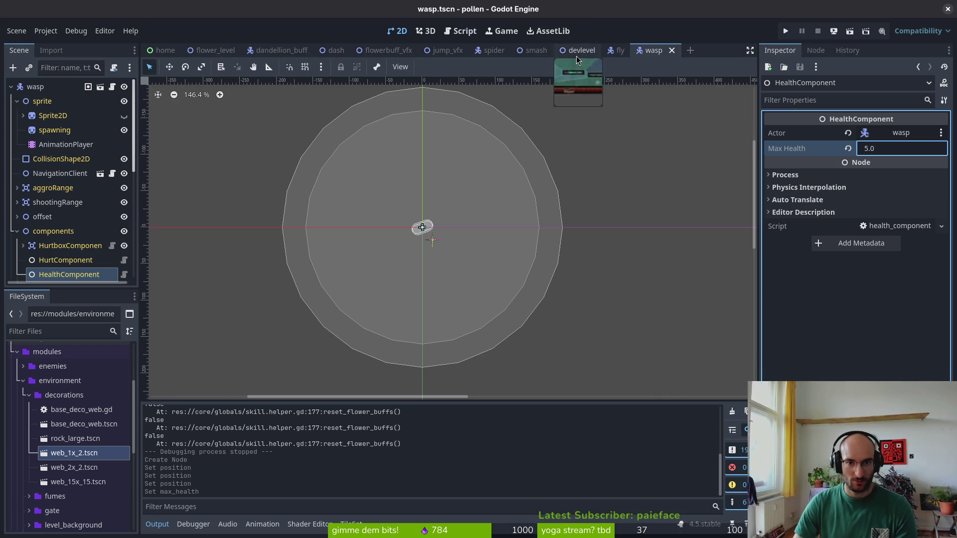
In devlevel, add a Marker2D under wave1's wasp_spawns
left_click(580, 50)
scroll(72, 264, "down", 3)
left_click(74, 228)
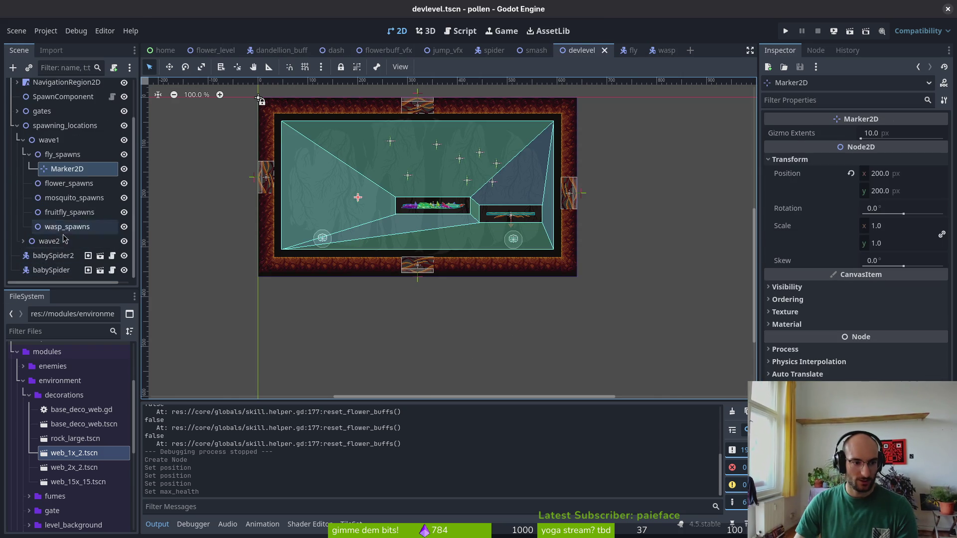
key("ctrl+a")
type("mar")
double_click(444, 233)
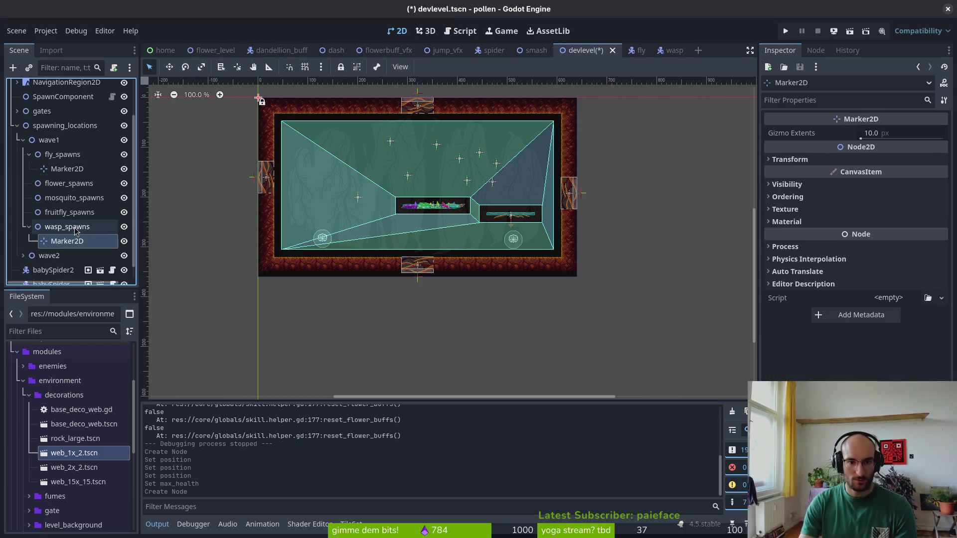
Position the wasp marker at 400, 200, nudge it beside the centre platform, and save
left_click(790, 159)
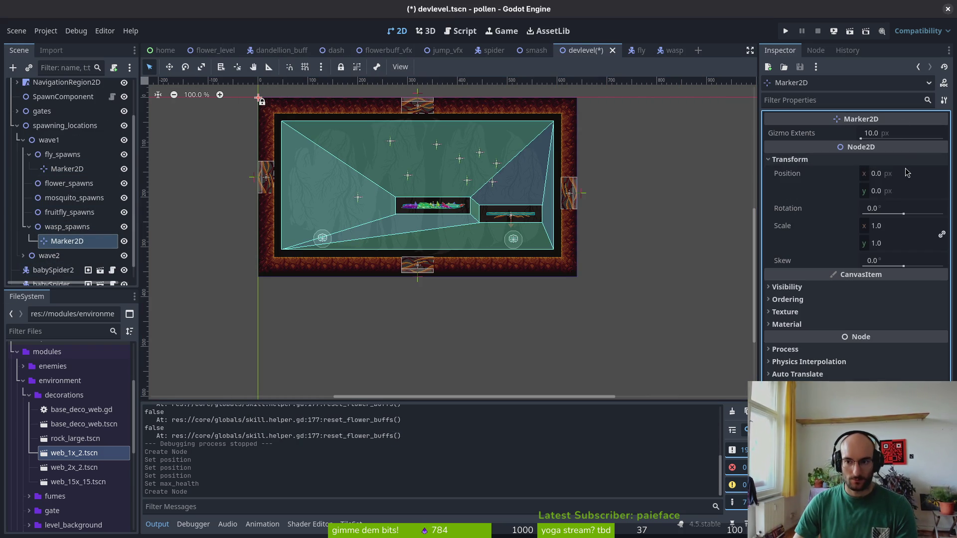
left_click(908, 172)
type("00")
key("Tab")
type("200")
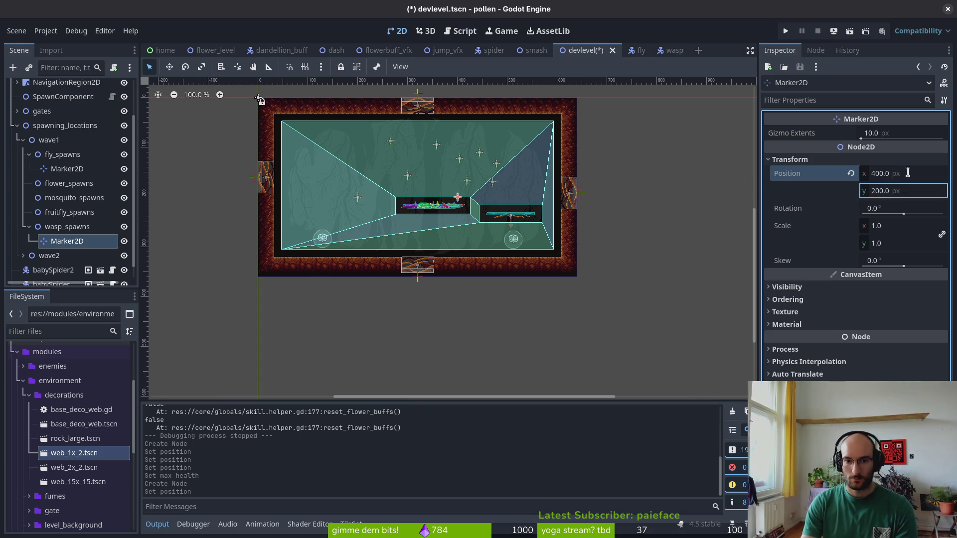
key("Return")
key("ctrl+s")
scroll(501, 212, "up", 4)
mouse_move(432, 195)
left_mouse_down()
mouse_move(459, 215)
mouse_move(462, 206)
left_mouse_up()
key("ctrl+s")
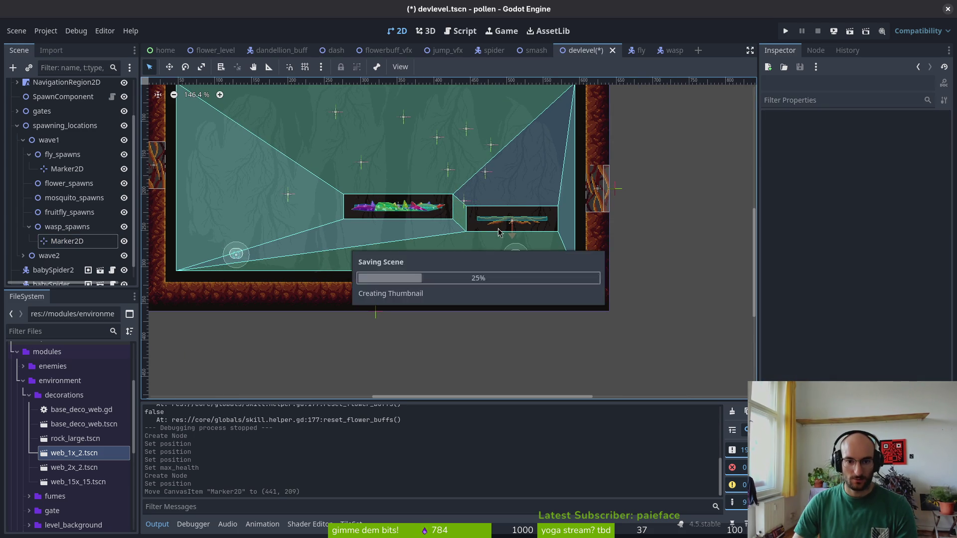
Fold the wasp_spawns and fly_spawns groups, then select the babySpider and fly spawn marker
scroll(471, 214, "down", 6)
left_click(29, 227)
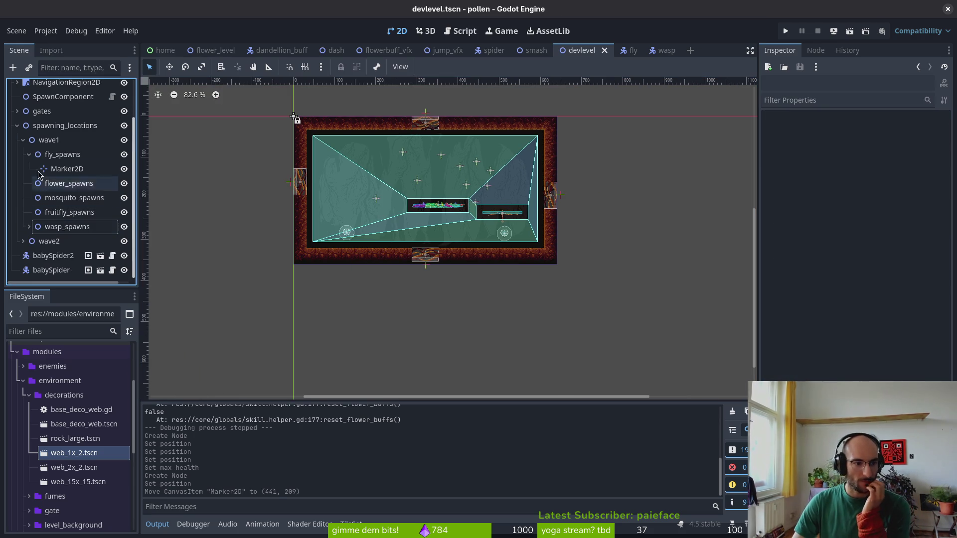
left_click(29, 154)
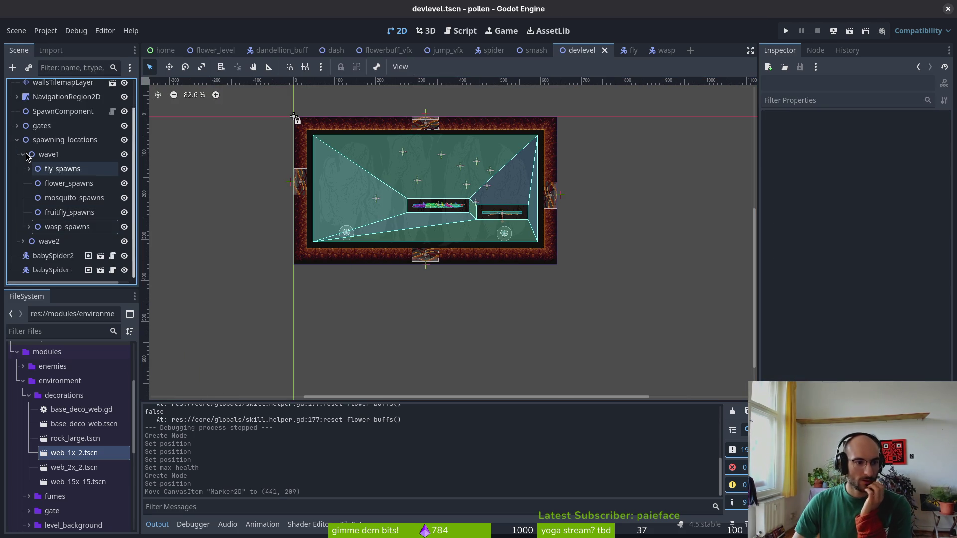
left_click(348, 238)
scroll(375, 190, "up", 3)
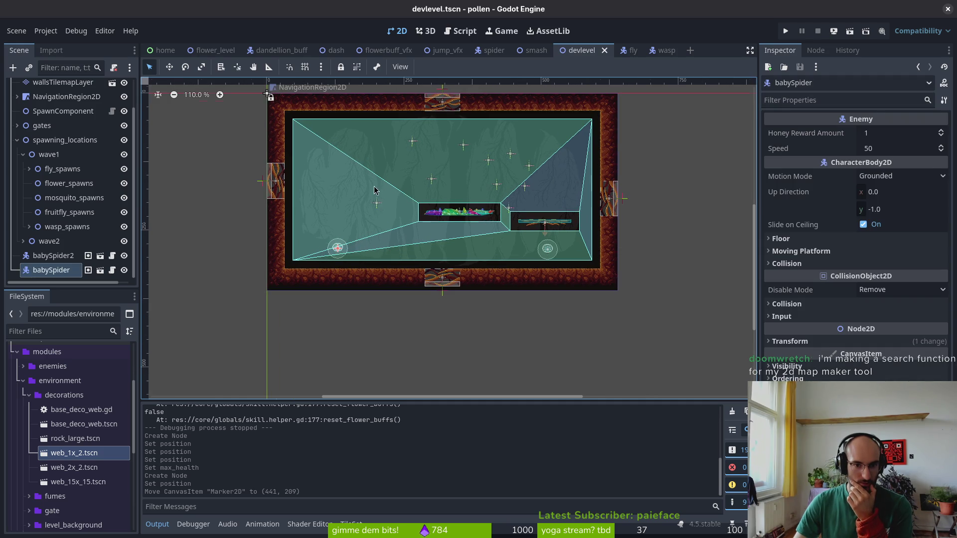
left_click(377, 204)
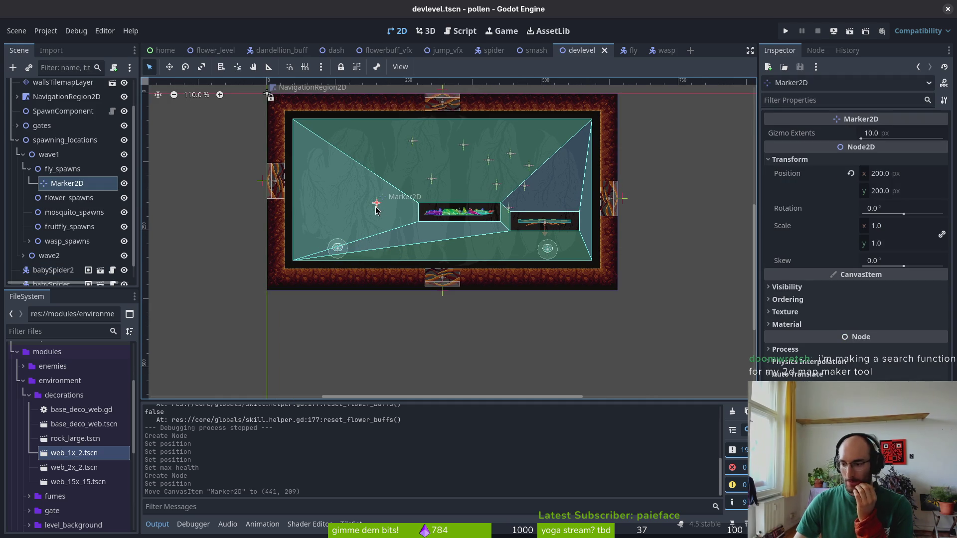
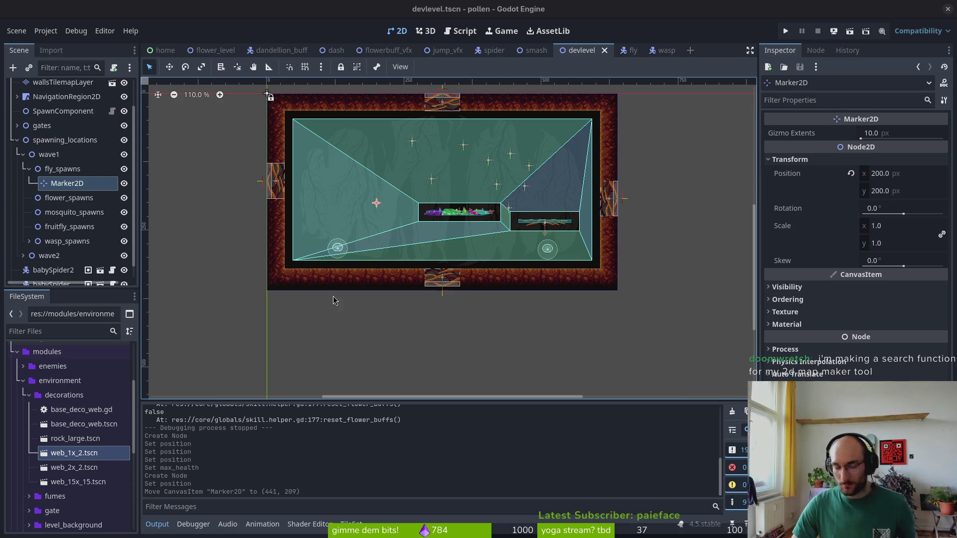
Recenter the level view, fold the fly_spawns node in the Scene dock, and save devlevel
left_click_drag(451, 221, 438, 282)
scroll(475, 294, "up", 2)
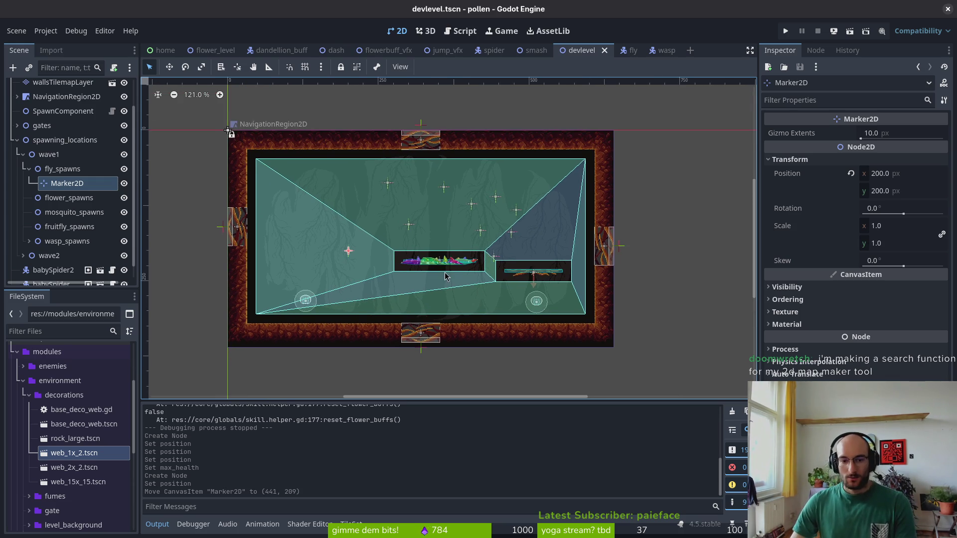
left_click(29, 168)
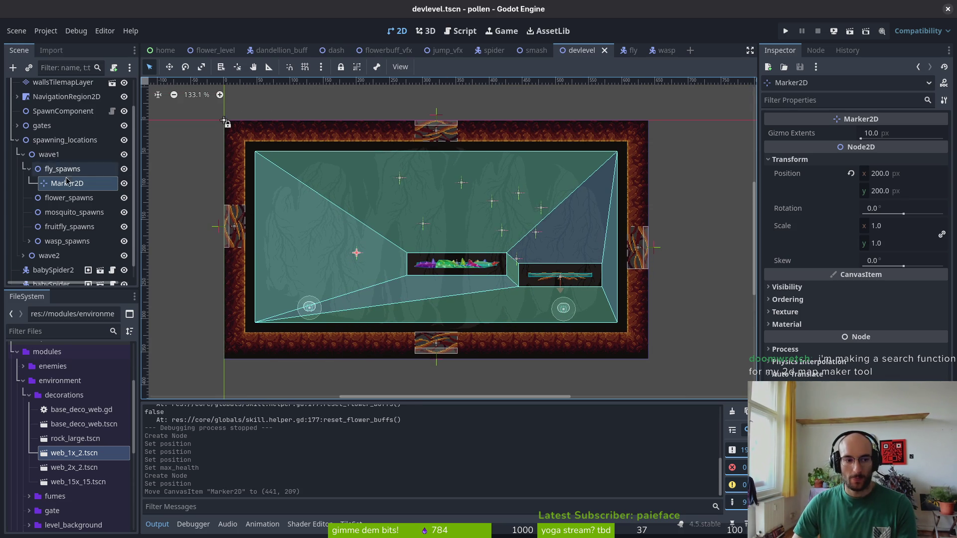
key("ctrl+s")
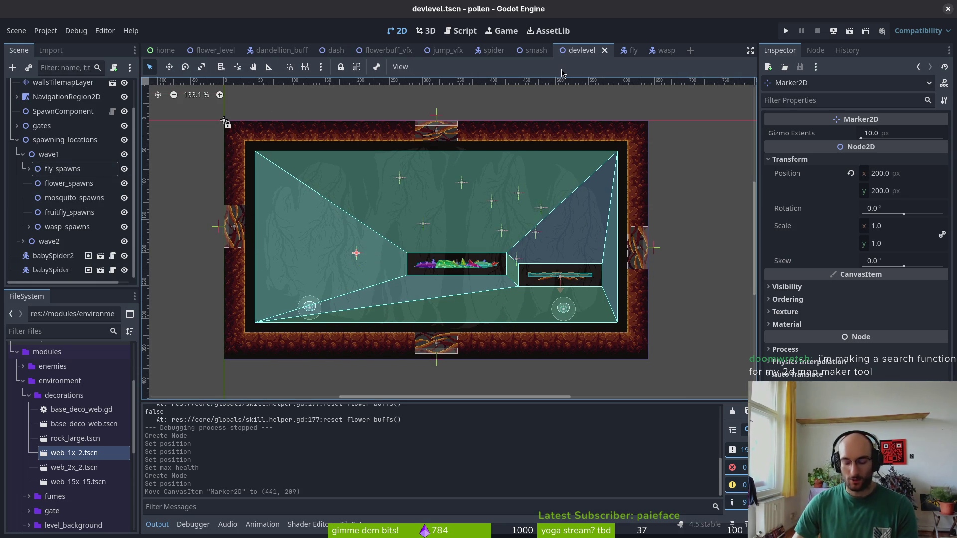
Switch to Neovim and open skill.helper.gd from the file picker
key("alt+Tab")
type("skill")
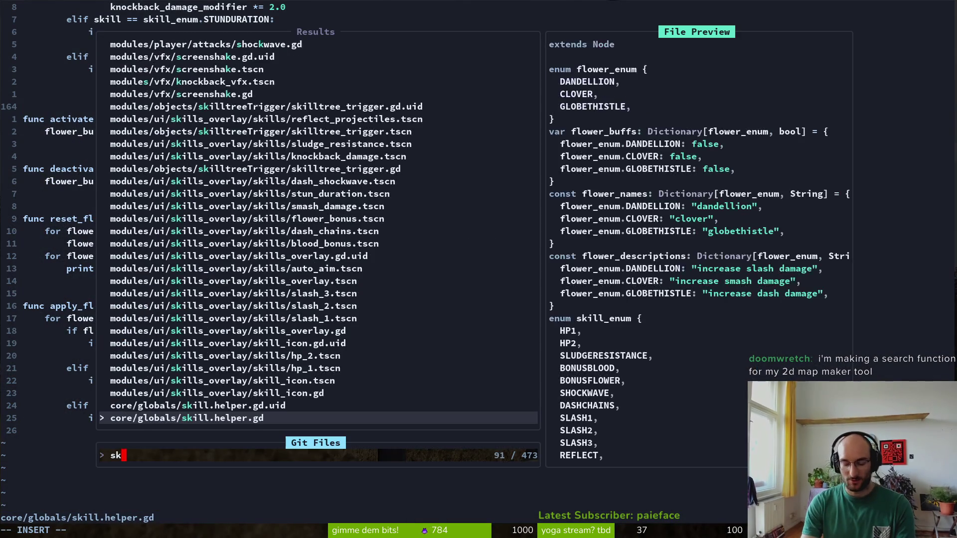
key("Return")
scroll(373, 250, "up", 20)
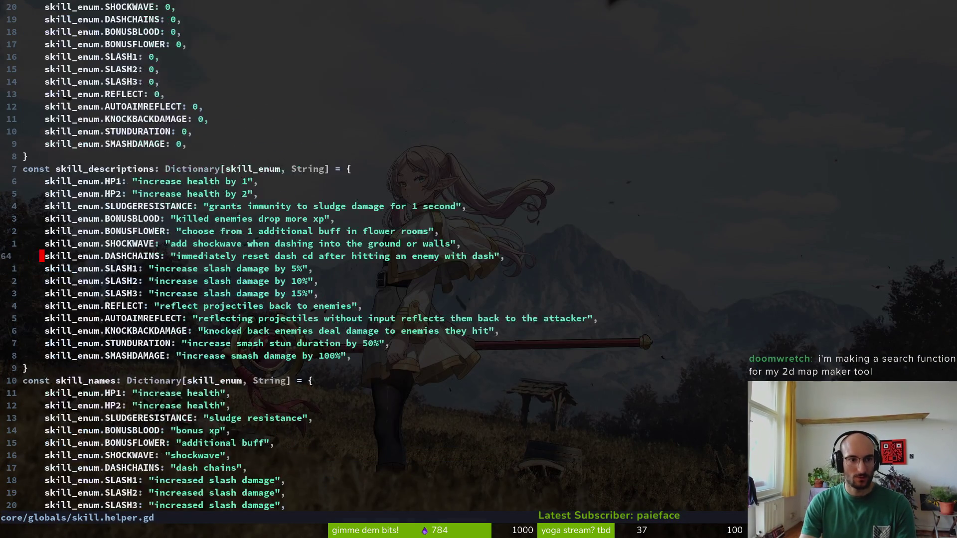
Open xp.helper.gd, change current_level's starting value from 1 to 10, and save
key("space")
type("f")
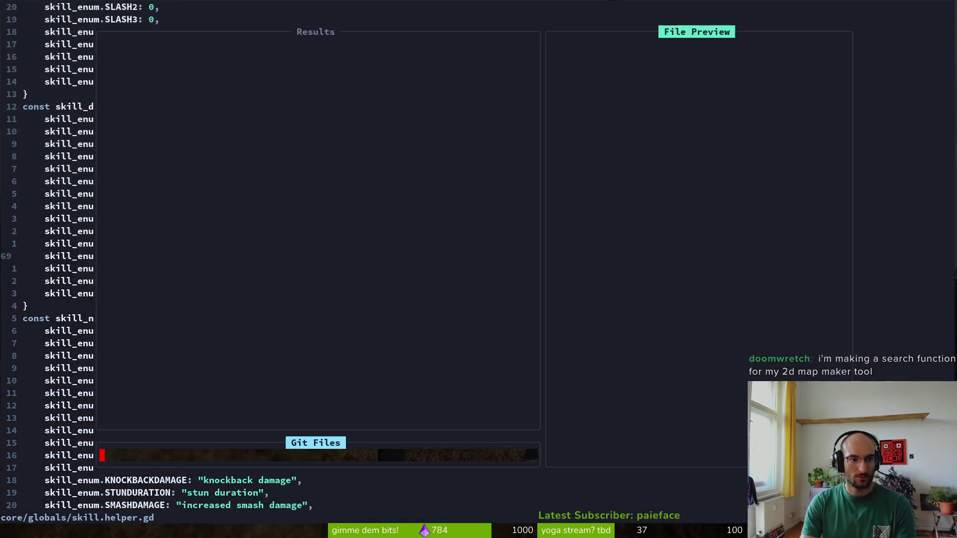
type("xp")
key("Return")
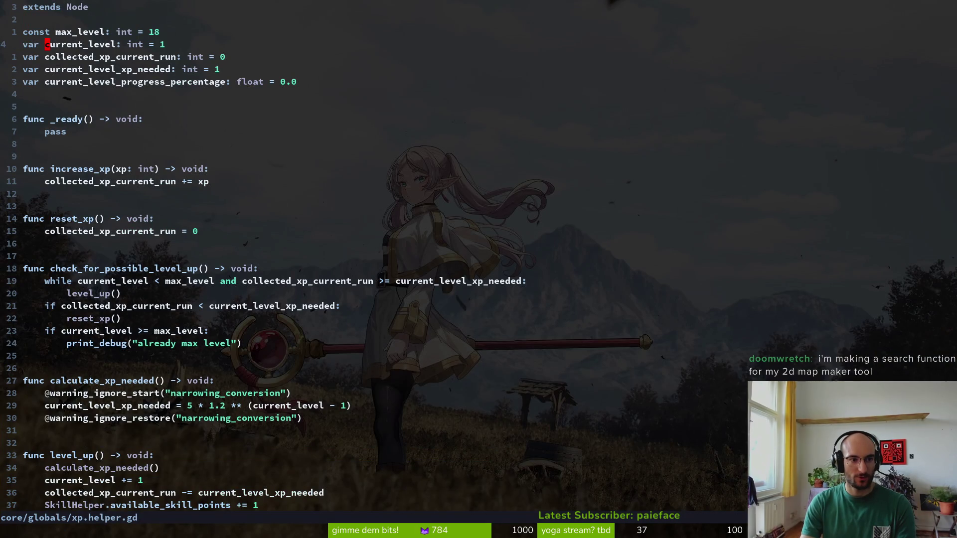
left_click(151, 44)
type("a")
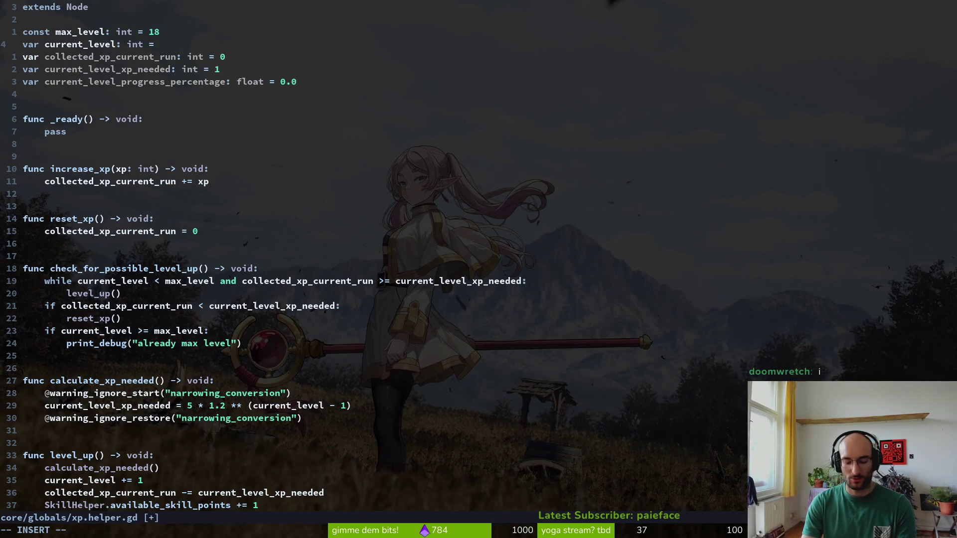
type("0")
key("Escape")
key("ctrl+s")
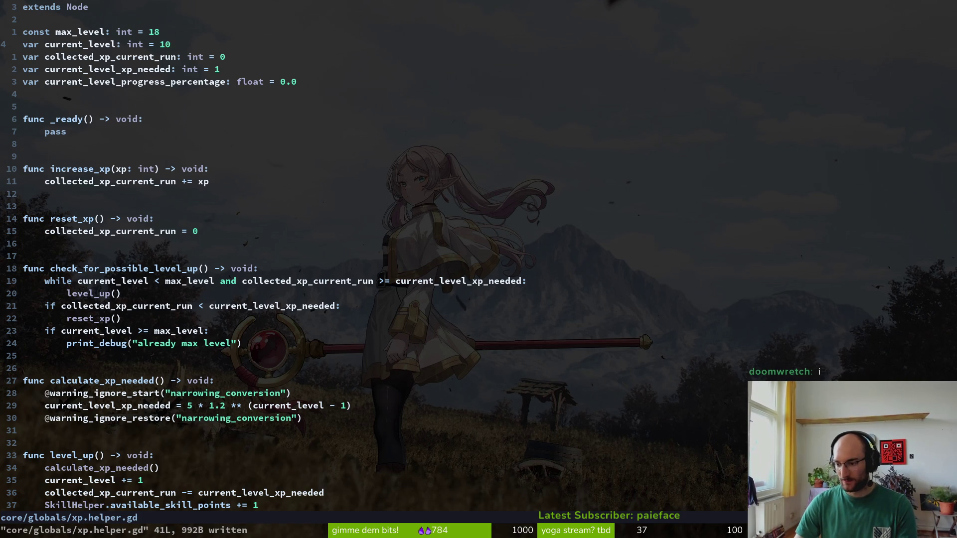
Move the cursor to the empty line below the variables in xp.helper.gd
left_click(280, 186)
key("k")
key("k")
key("k")
left_click(147, 99)
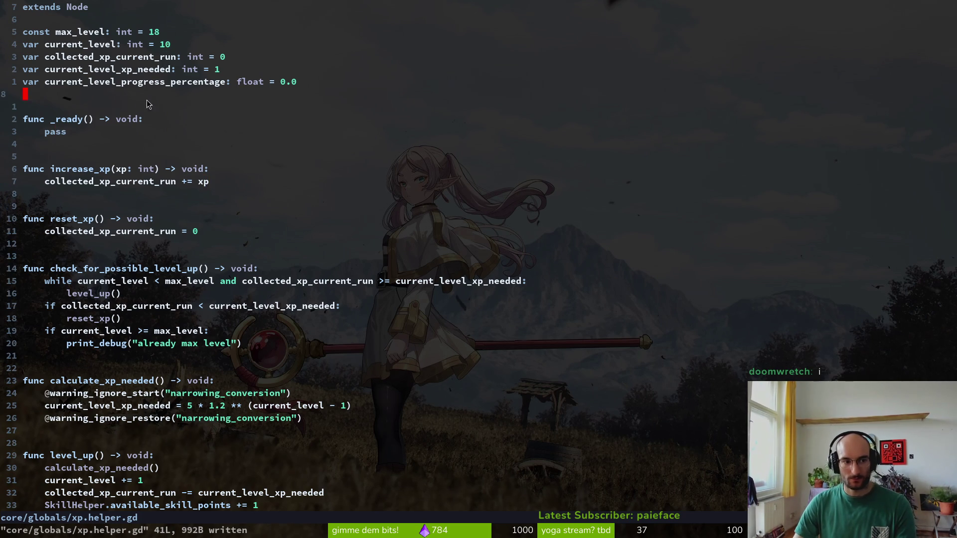
Run the project from Godot and start the flower level via the dev portal
key("alt+Tab")
key("F5")
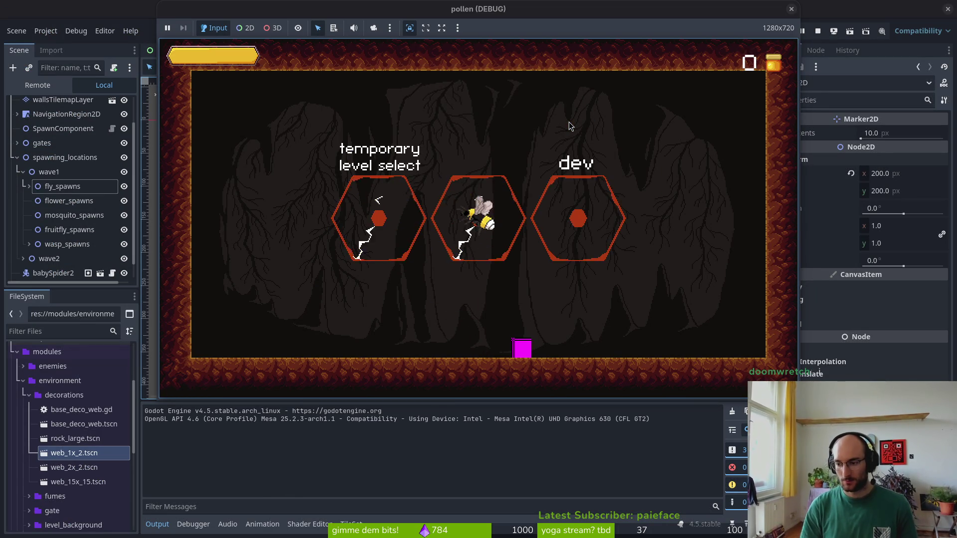
key("Right")
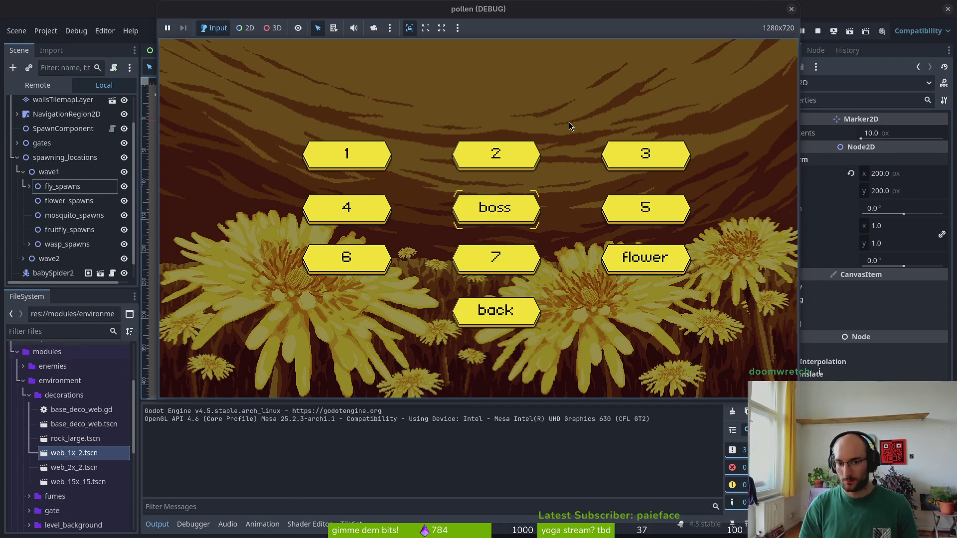
key("Right")
key("Down")
key("Return")
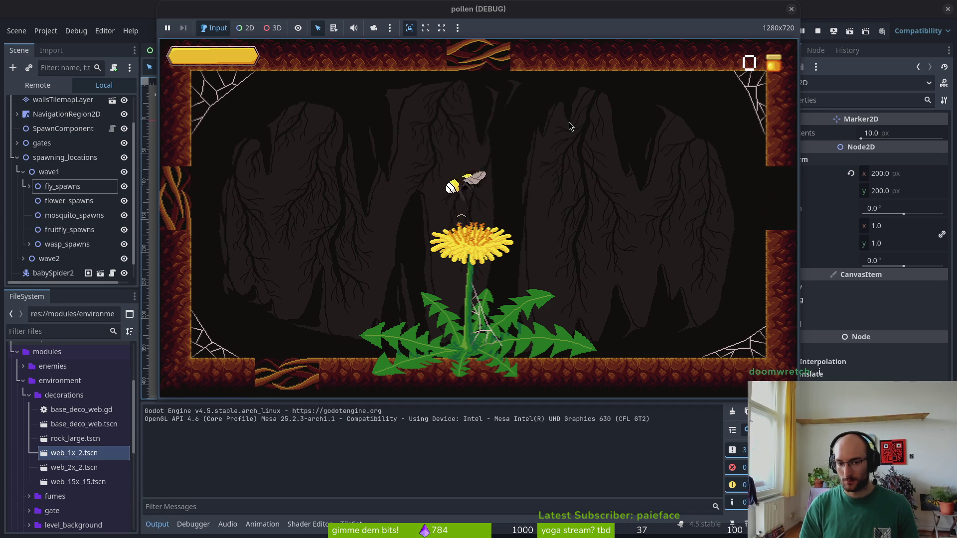
Dash into the dandelion for its buff, fight the enemies, then stop the game
key("space")
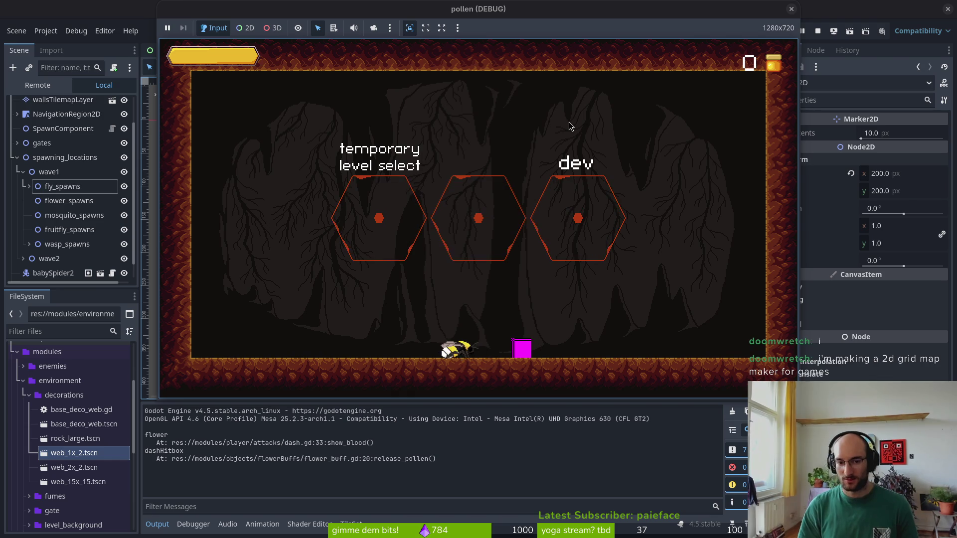
key("space")
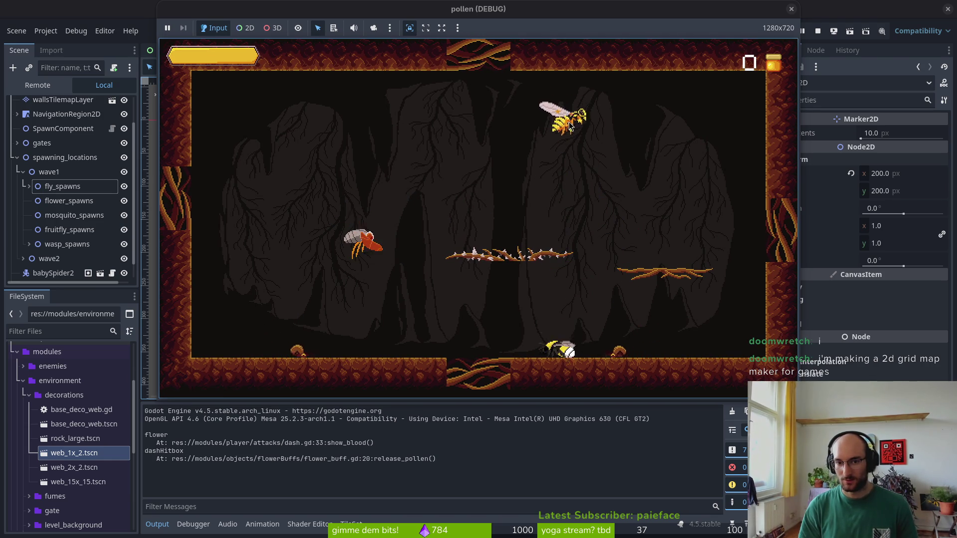
key("space")
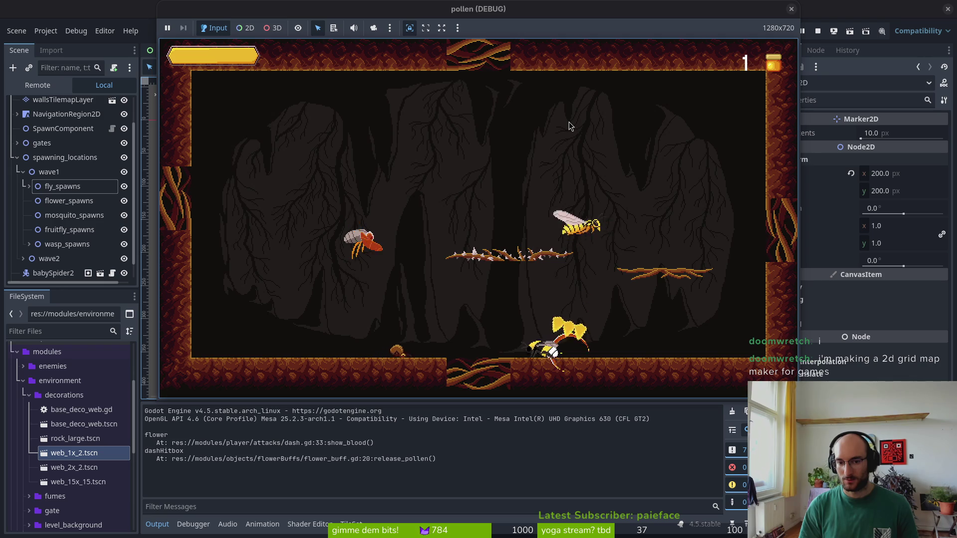
key("Right")
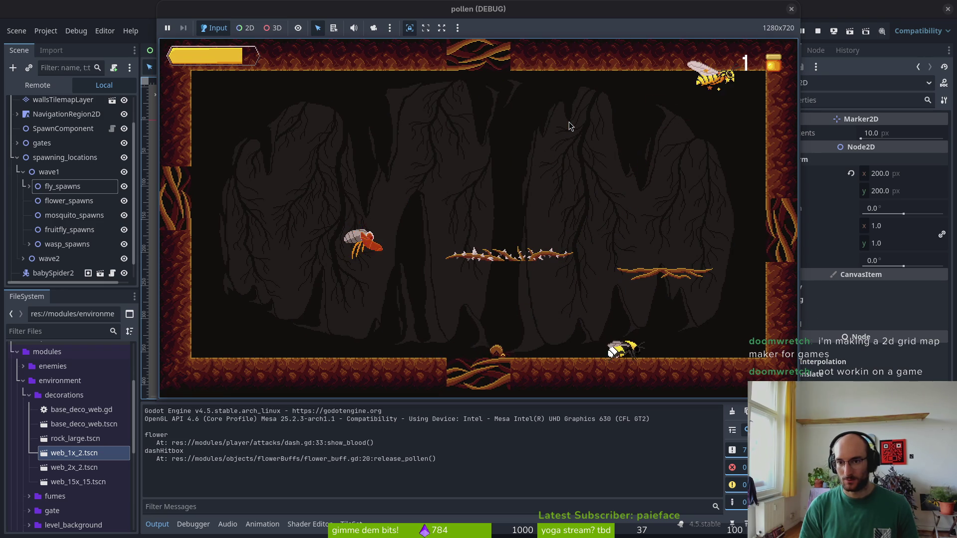
key("Left")
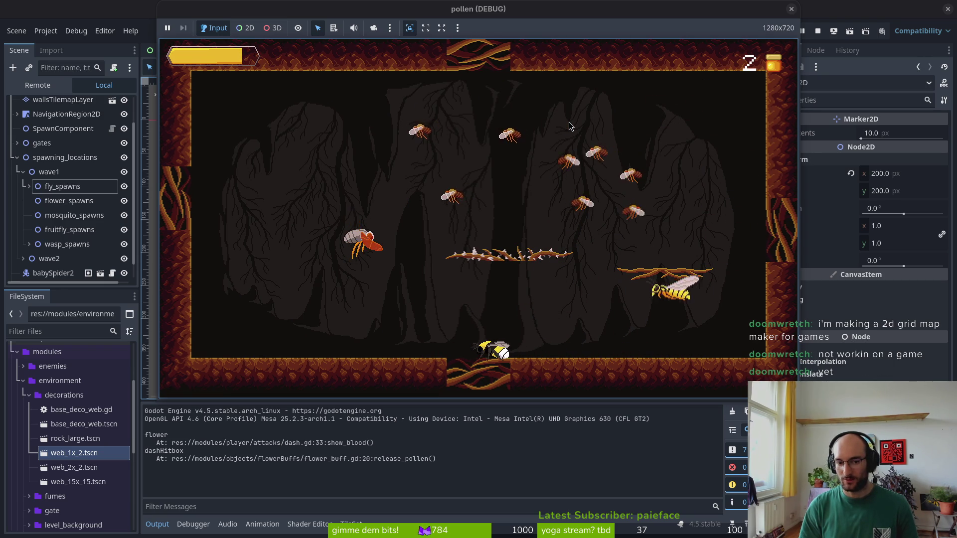
key("Left")
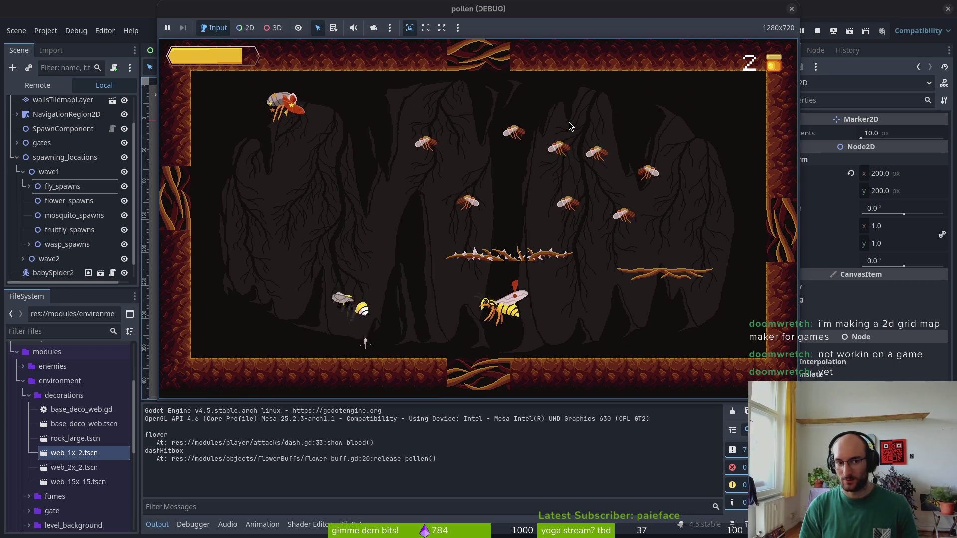
key("Down")
key("space")
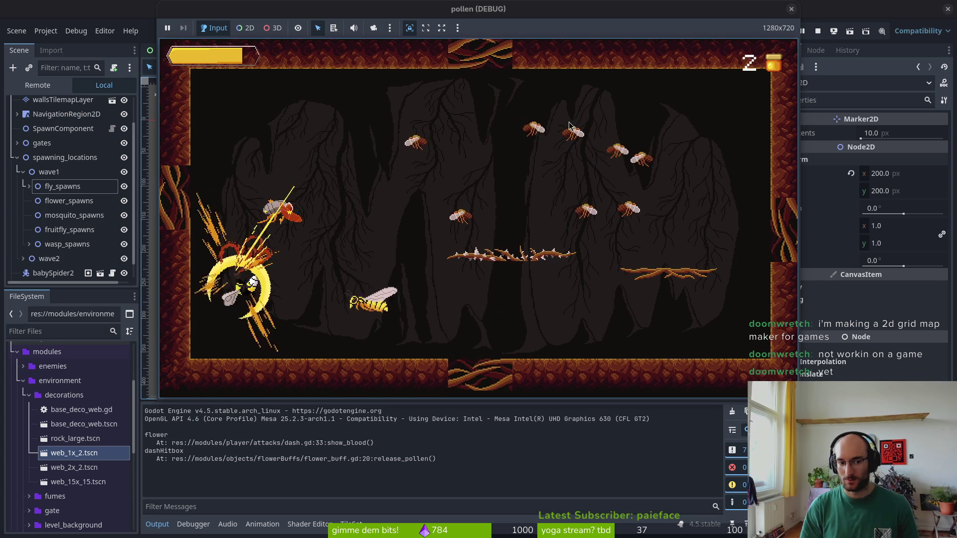
key("Up")
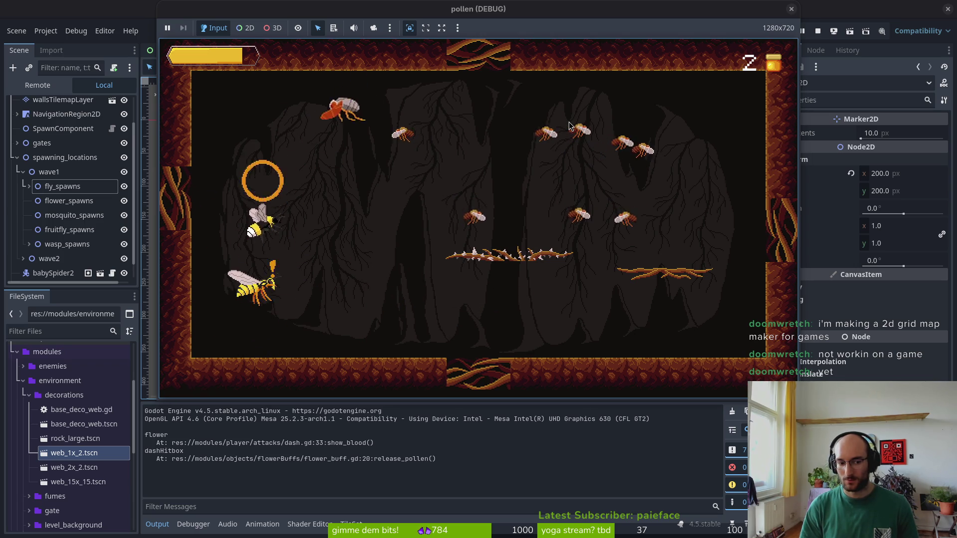
key("Right")
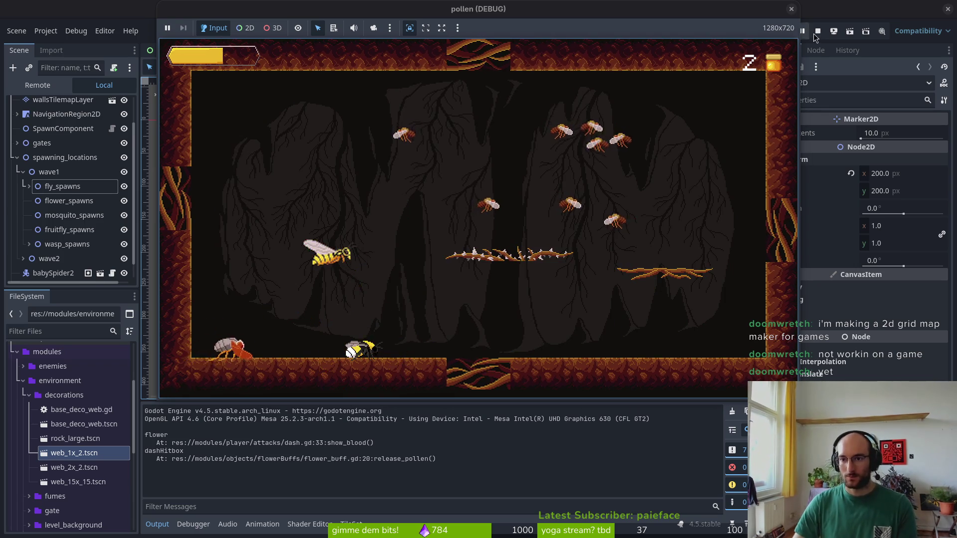
key("F8")
In Neovim, open skill.helper.gd and jump to its end, then return to Godot
key("super+2")
key("ctrl+p")
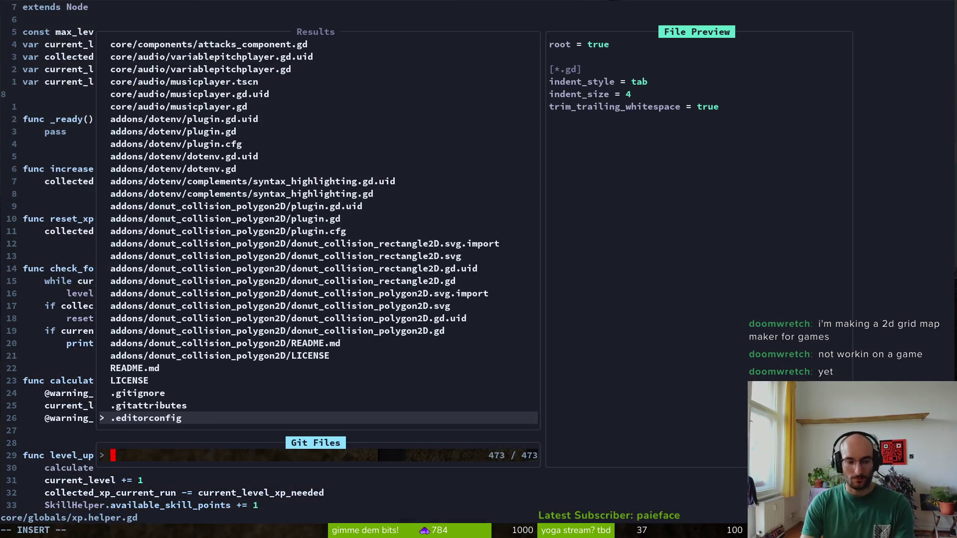
key("Escape")
key("shift+g")
key("ctrl+p")
type("skhelp")
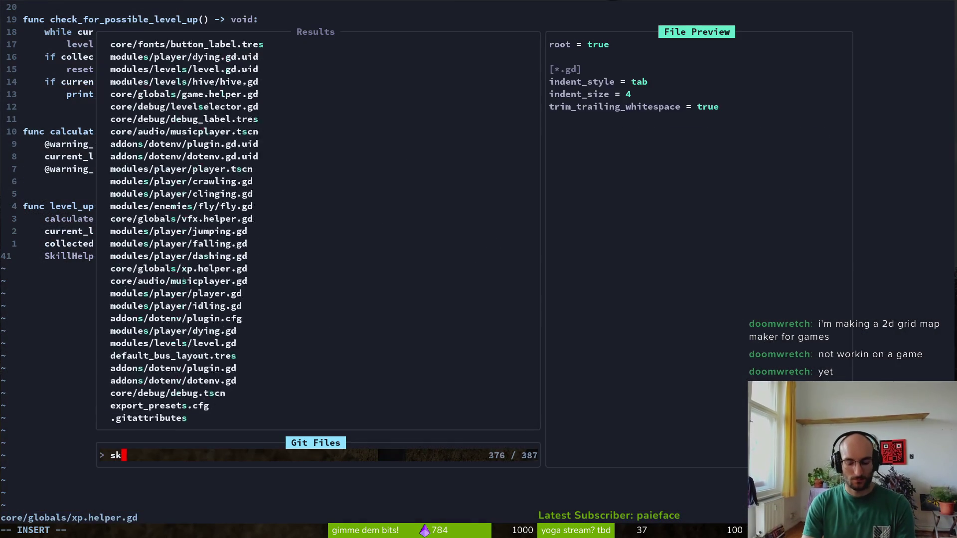
key("Return")
key("shift+g")
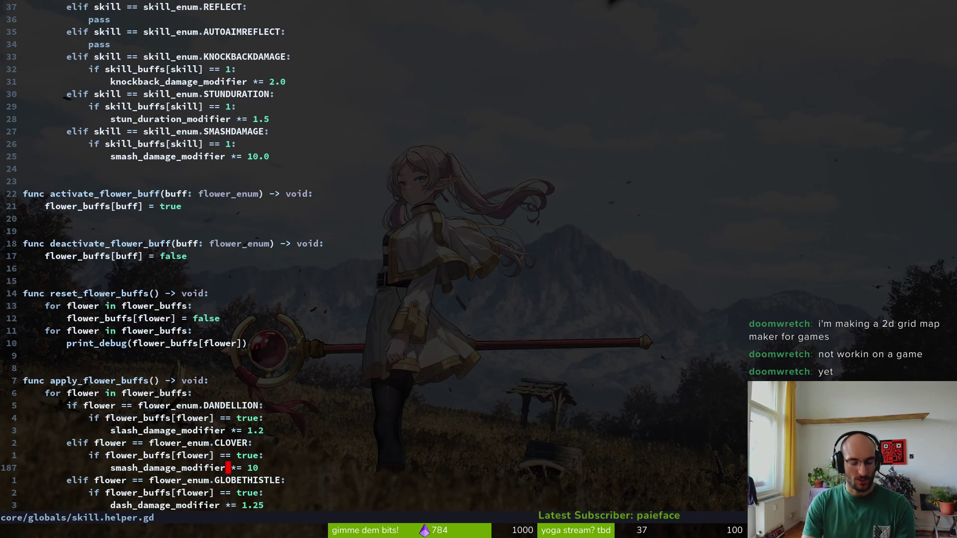
key("super+1")
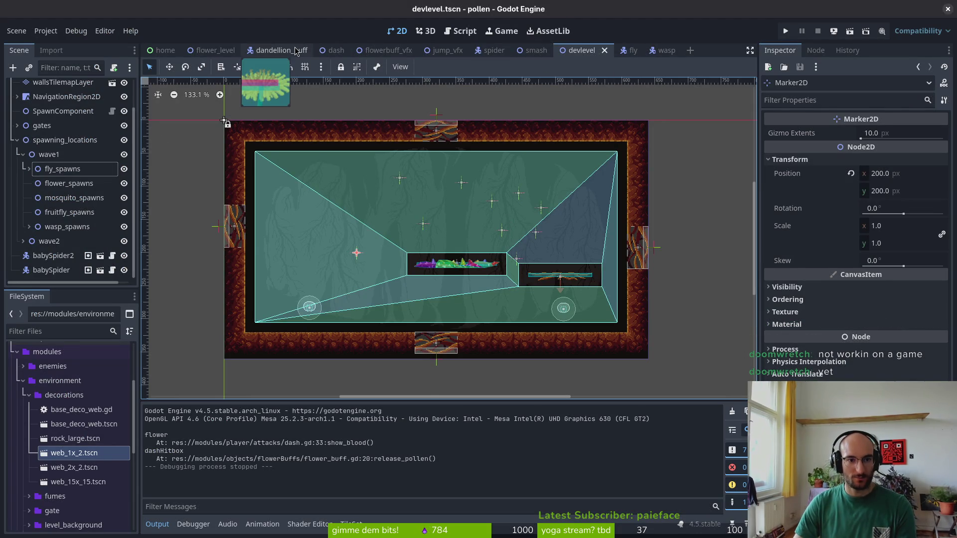
In the dandellion_buff scene, set the flower's buff type to Clover
left_click(295, 51)
left_click(910, 134)
left_click(878, 163)
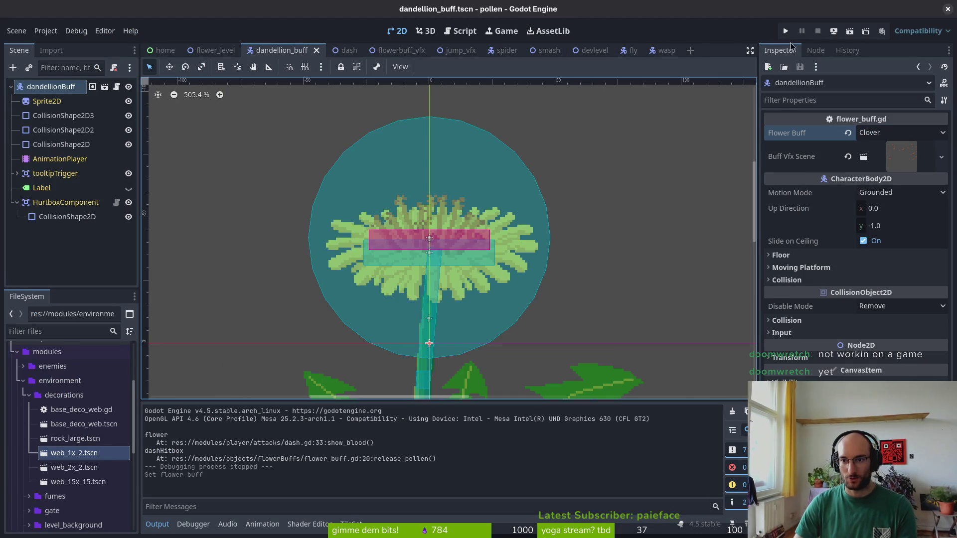
Run the game, skip the intro, and load the dandelion flower level from level select
left_click(786, 31)
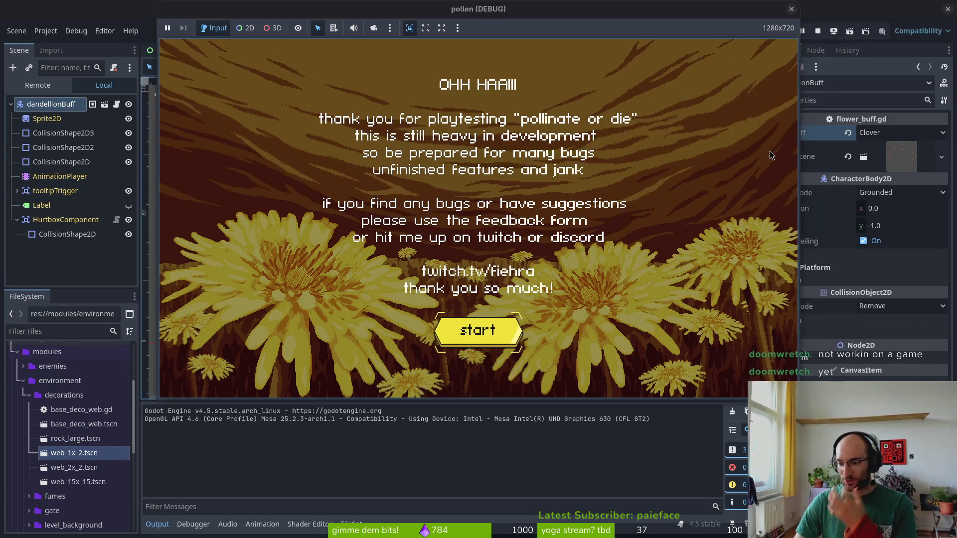
key("Return")
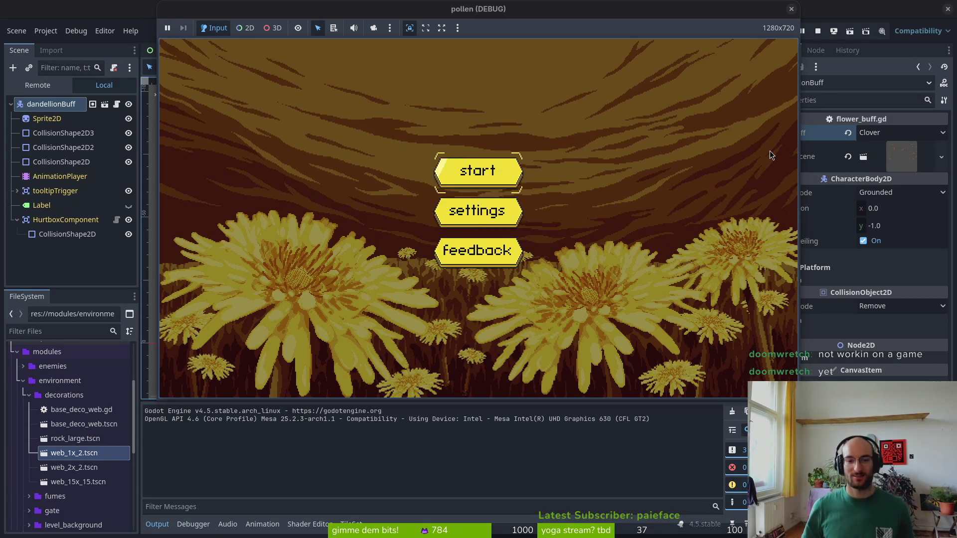
key("Return")
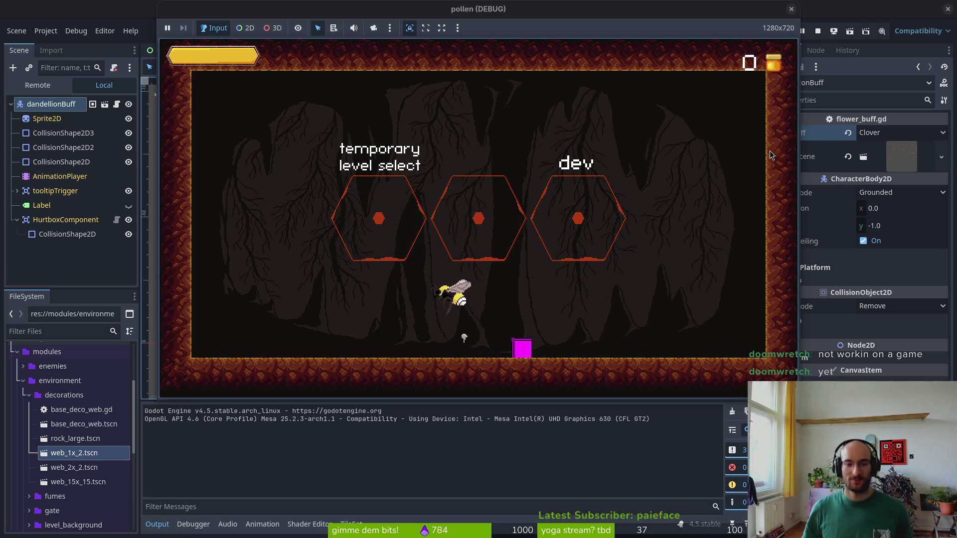
key("Up")
key("Up")
key("Left")
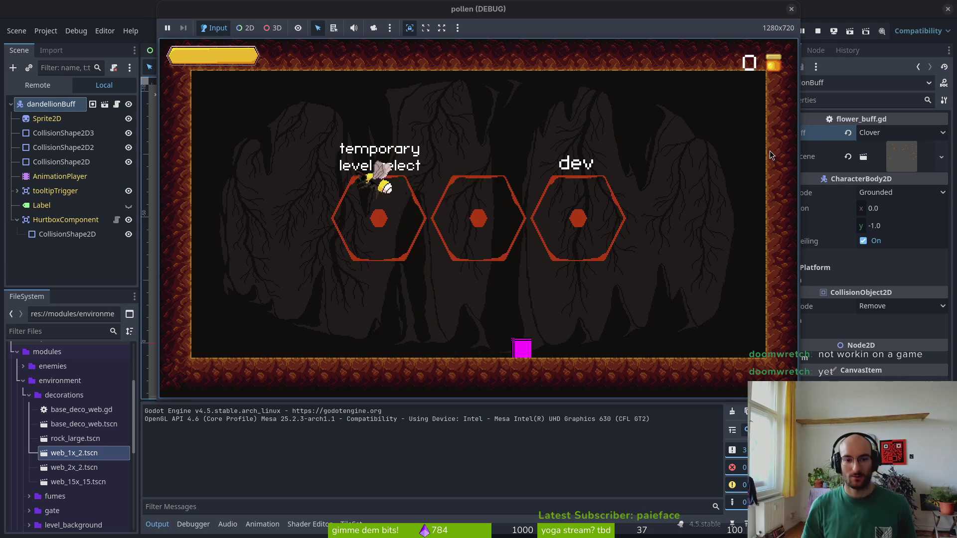
key("Right")
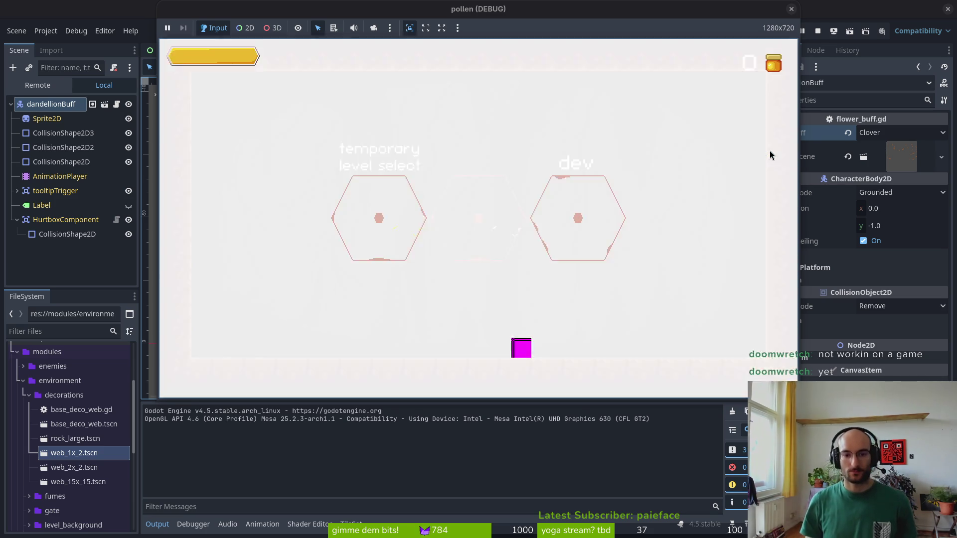
key("Down")
key("Right")
key("Return")
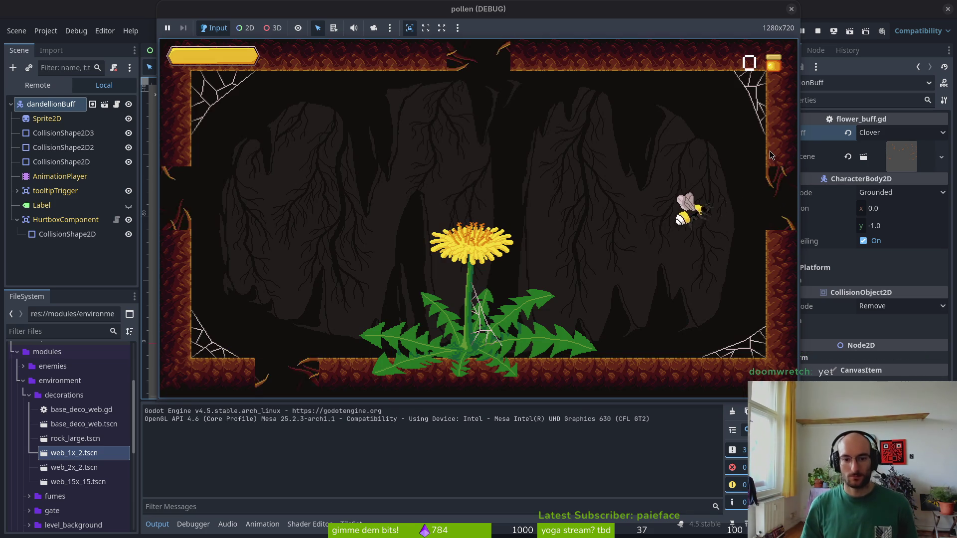
Fly the bee left through the cave, attacking the enemy and striking the wasp
key("Left")
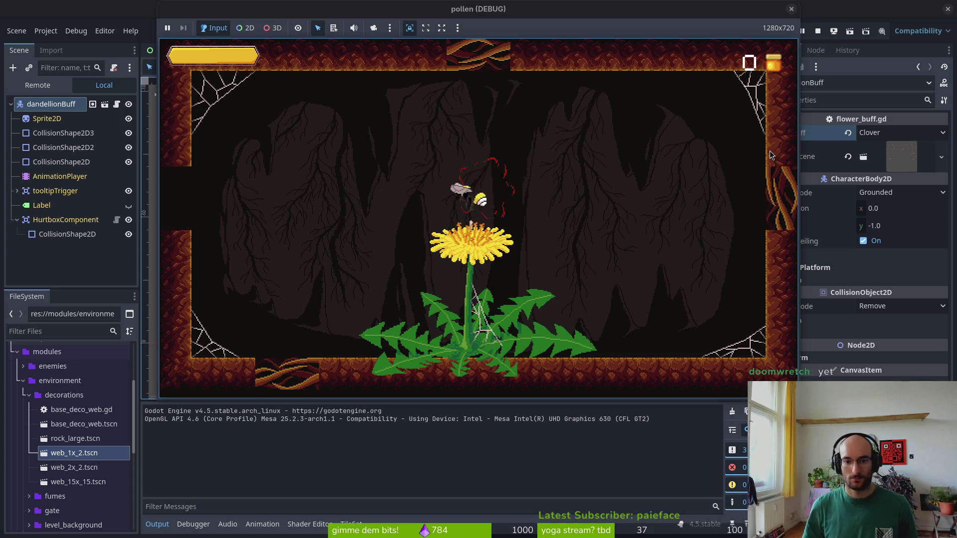
key("Left")
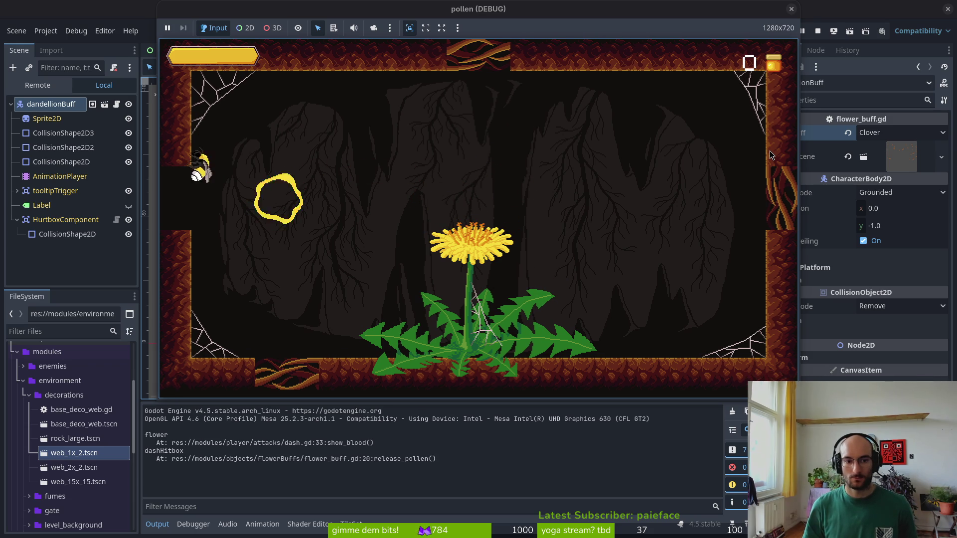
key("Left")
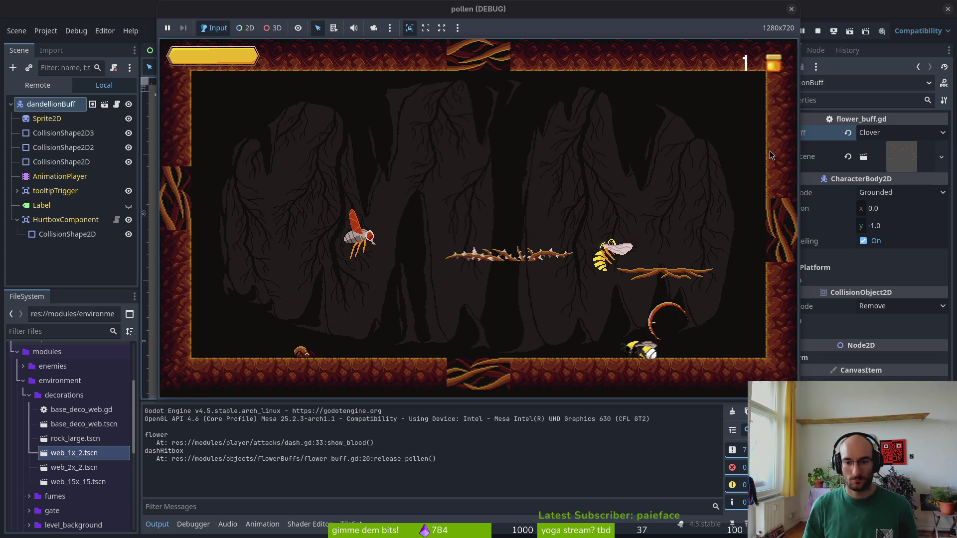
key("Left")
key("space")
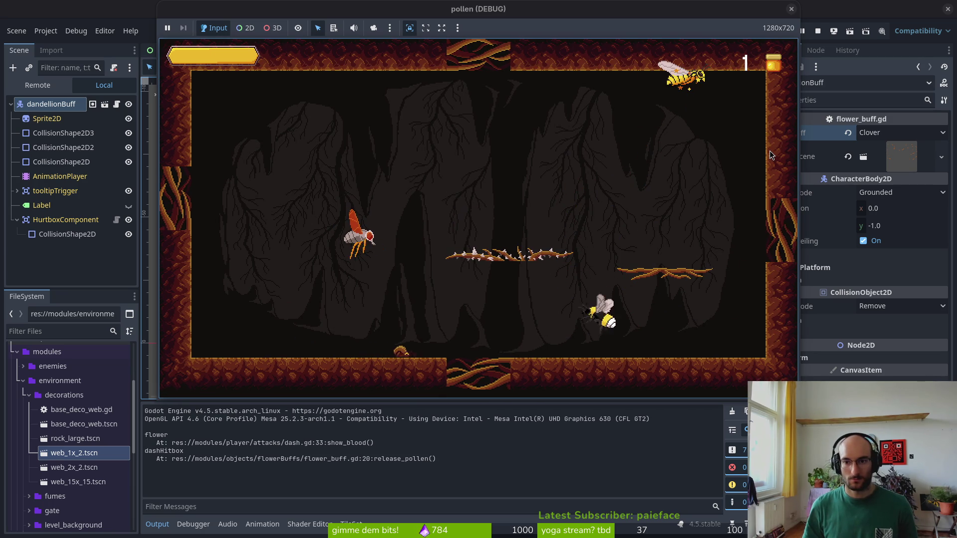
key("Right")
key("space")
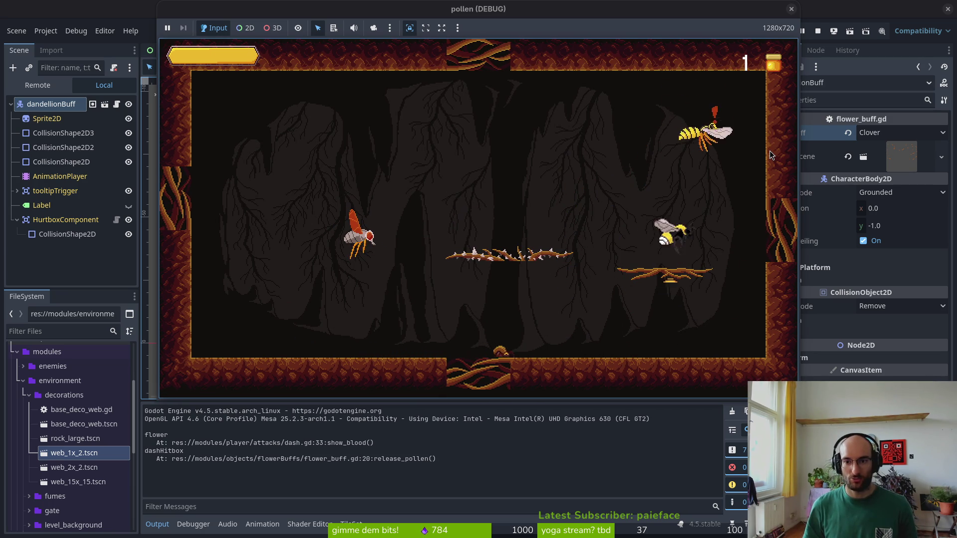
key("space")
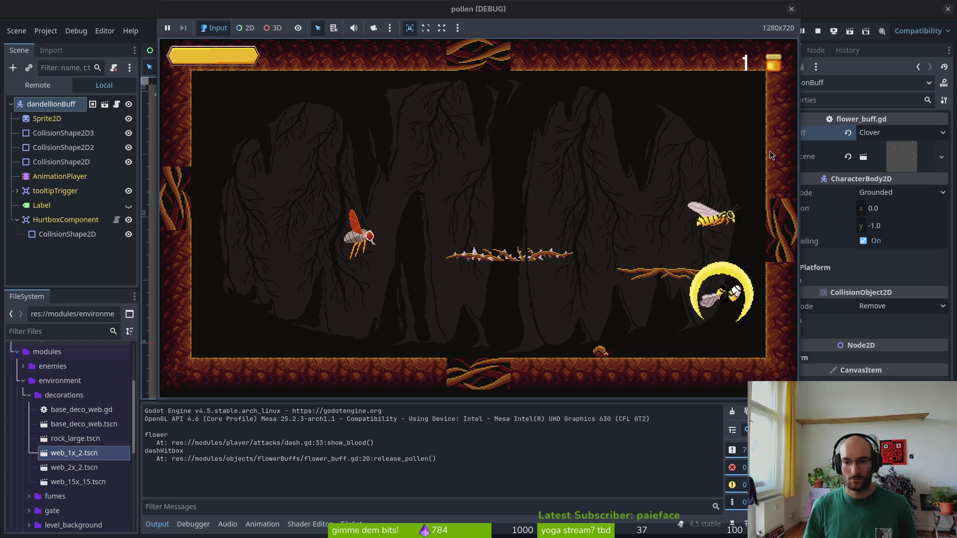
key("space")
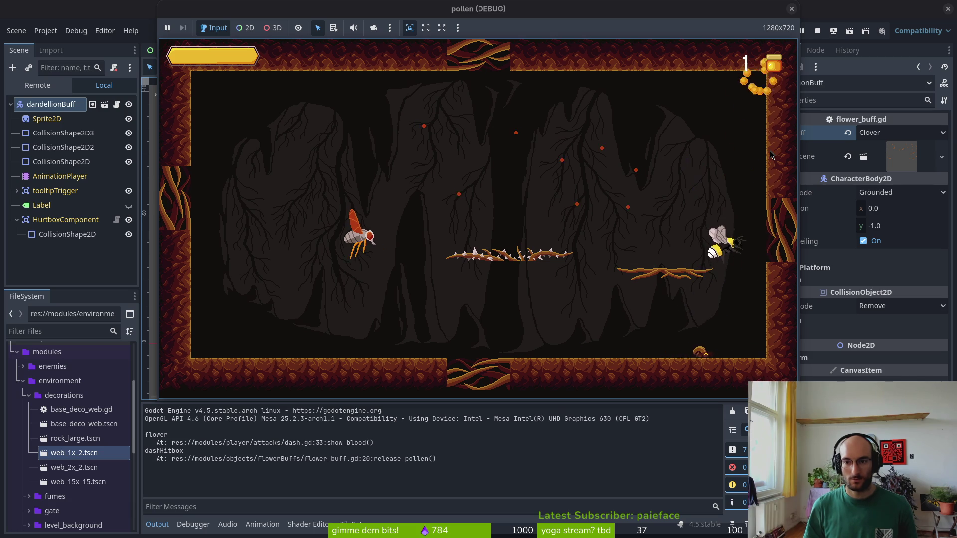
Dash into the red wasp to kill it, then restart the game to its main menu
key("Left")
key("space")
key("Left")
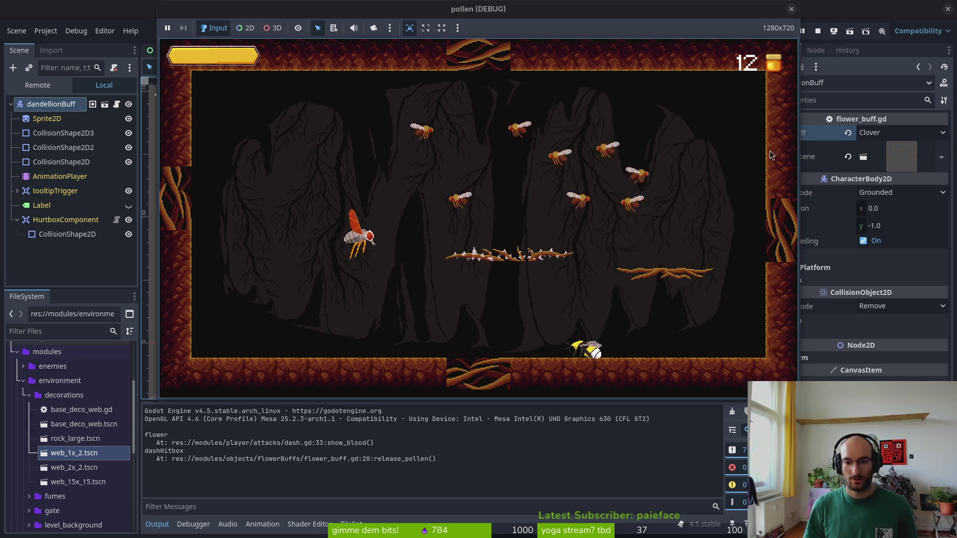
key("space")
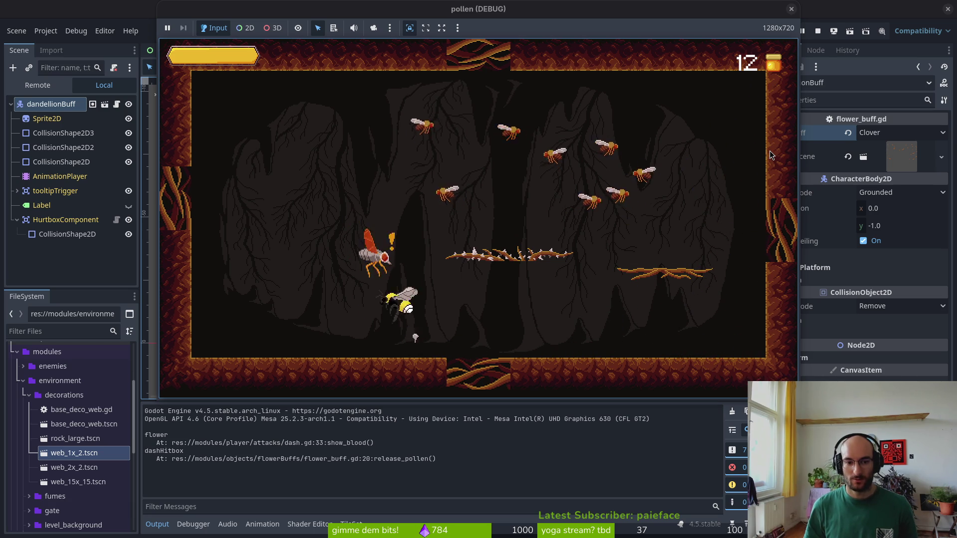
key("shift")
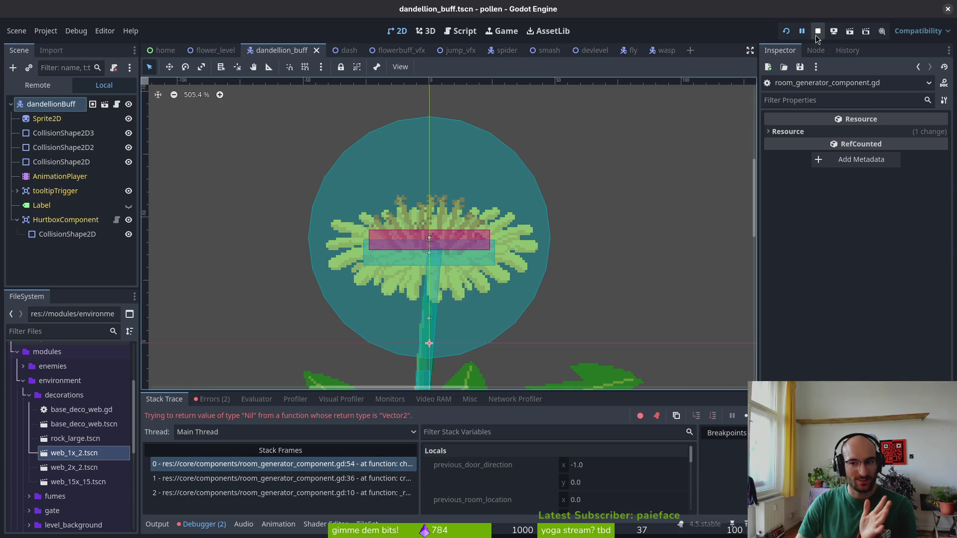
left_click(785, 31)
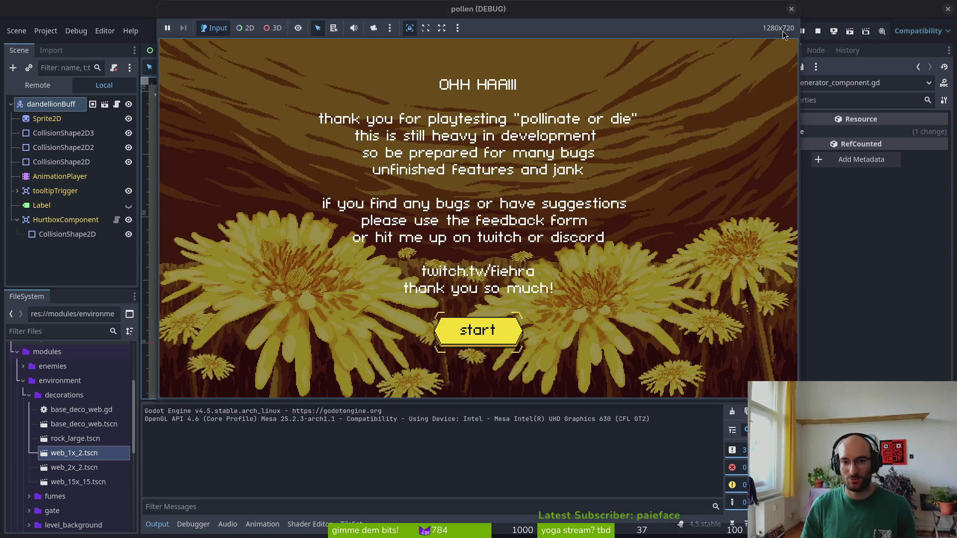
key("Return")
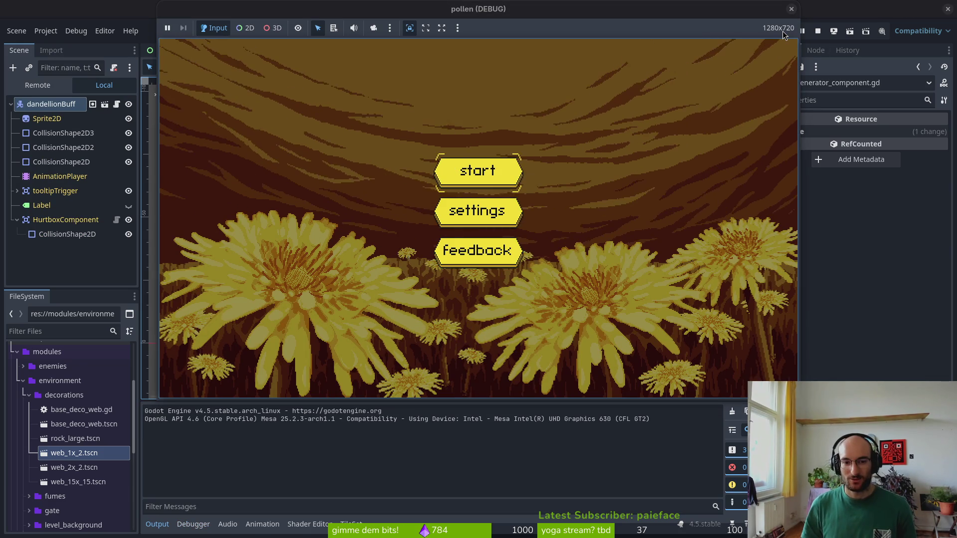
Start the game, open the skill tree, and browse to the reflect auto aim skill
key("Return")
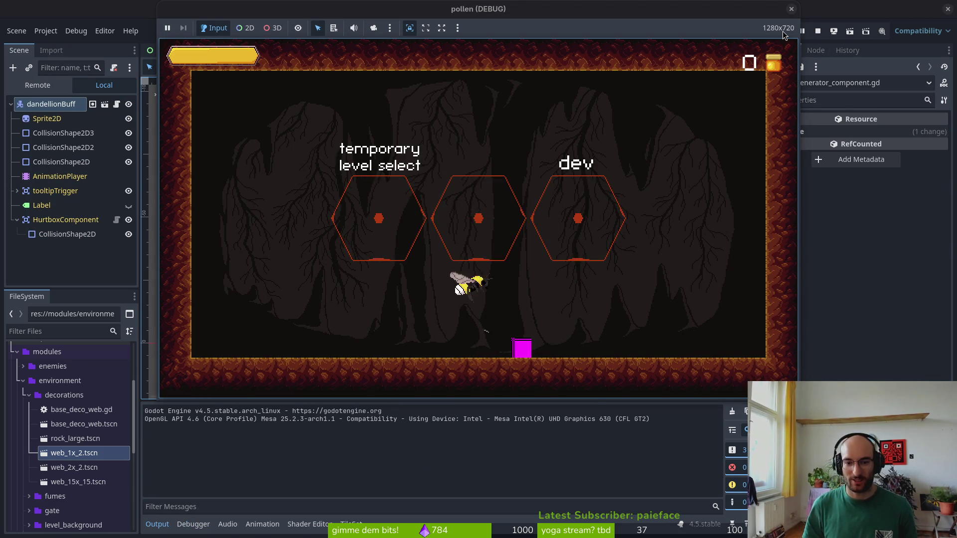
key("s")
key("d")
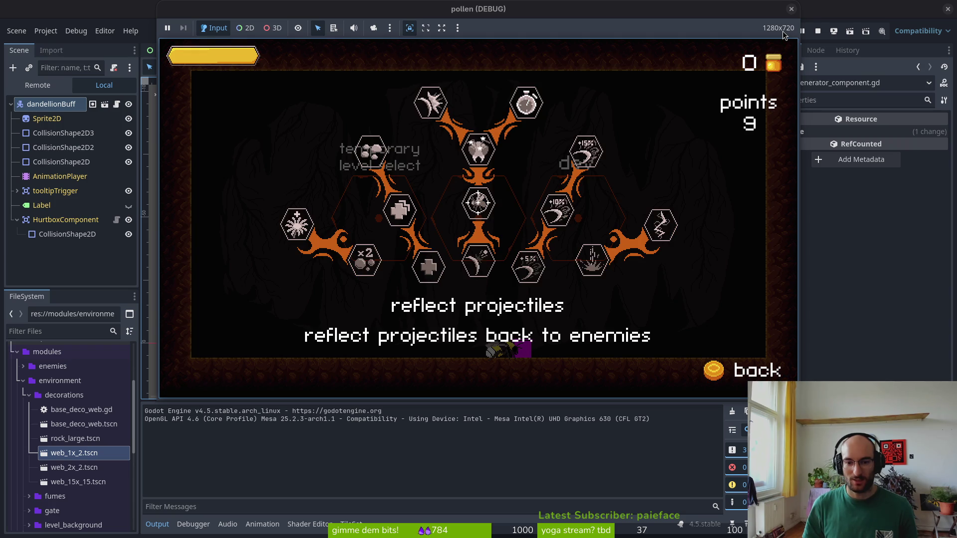
key("d")
key("d")
key("a")
key("a")
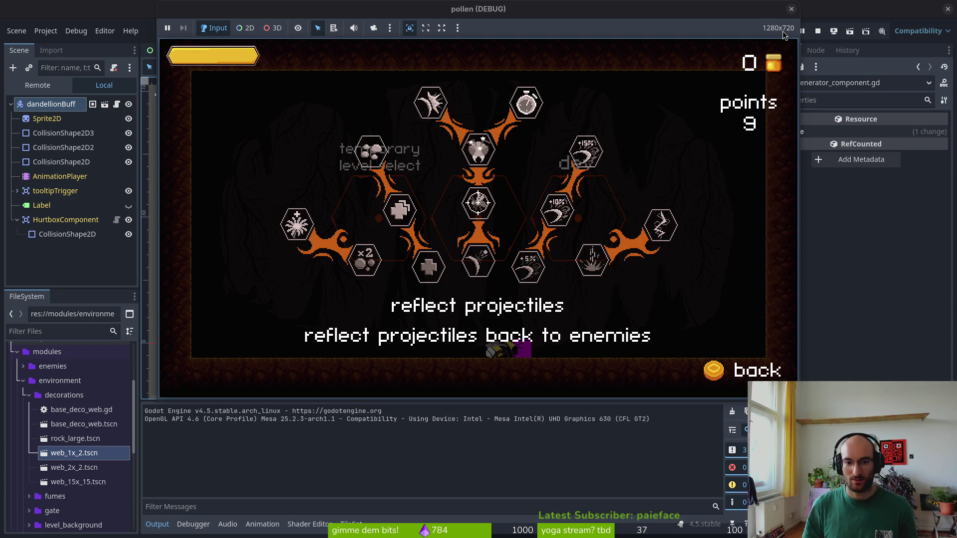
key("d")
key("w")
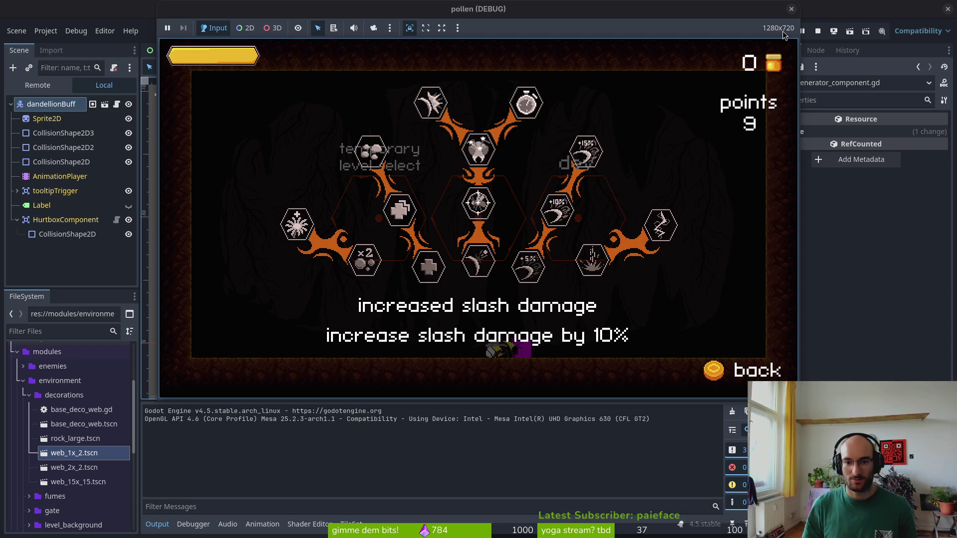
key("a")
key("s")
key("a")
key("w")
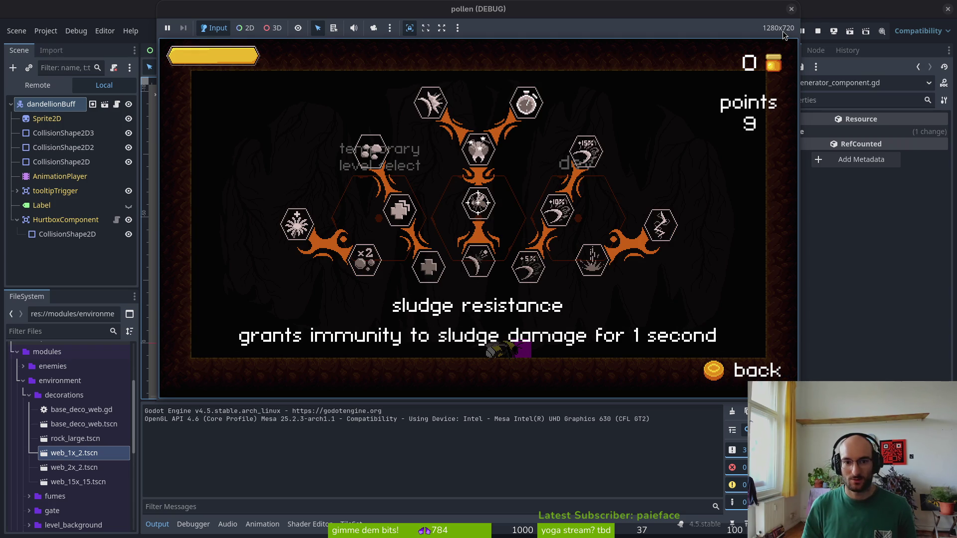
key("s")
key("d")
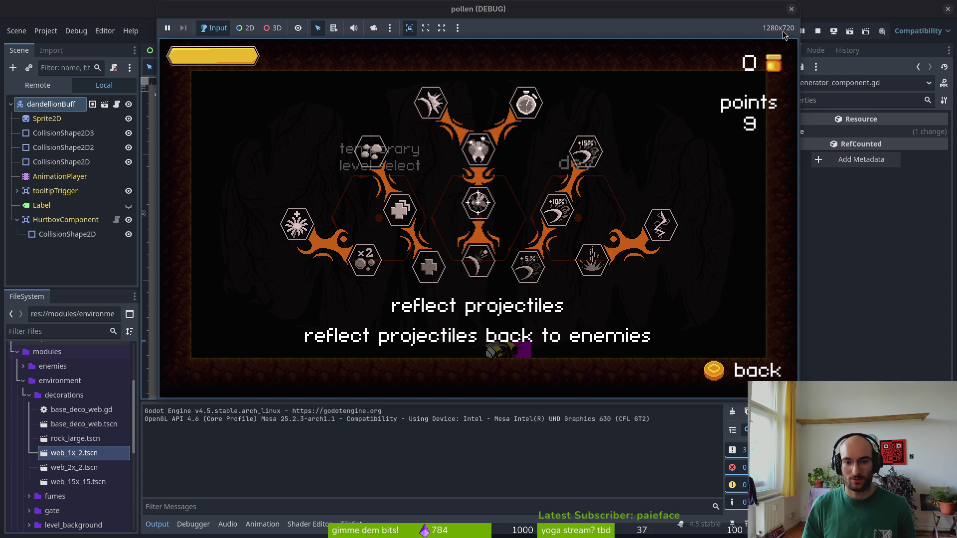
key("s")
Buy reflect auto aim, knockback damage and increased smash damage, then close the skill tree
key("space")
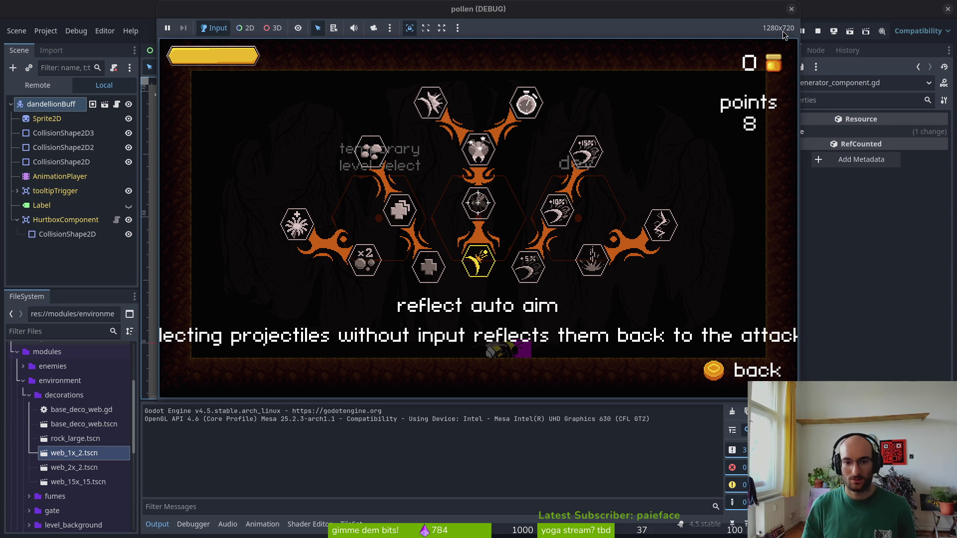
key("w")
key("space")
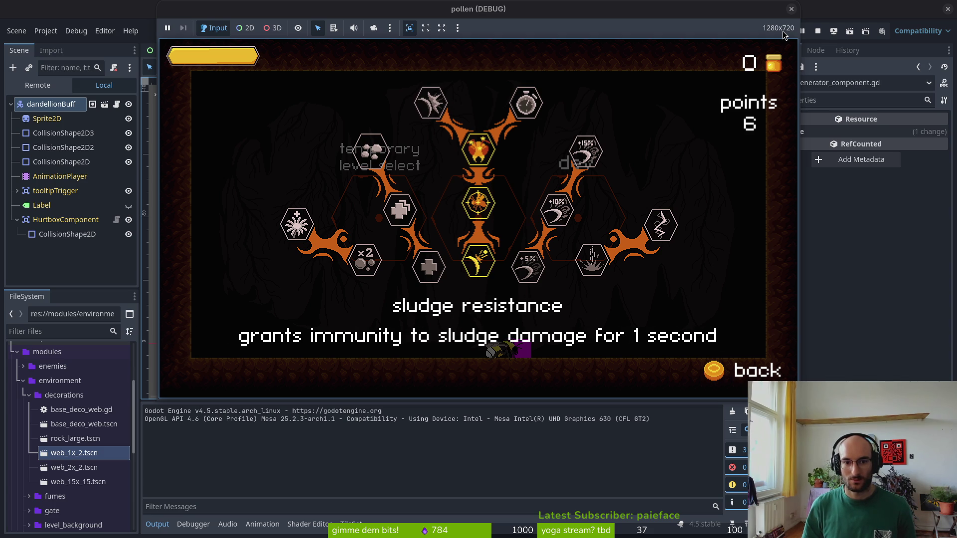
key("w")
key("s")
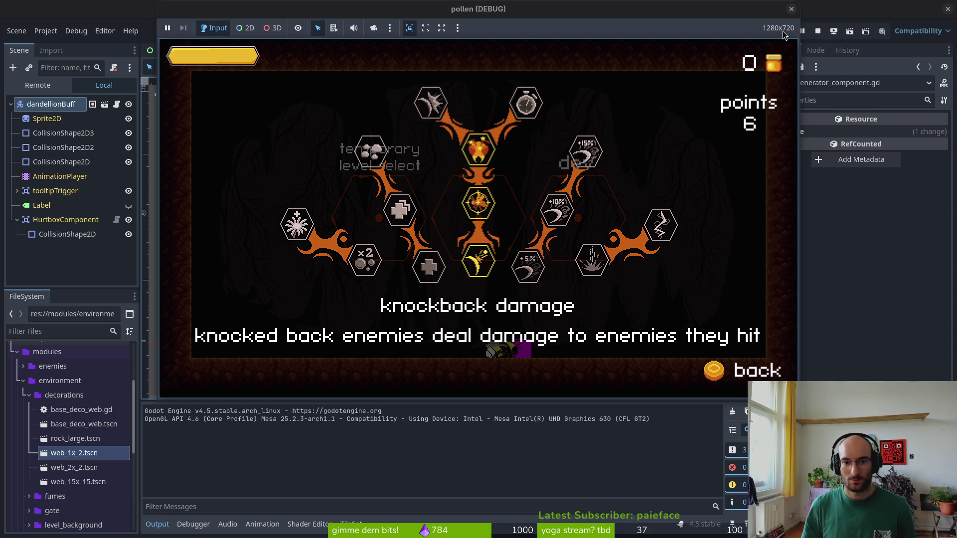
key("a")
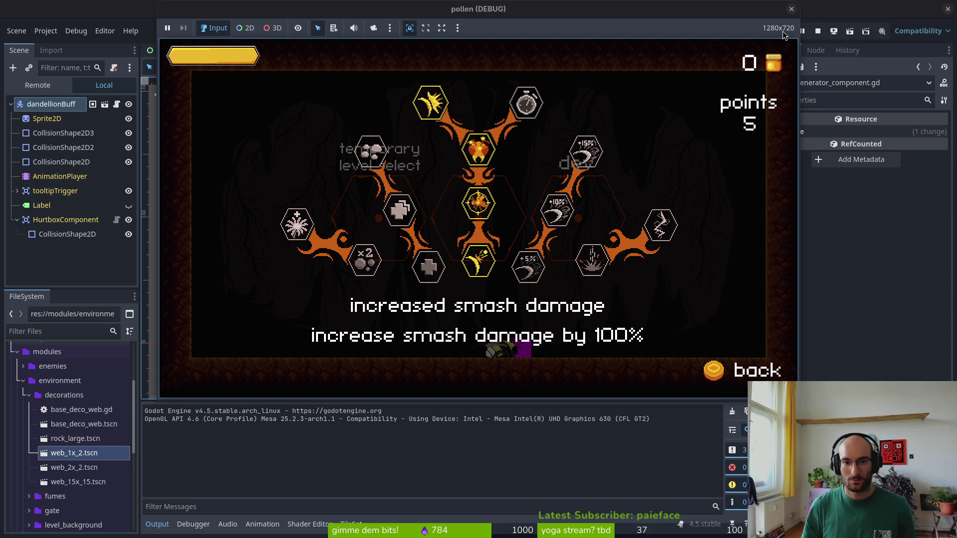
key("d")
key("s")
key("s")
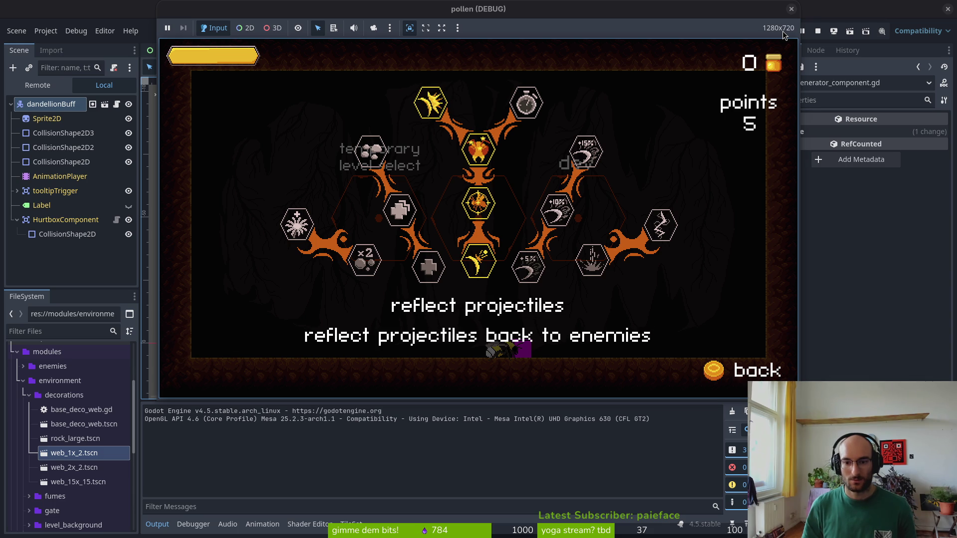
key("Escape")
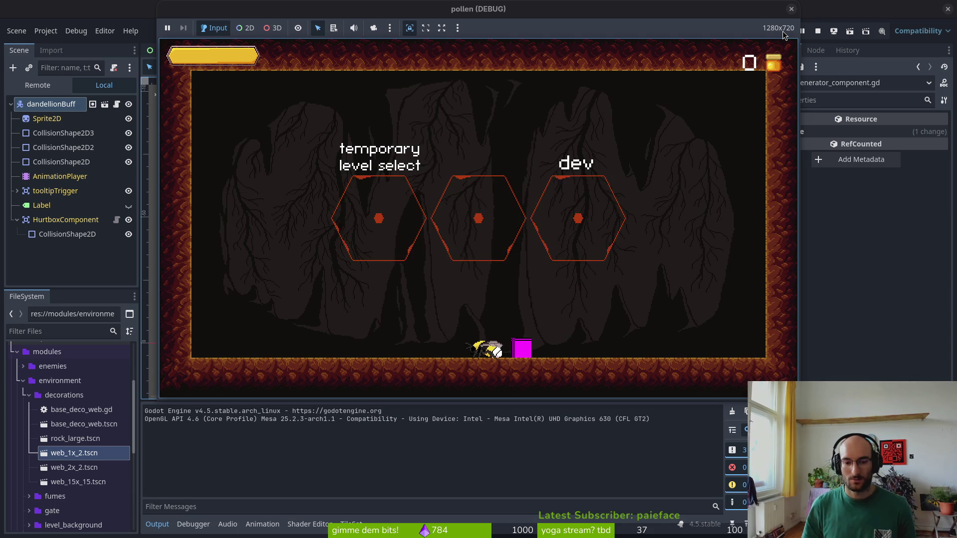
Fly to the temporary level select hexagon and pick the flower level
key("w")
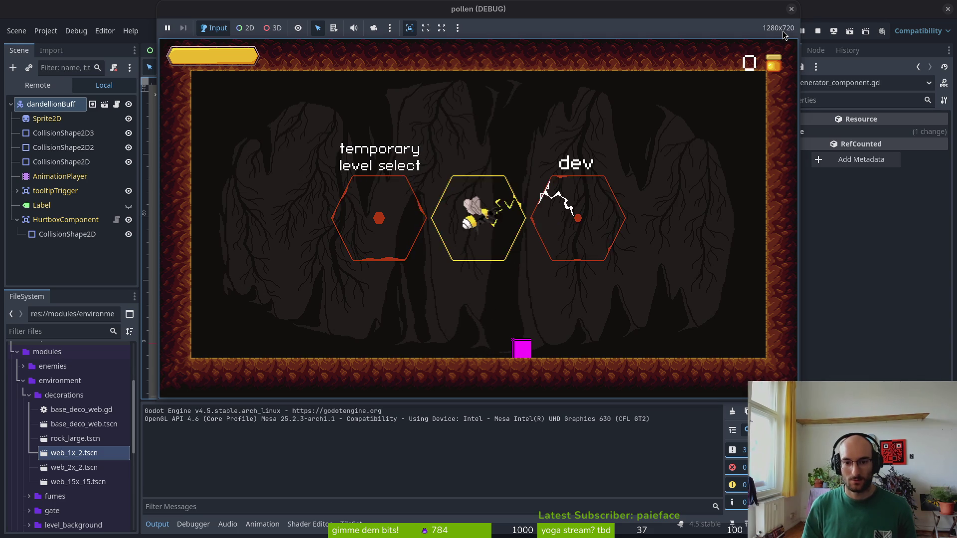
key("a")
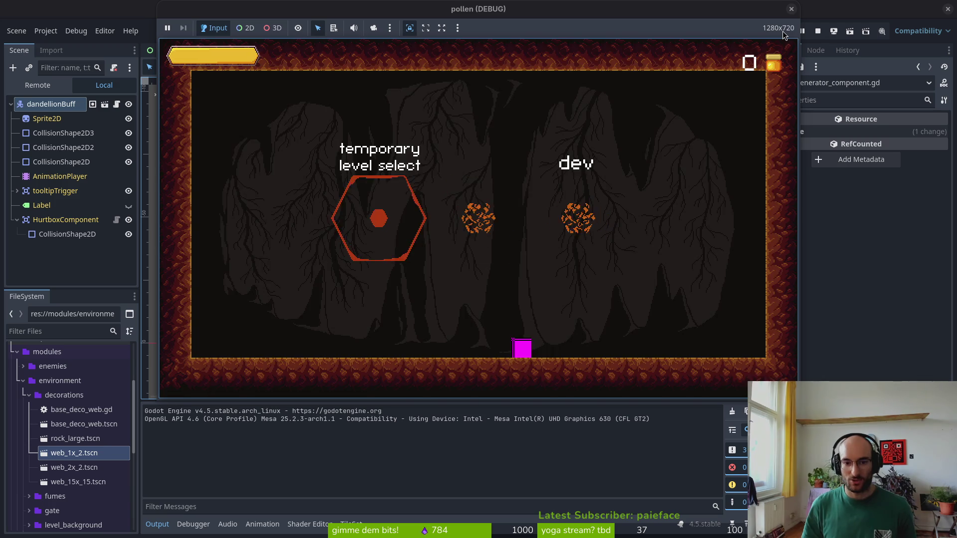
key("s")
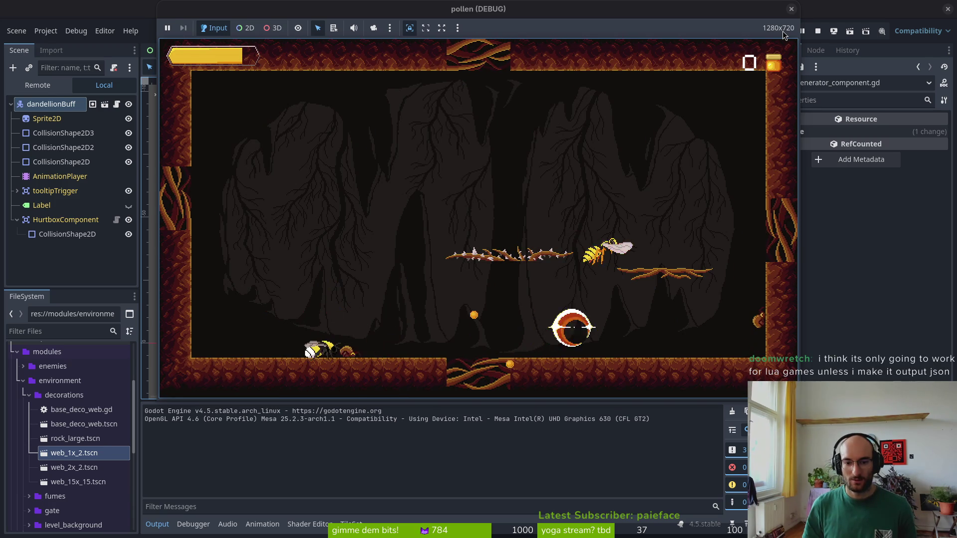
key("d")
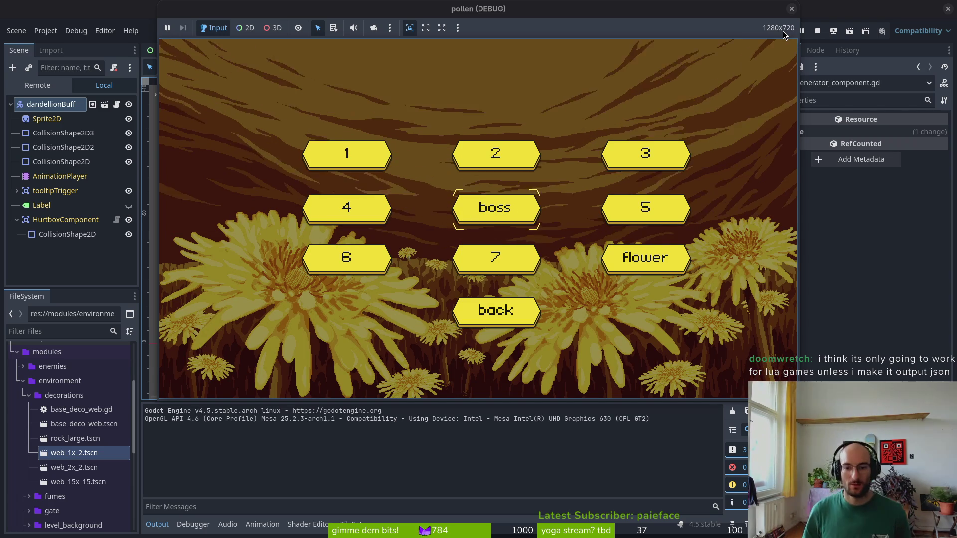
key("Return")
Dash into the dandelion, fight the mosquito and other enemies, then stop the game with F8
key("shift")
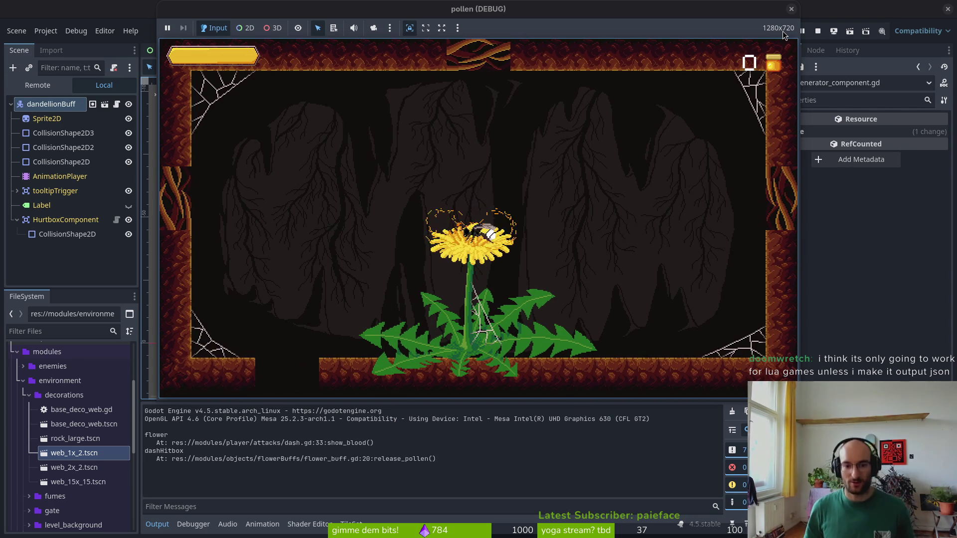
key("shift")
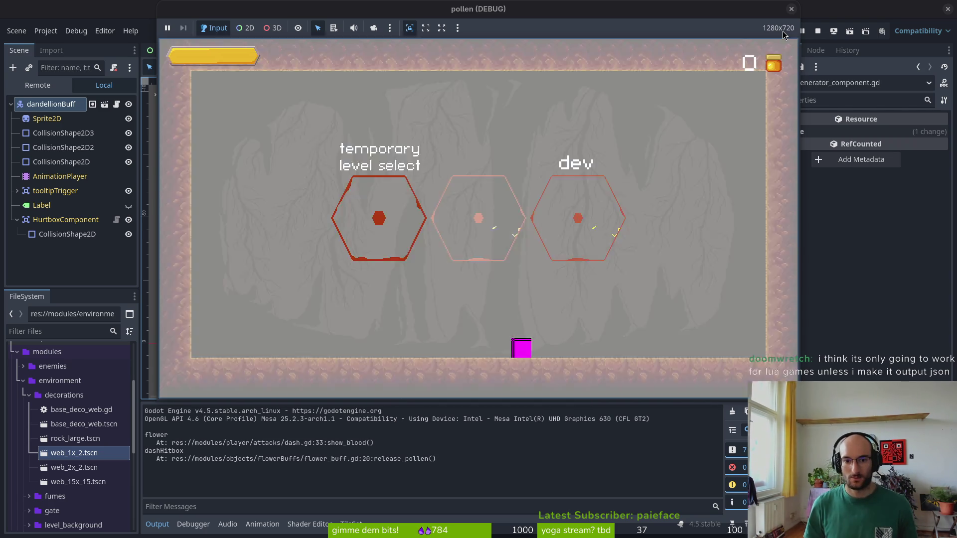
key("shift")
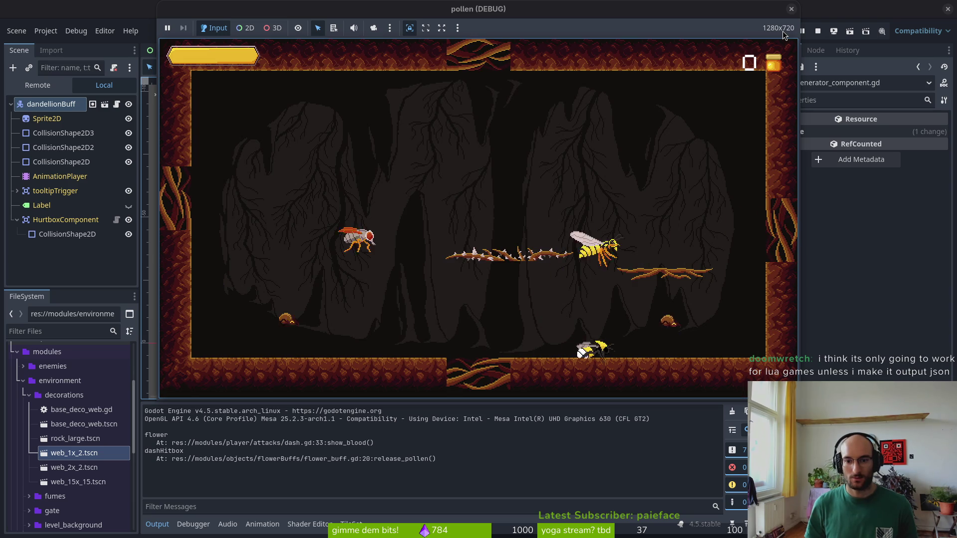
key("shift")
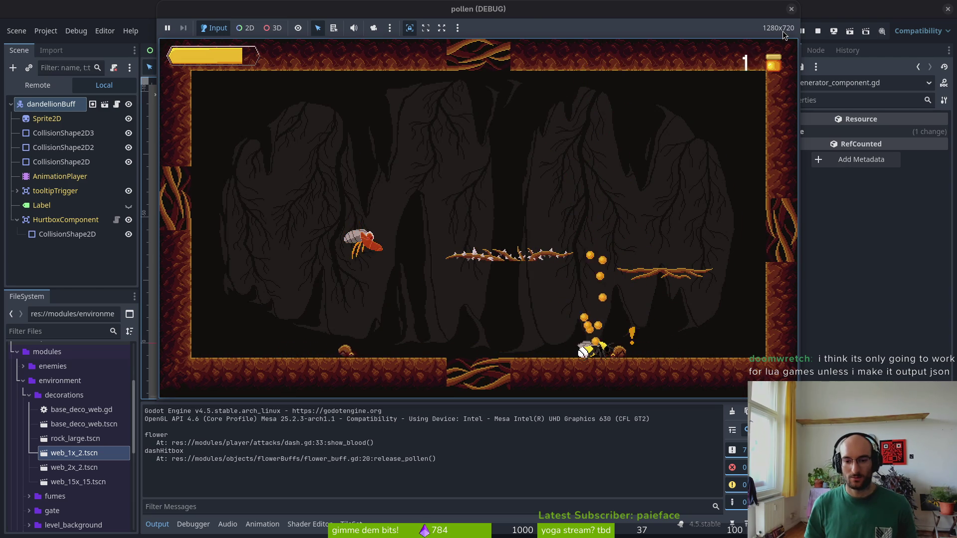
key("shift")
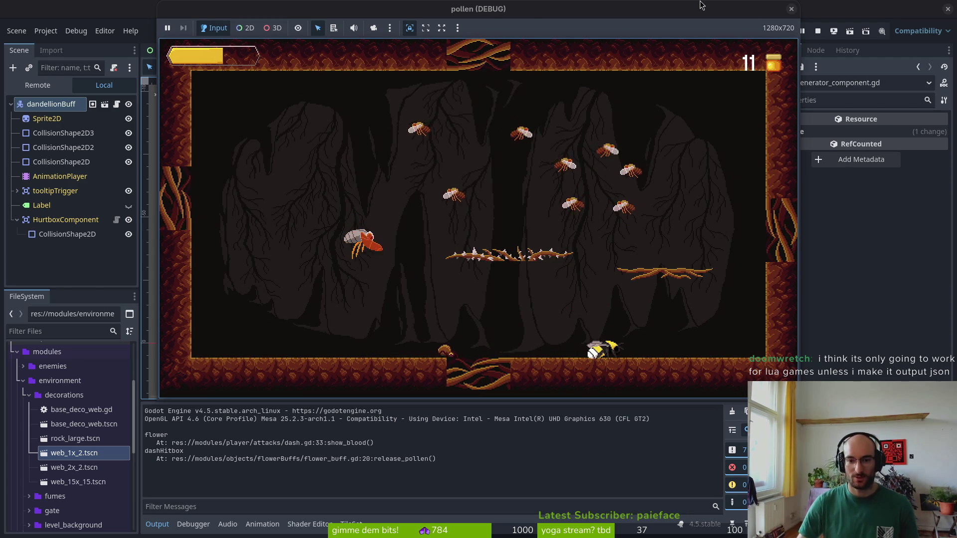
key("Left")
key("Left")
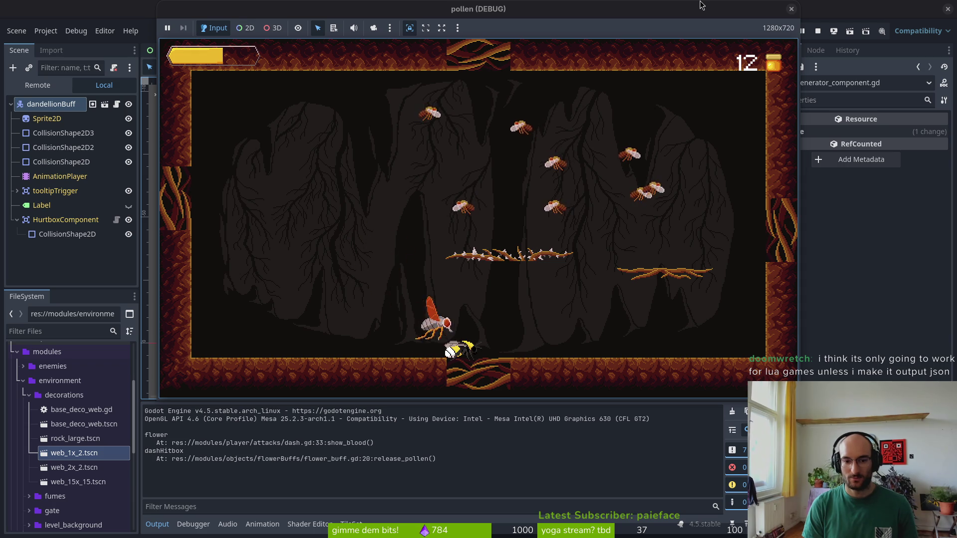
key("Up")
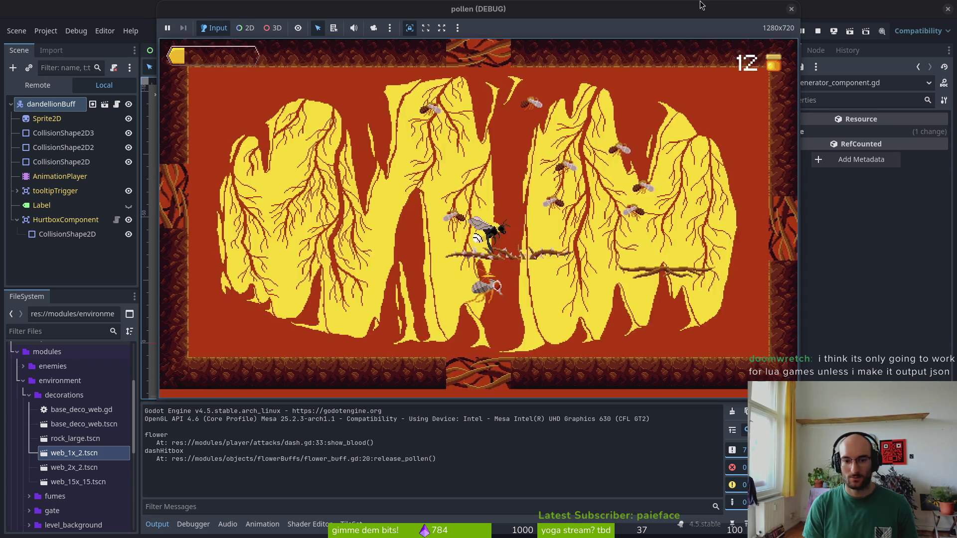
key("Up")
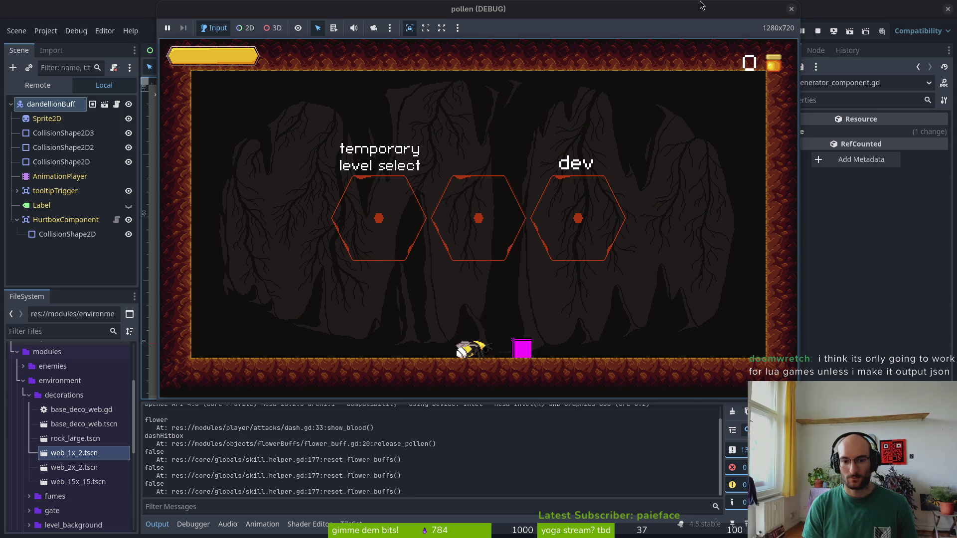
key("Escape")
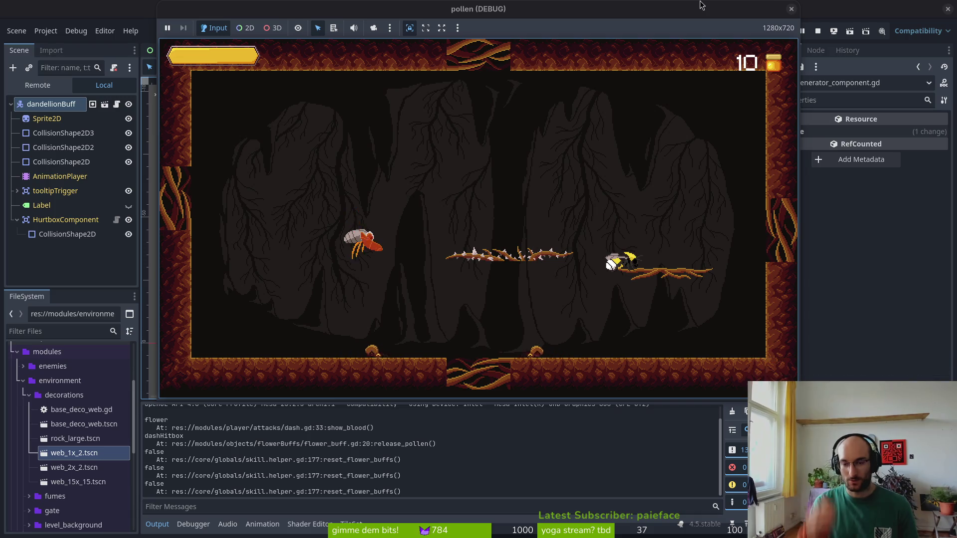
key("F8")
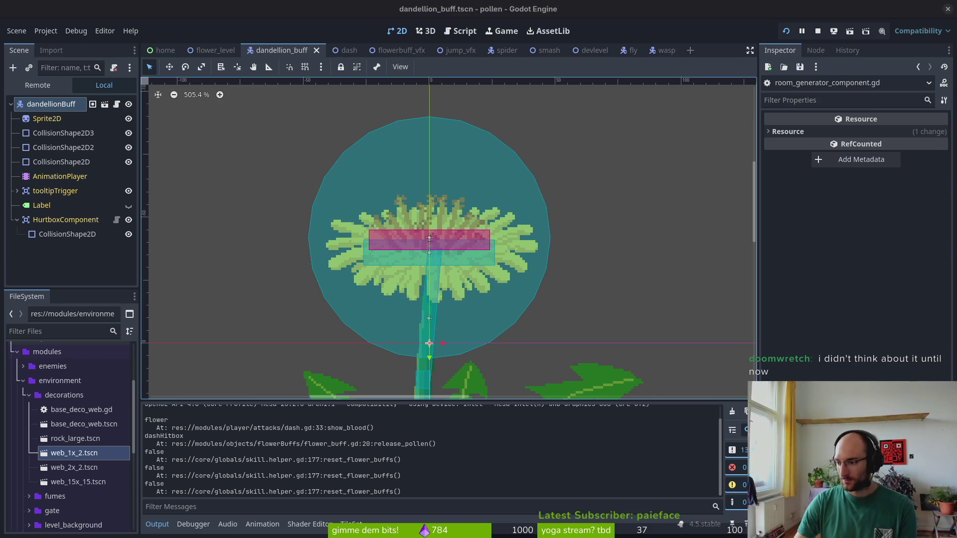
Switch to Neovim showing skill.helper.gd's reset_flower_buffs and apply_flower_buffs functions
key("alt+Tab")
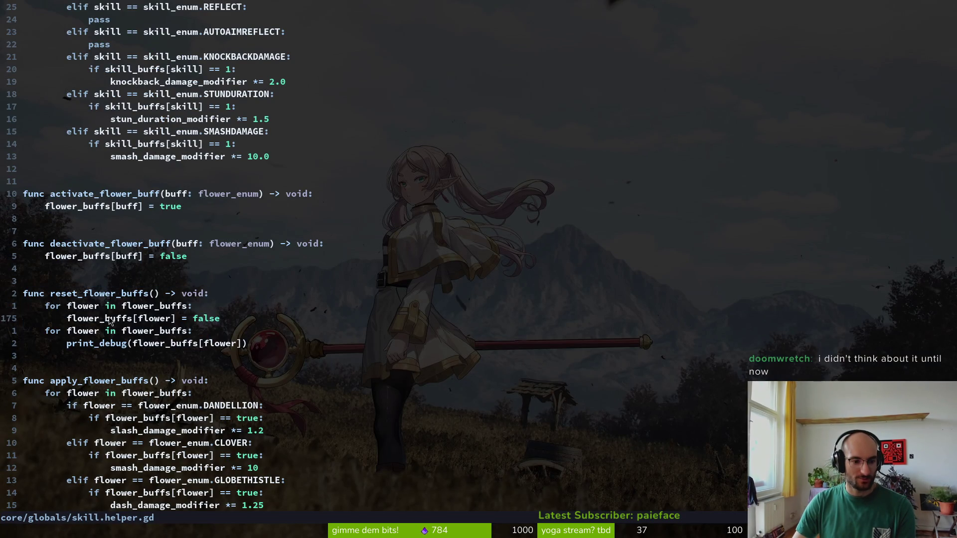
Save skill.helper.gd with :w
left_click(45, 305)
type(":w")
key("Return")
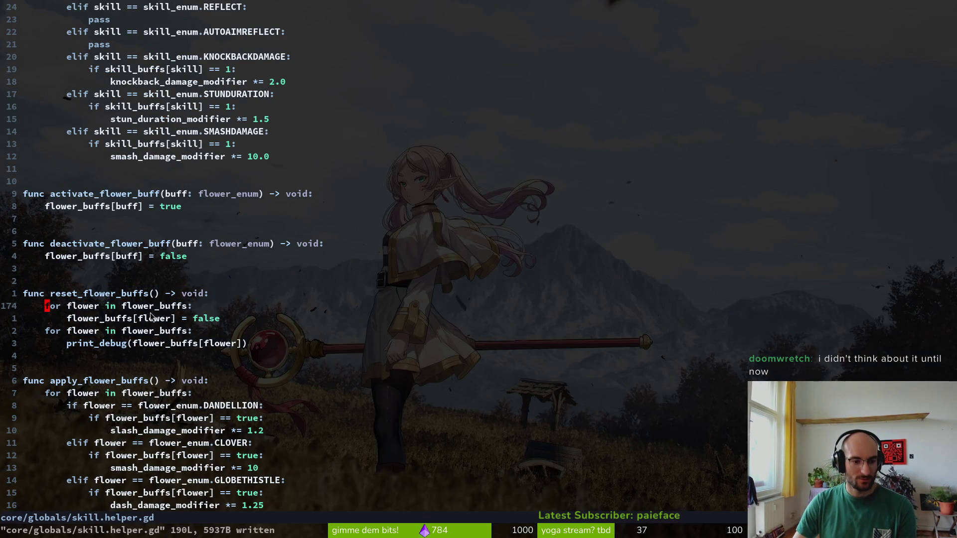
Copy the ten-line loop from apply_flower_buffs
scroll(196, 309, "down", 1)
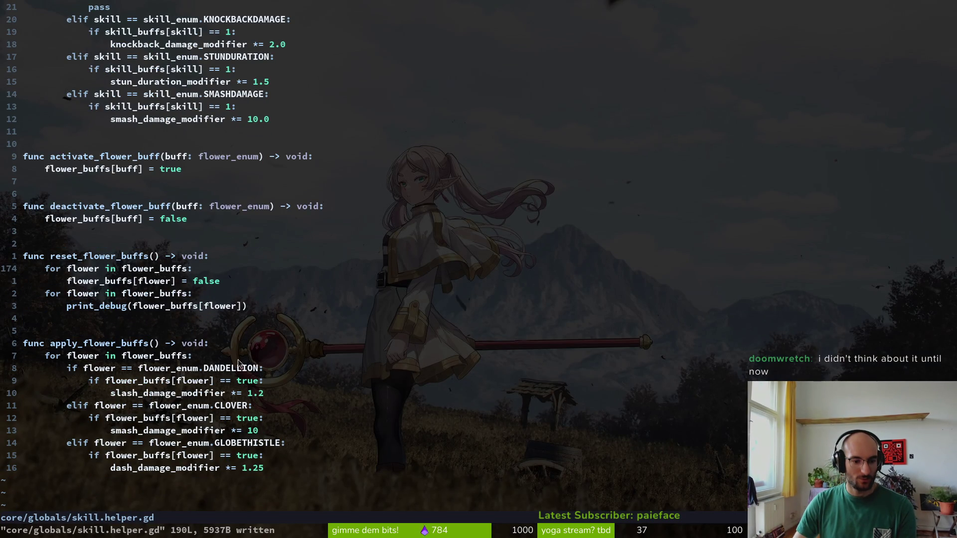
left_click_drag(288, 474, 11, 351)
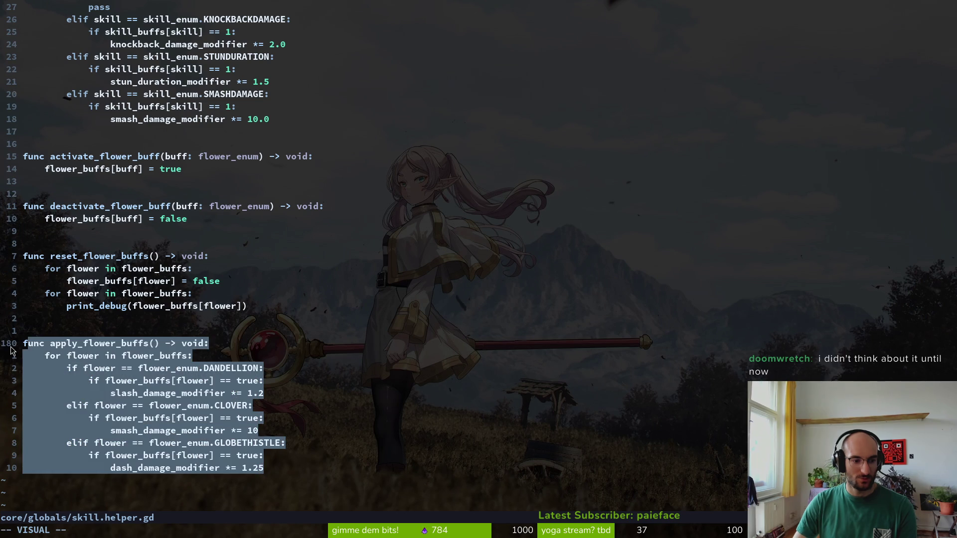
key("y")
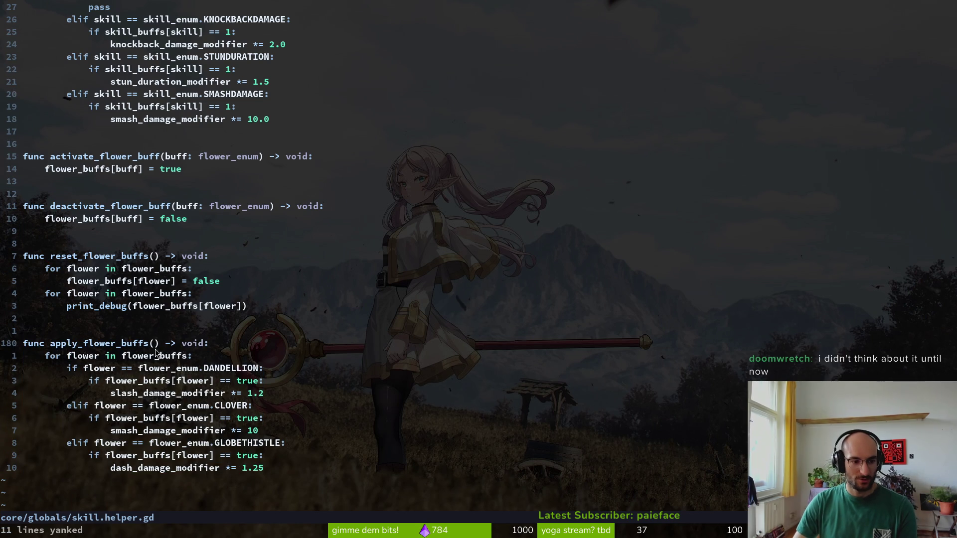
key("less")
key("j")
key("u")
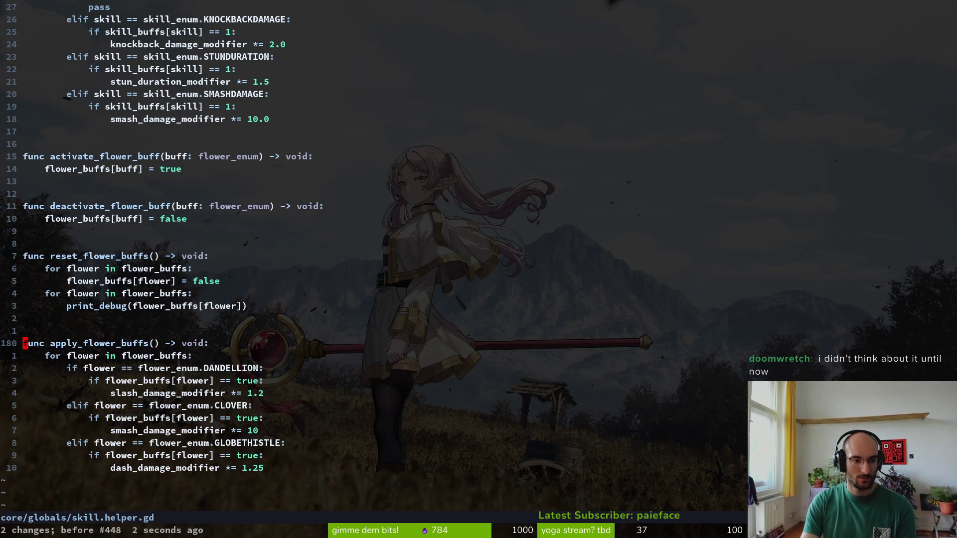
key("shift+v")
key("j")
key("j")
key("j")
key("y")
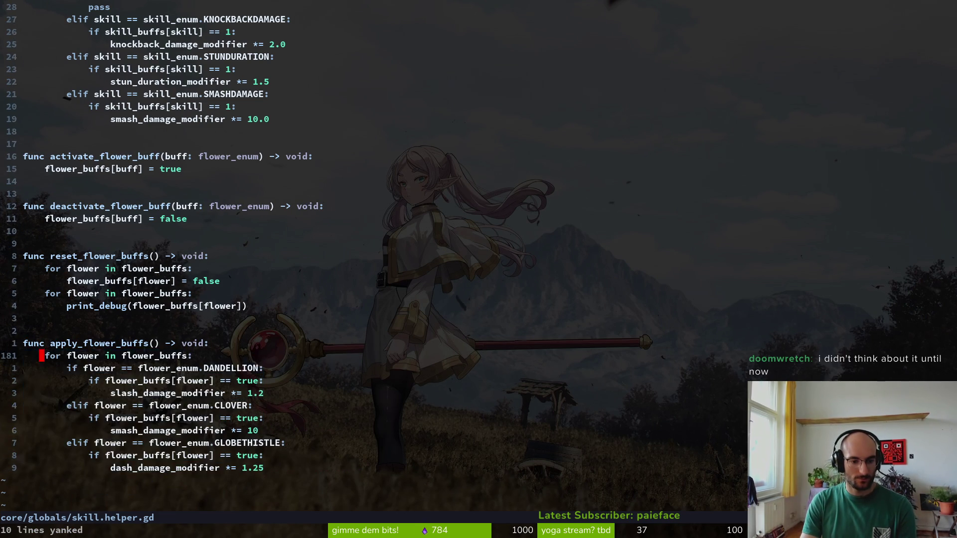
Paste the copied loop over the body of reset_flower_buffs
key("k")
key("shift+v")
key("j")
key("j")
key("j")
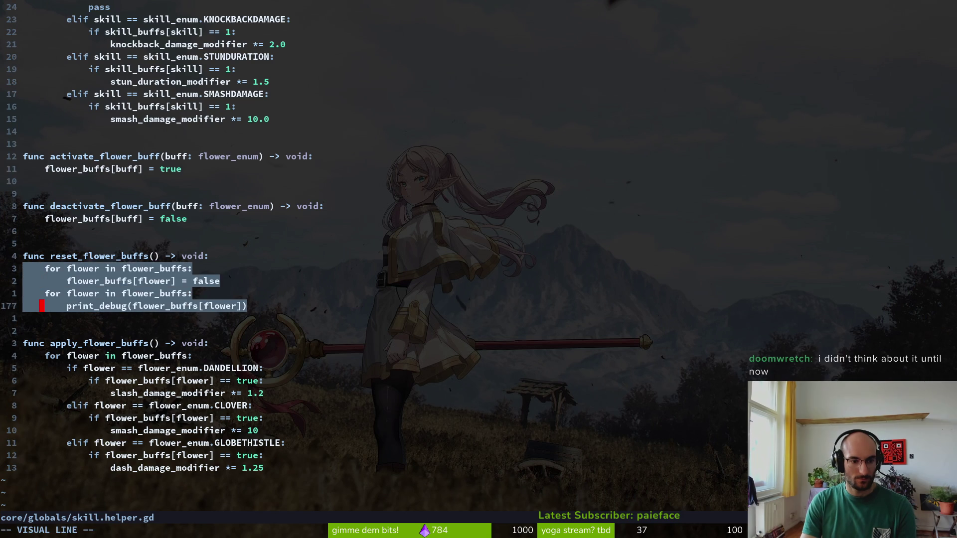
key("p")
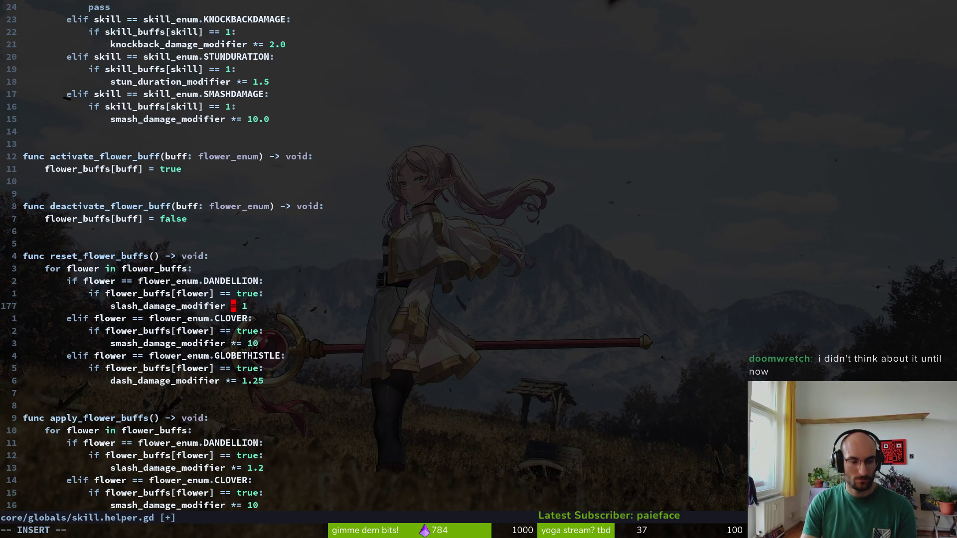
Save, then delete the dandelion and clover true-checks and unindent the slash and smash modifier lines
key("Escape")
type("j:w")
key("Return")
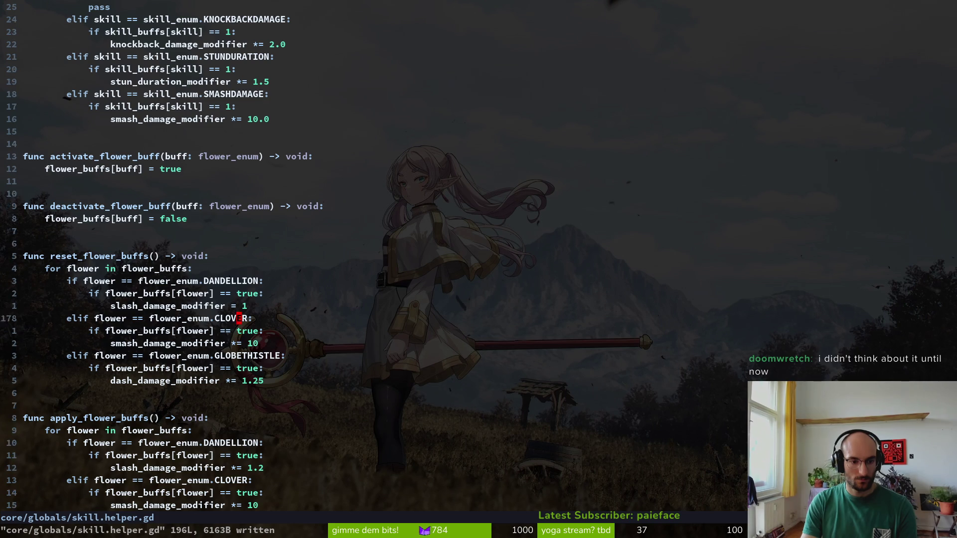
key("d")
key("d")
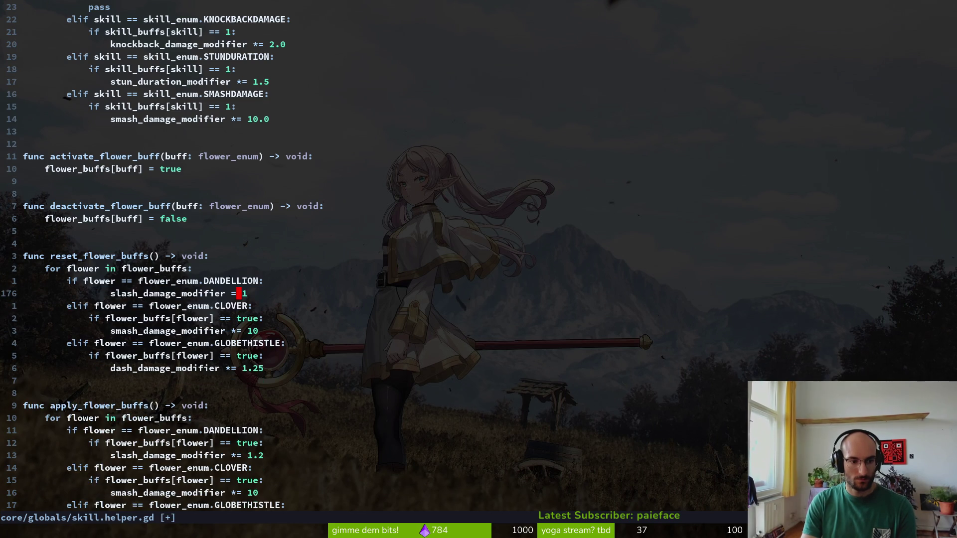
key("shift+v")
key("less")
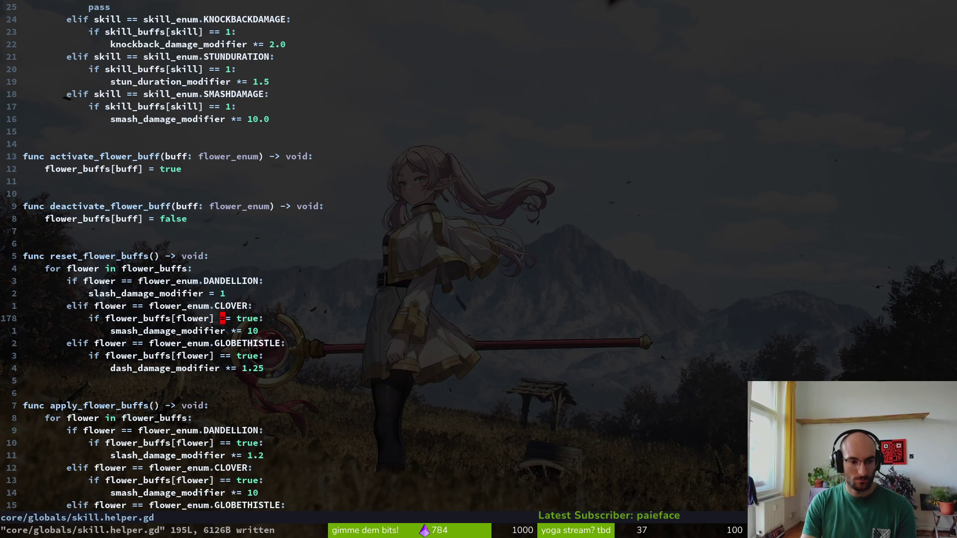
key("d")
key("d")
key("shift+v")
key("less")
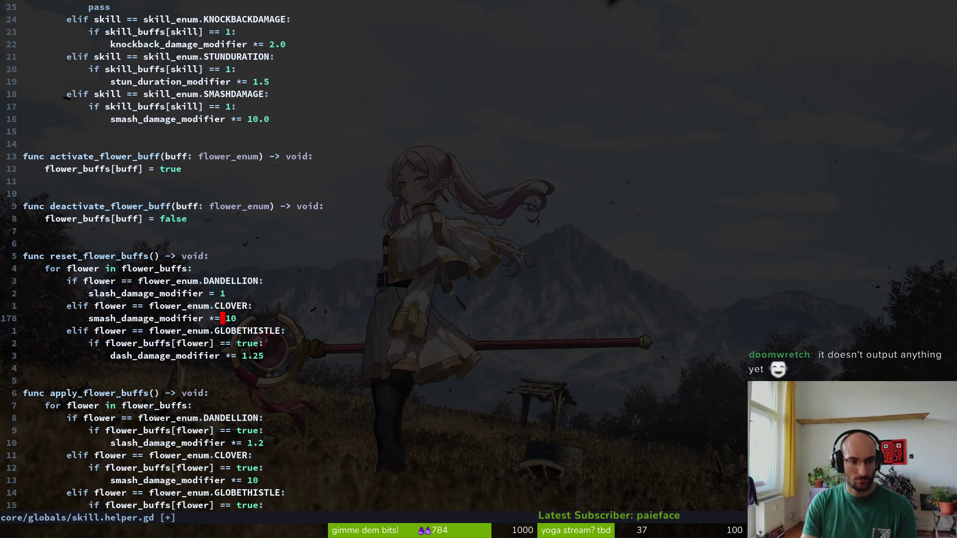
Move the slash, smash and dash modifier lines above the loop in reset_flower_buffs
key("alt+k")
key("alt+k")
key("alt+k")
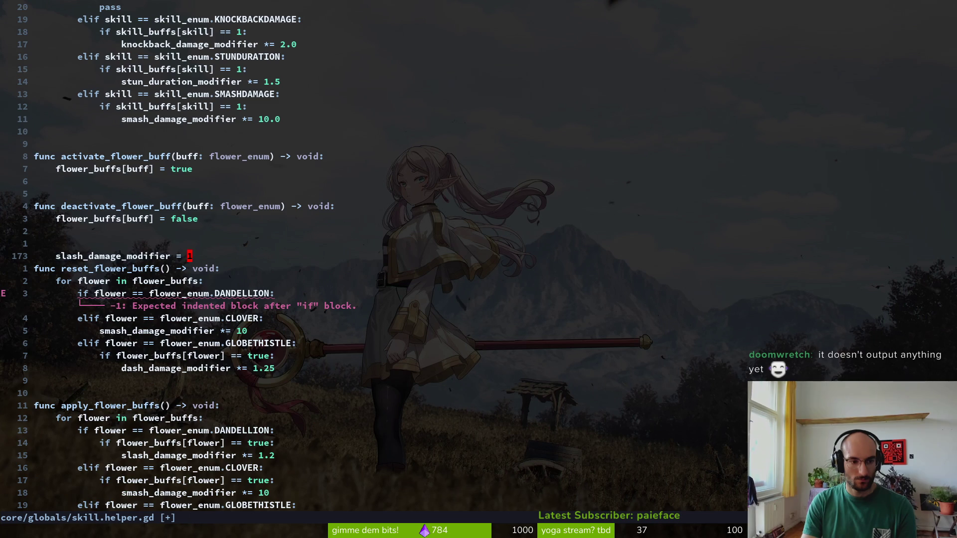
key("V")
key("J")
key("Escape")
key("j")
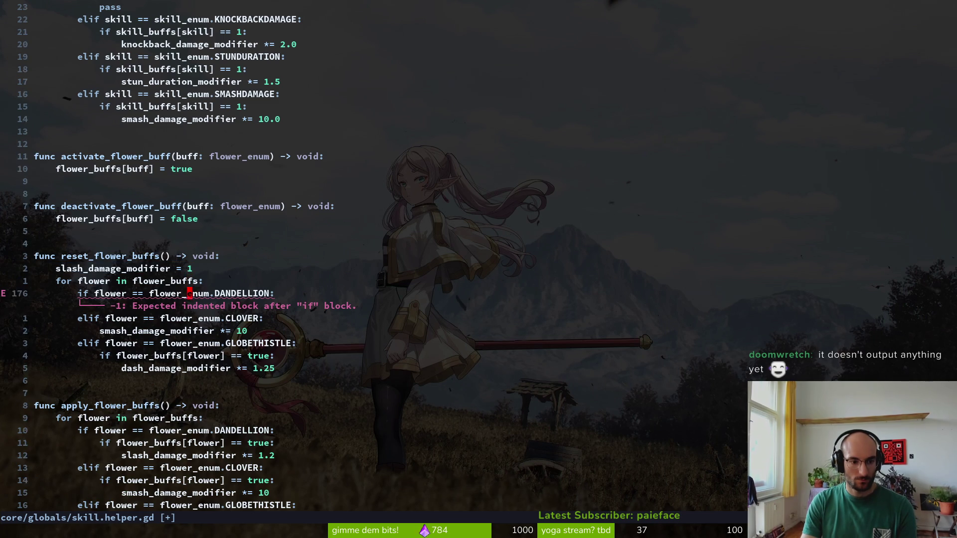
key("V")
key("K")
key("K")
key("K")
key("Escape")
key("j")
key("j")
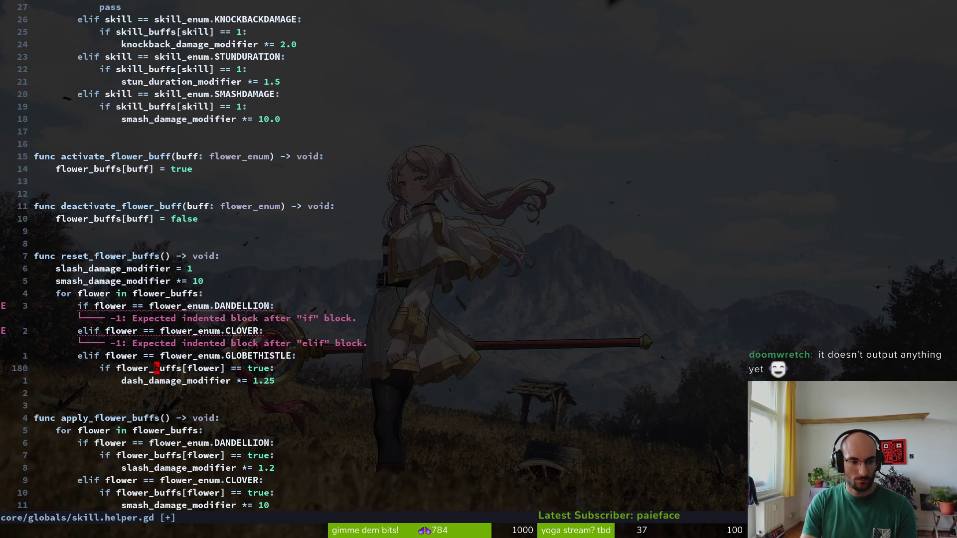
key("j")
key("V")
key("K")
key("K")
key("K")
key("Escape")
Delete the leftover loop and checks, then undo back and redo to restore the 10.0 multiplier
key("j")
key("V")
key("j")
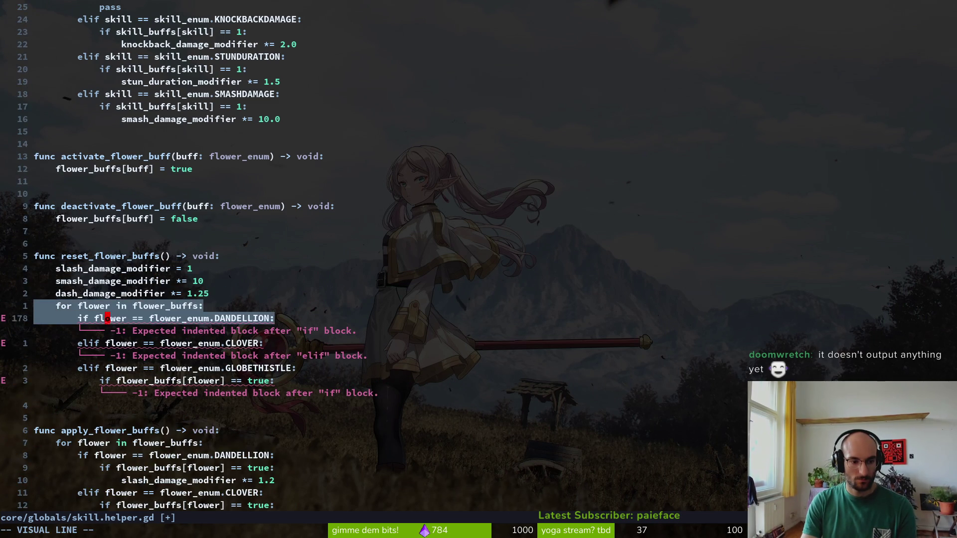
key("j")
key("j")
key("j")
type("d:w")
key("Return")
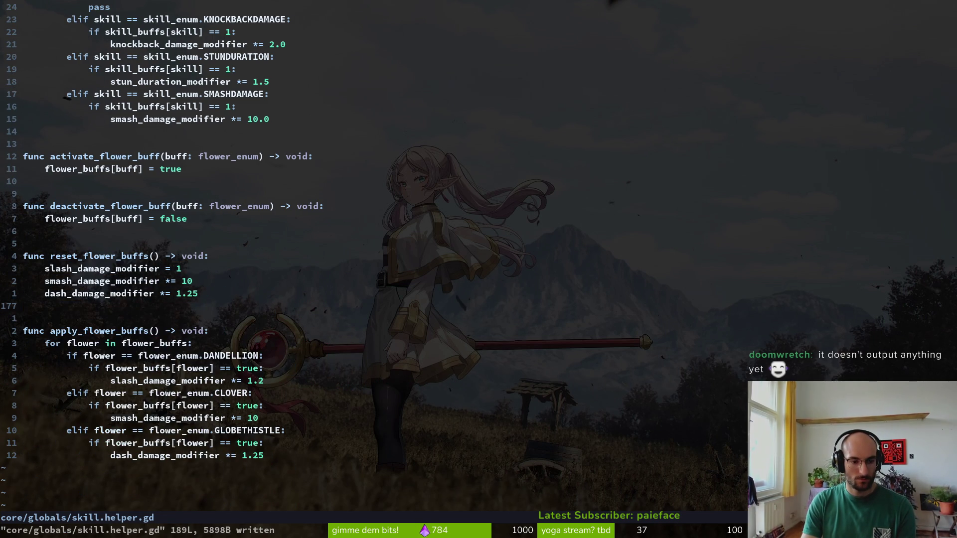
key("u")
key("u")
key("u")
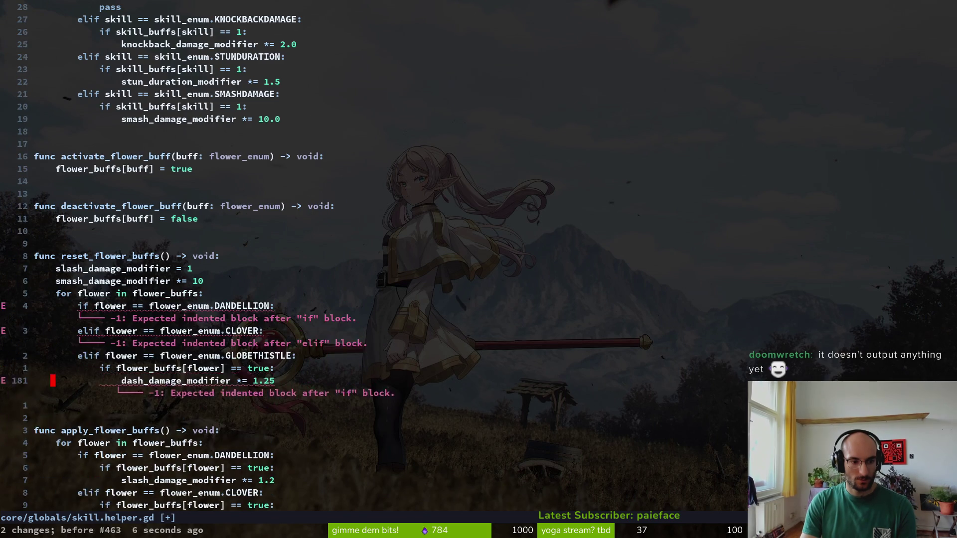
key("u")
key("u")
key("u")
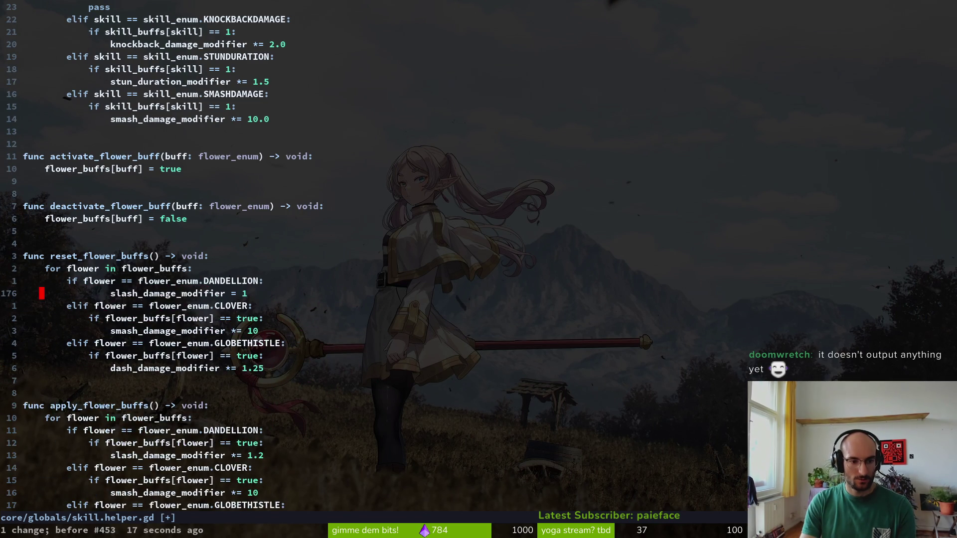
key("u")
key("u")
key("u")
key("ctrl+r")
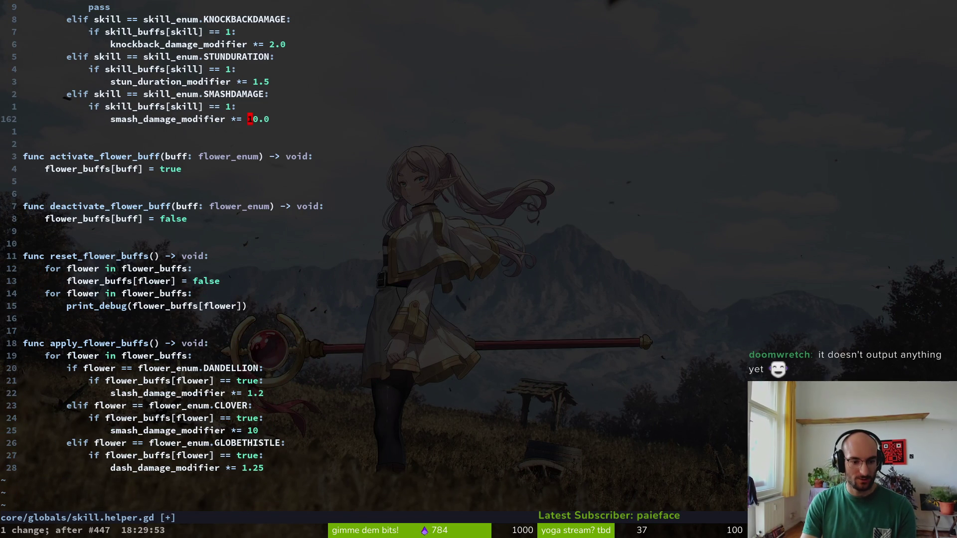
Copy the slash_damage_modifier line from the buff branch
key("k")
key("k")
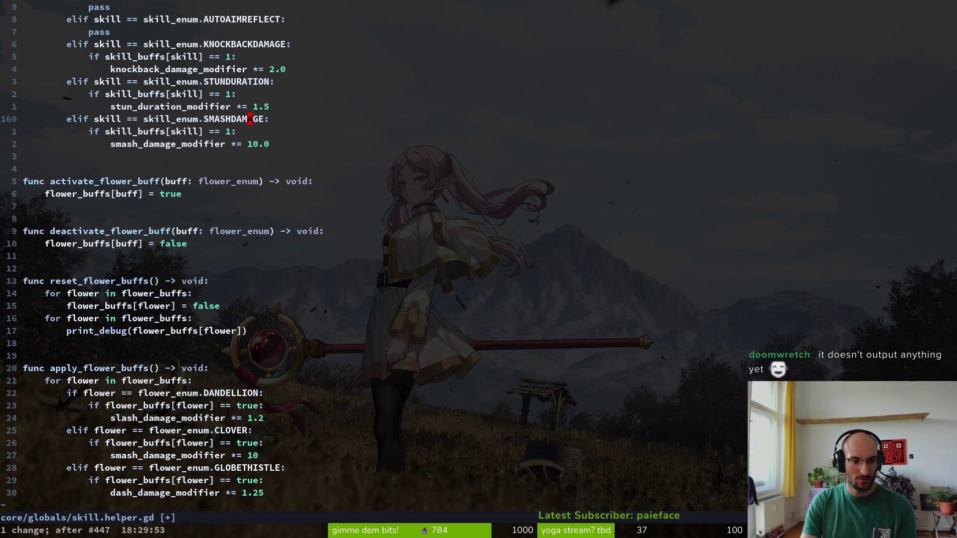
key("1")
key("5")
key("j")
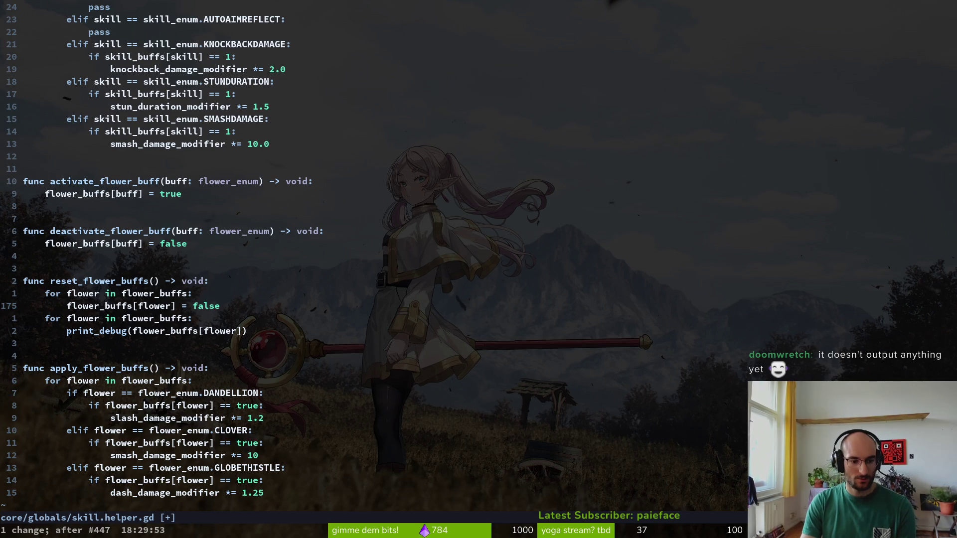
key("9")
key("j")
key("V")
key("y")
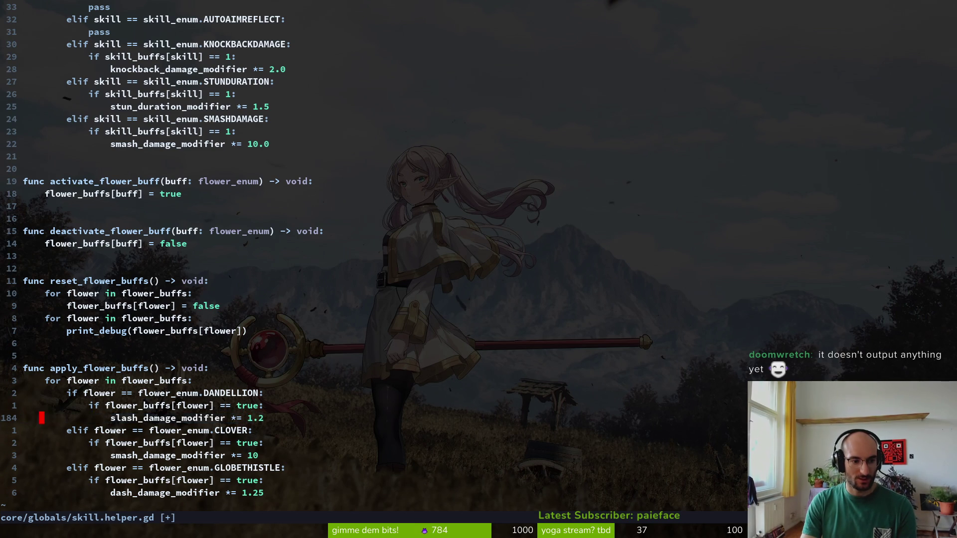
Paste it at the top of reset_flower_buffs, change it to reset slash_damage_modifier to 1, and save
key("p")
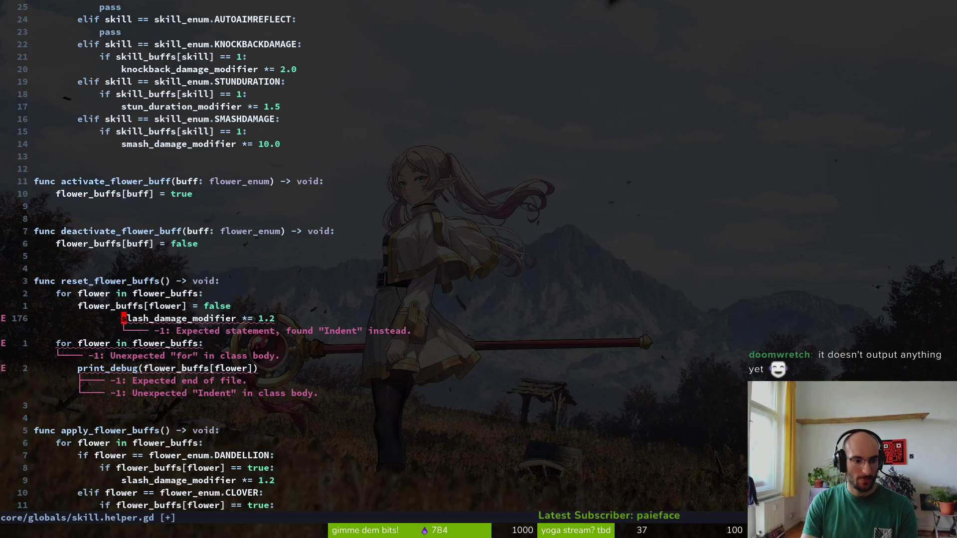
key("V")
key("K")
key("K")
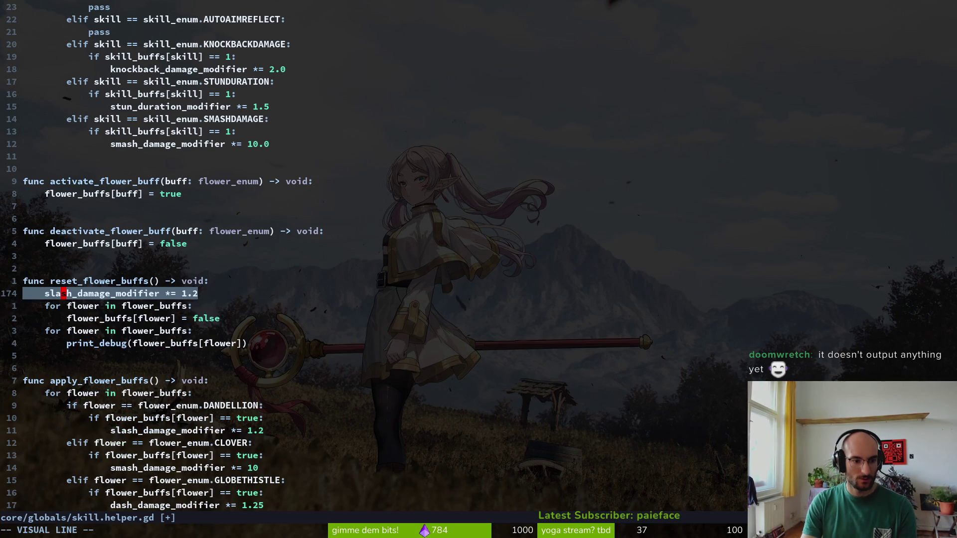
key("Escape")
key("j")
key("j")
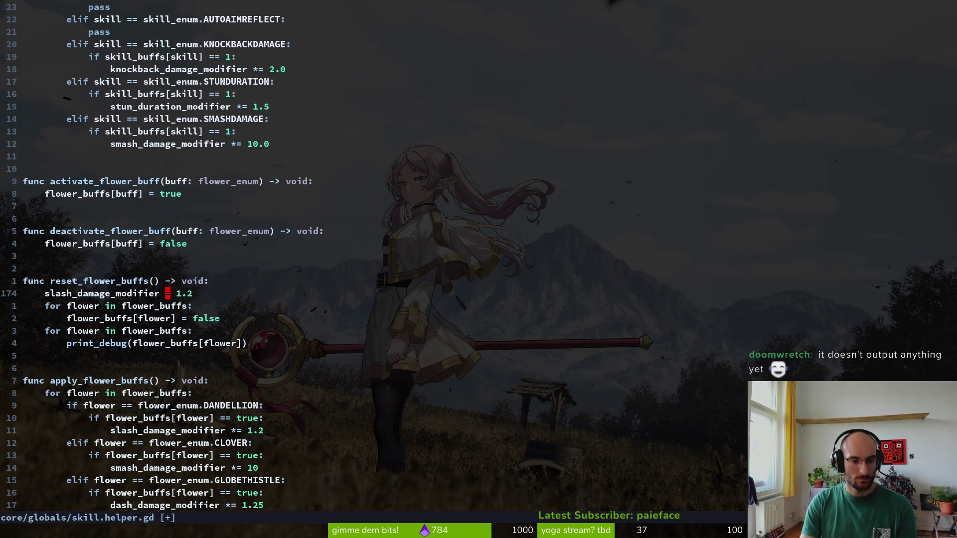
key("C")
key("Escape")
type(":w")
key("Return")
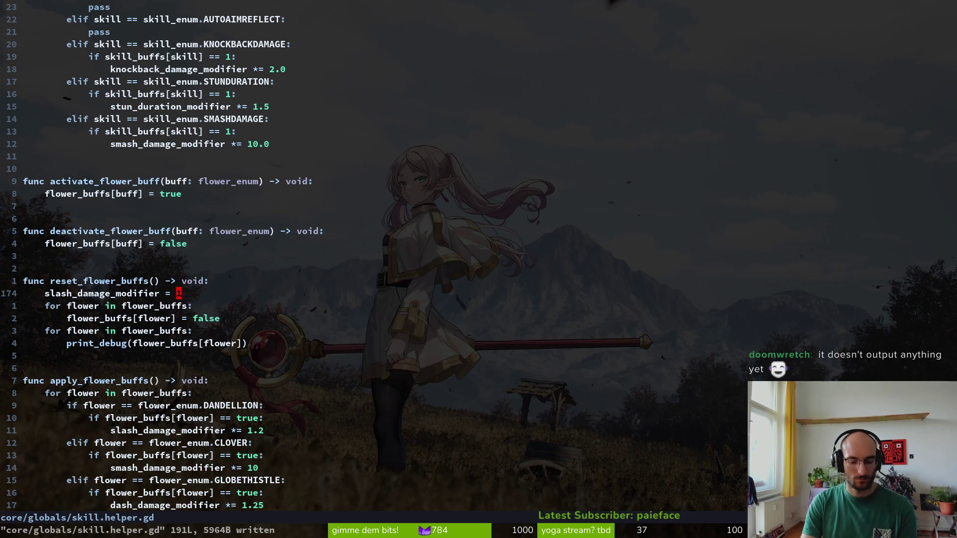
Copy the smash_damage_modifier line into reset_flower_buffs as a reset to 1
key("1")
key("4")
key("j")
key("V")
key("y")
key("1")
key("5")
key("k")
key("p")
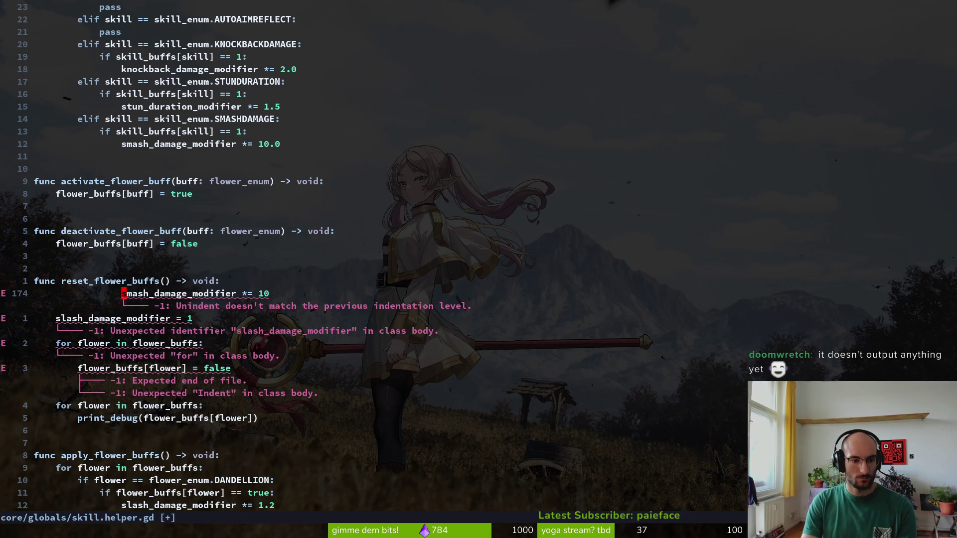
key("V")
key("<")
key(".")
key(".")
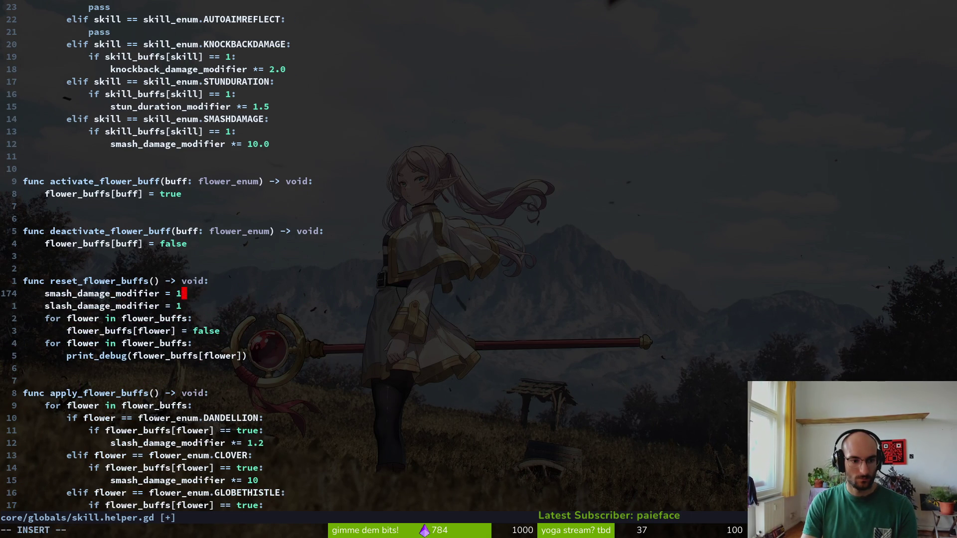
type("jVyp")
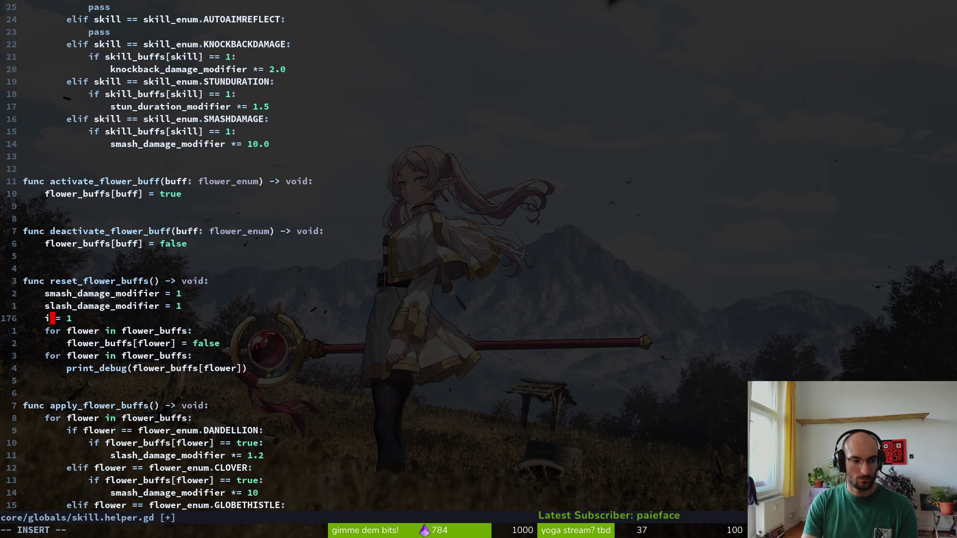
type("dash")
Add a dash_damage_modifier reset line below it using completion
key("ctrl+w")
type("dash")
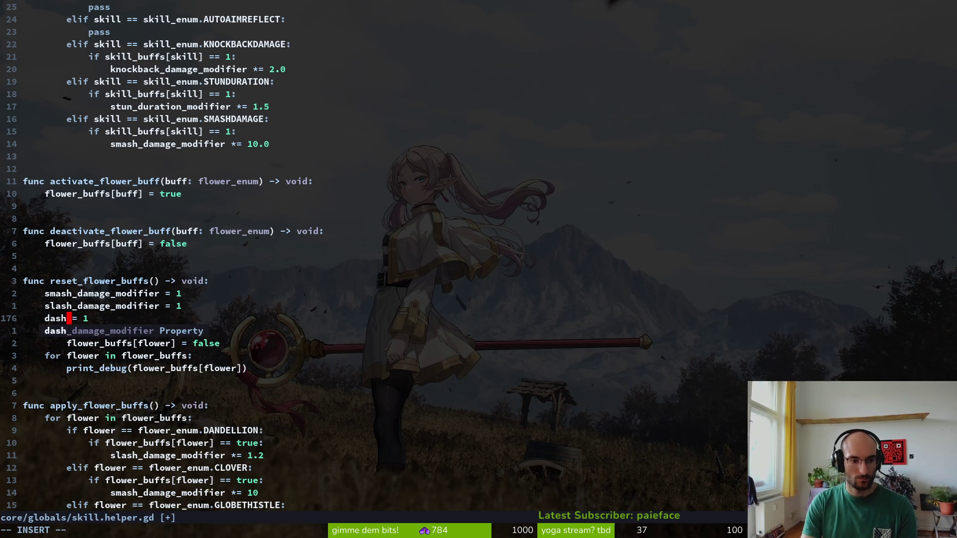
key("ctrl+y")
key("Escape")
Put the slash reset above the smash reset, save the script, and run the game from Godot
key("k")
key("V")
key("K")
key("Escape")
type(":w")
key("Return")
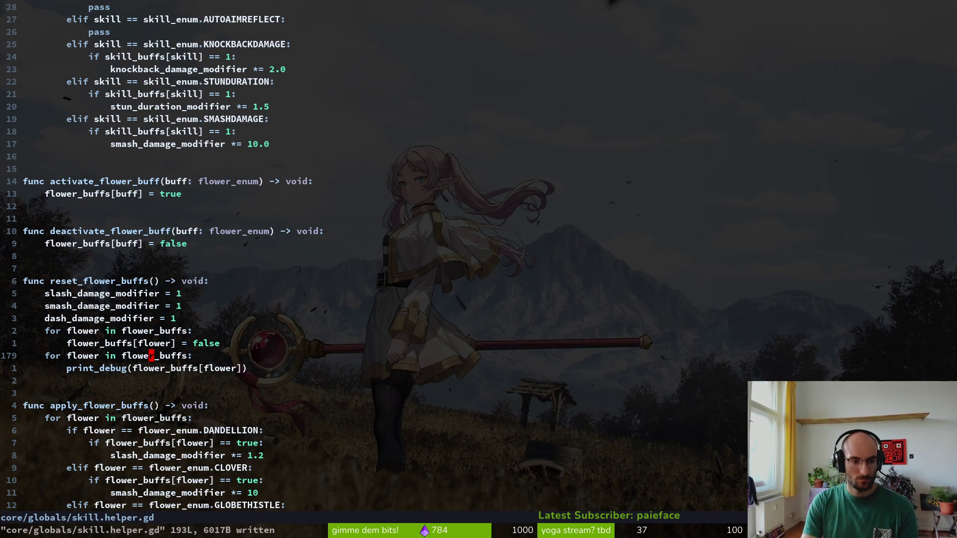
key("alt+Tab")
key("F5")
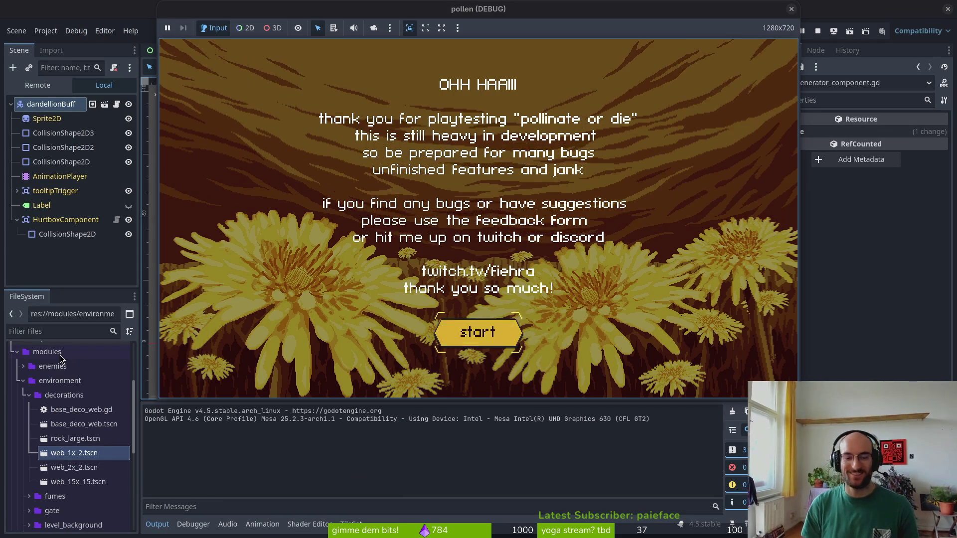
Start the game, leave level select, and enter the cave level through a portal
key("space")
key("space")
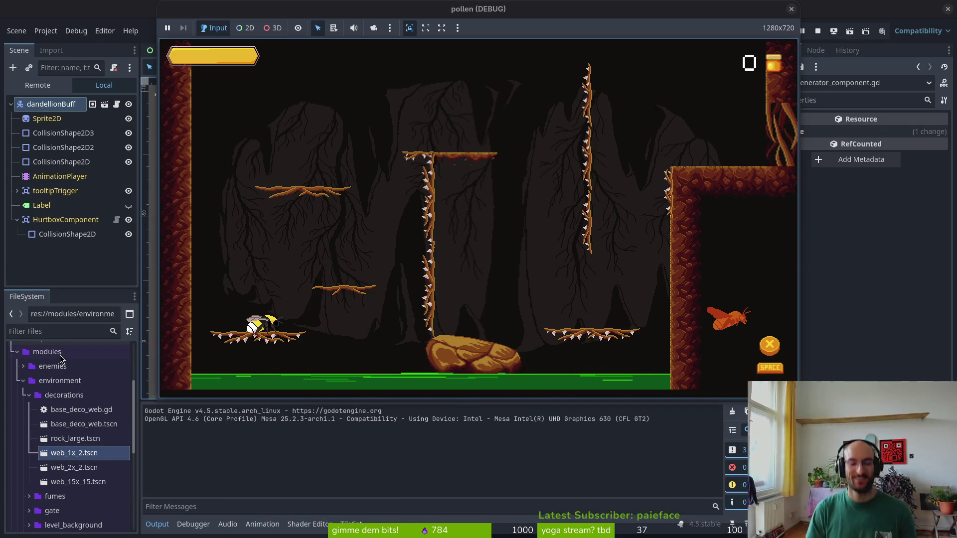
key("space")
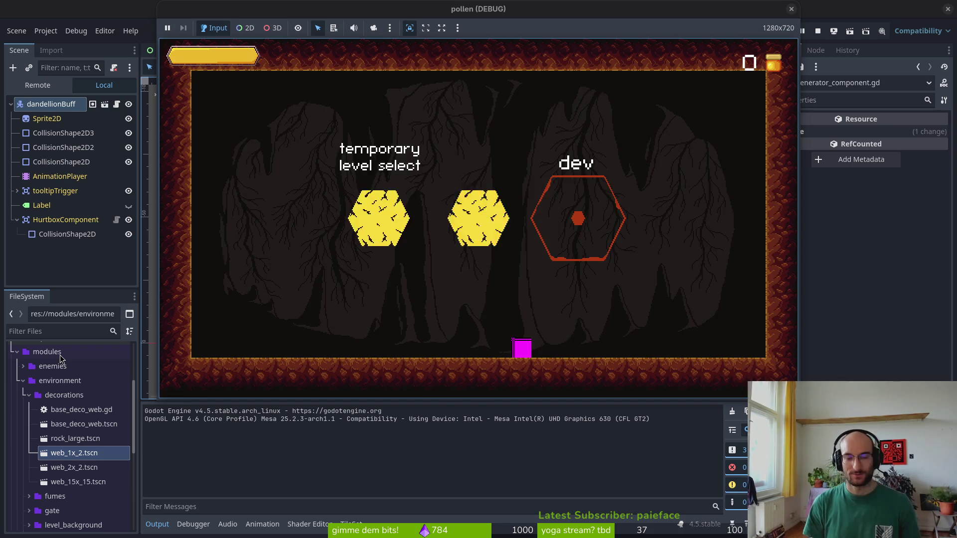
key("space")
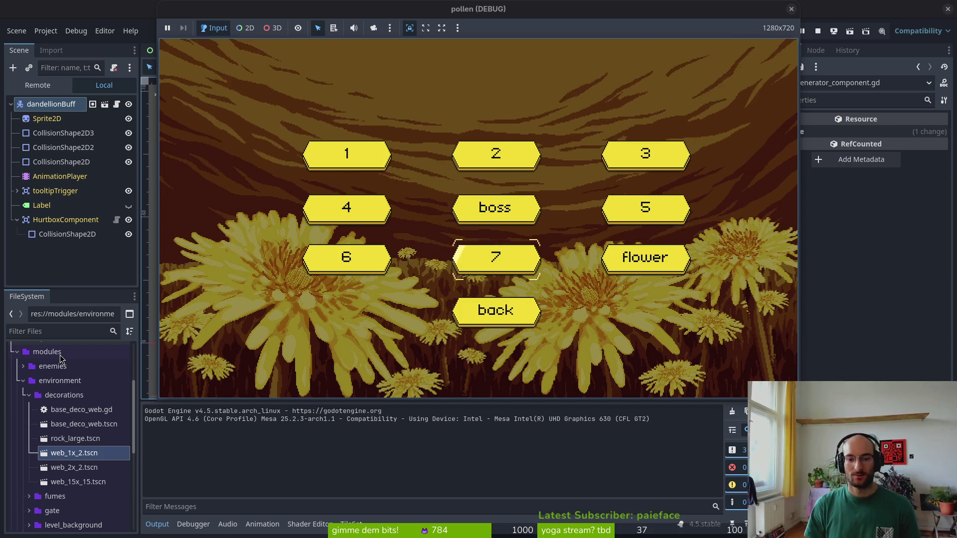
key("Down")
key("space")
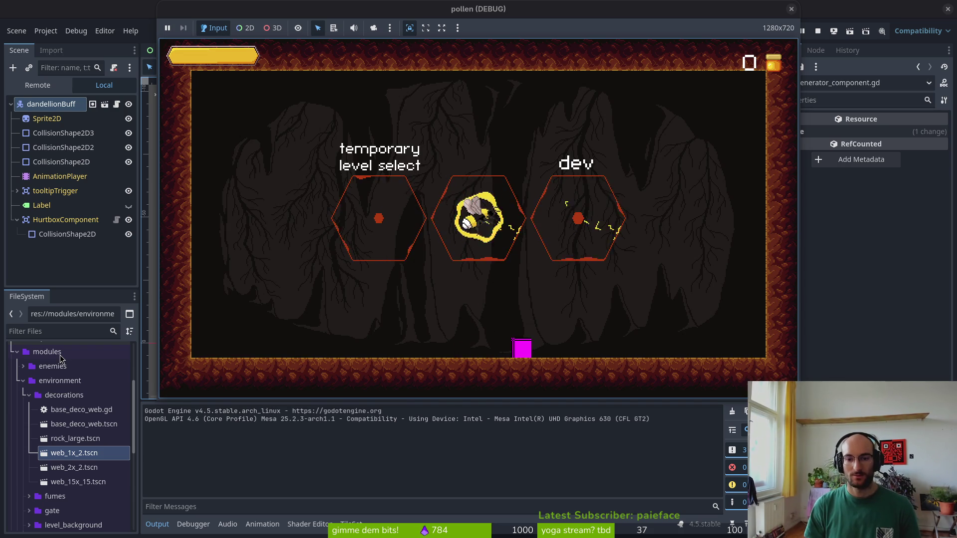
key("space")
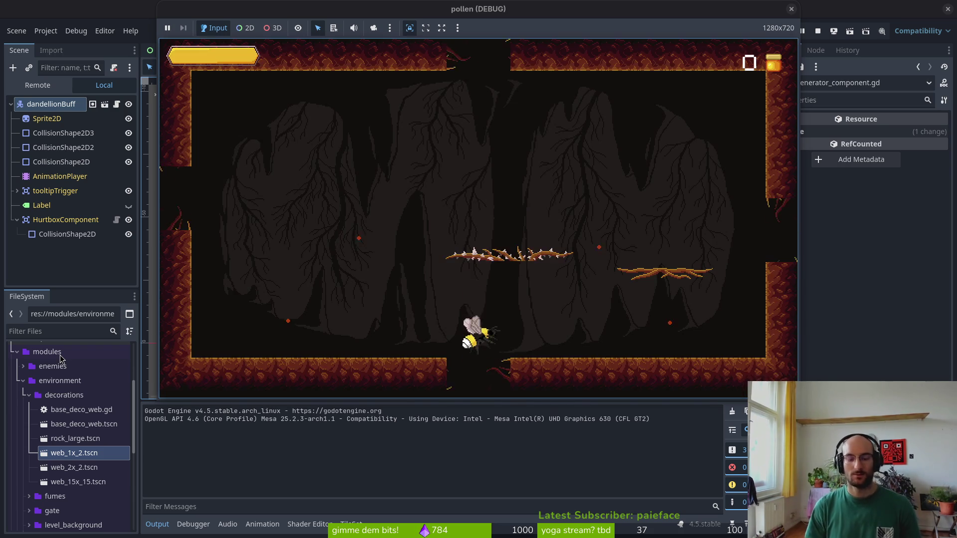
Fight the flies with swirl attacks and beams while moving the bee left and right
key("space")
key("Left")
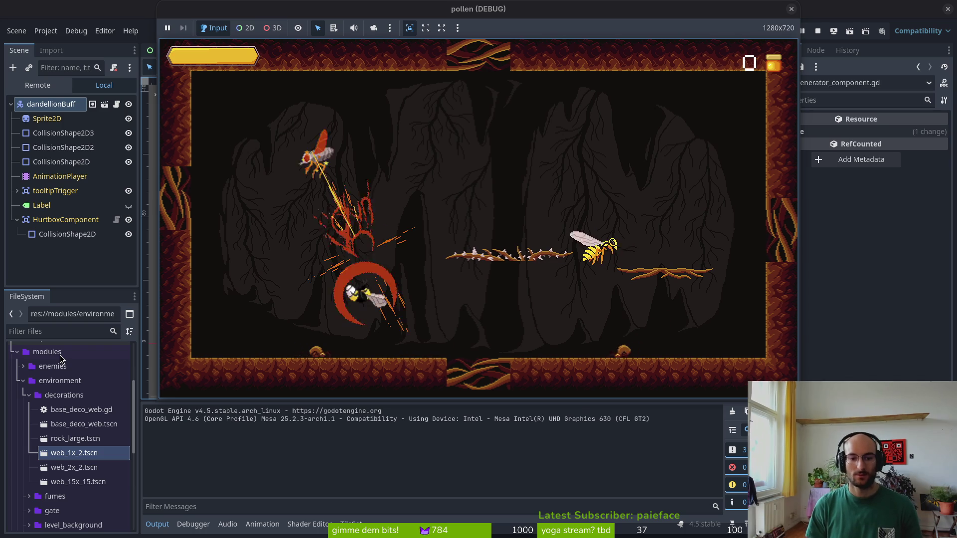
key("Left")
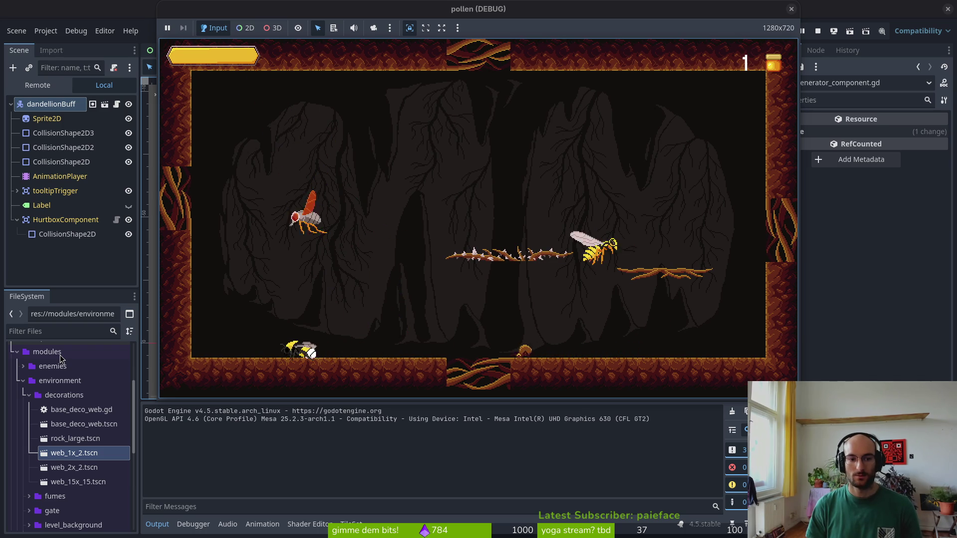
key("space")
key("Right")
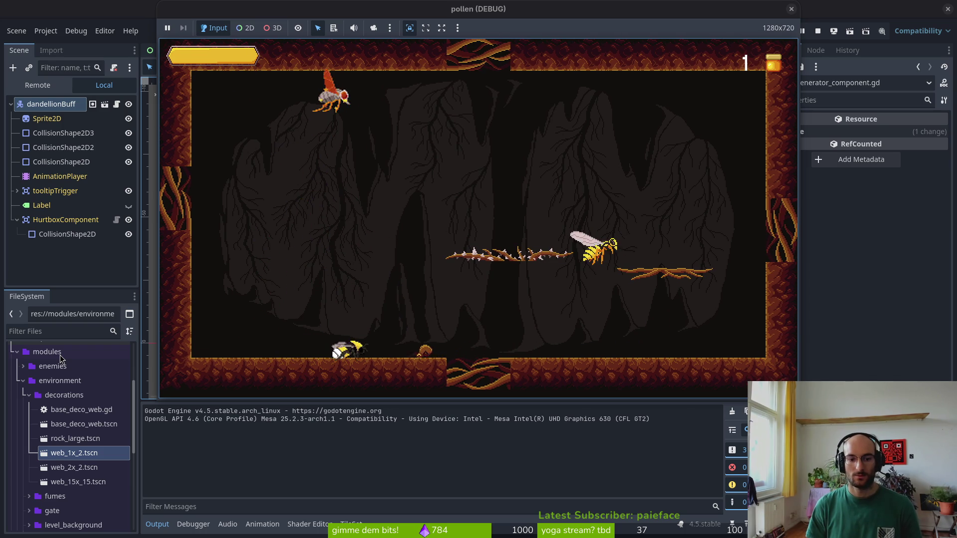
key("Left")
key("space")
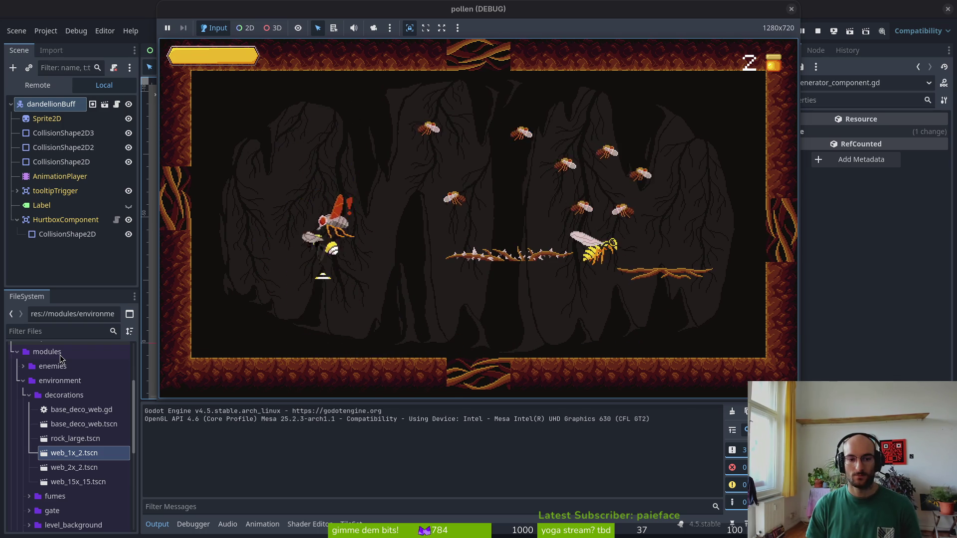
key("Right")
key("space")
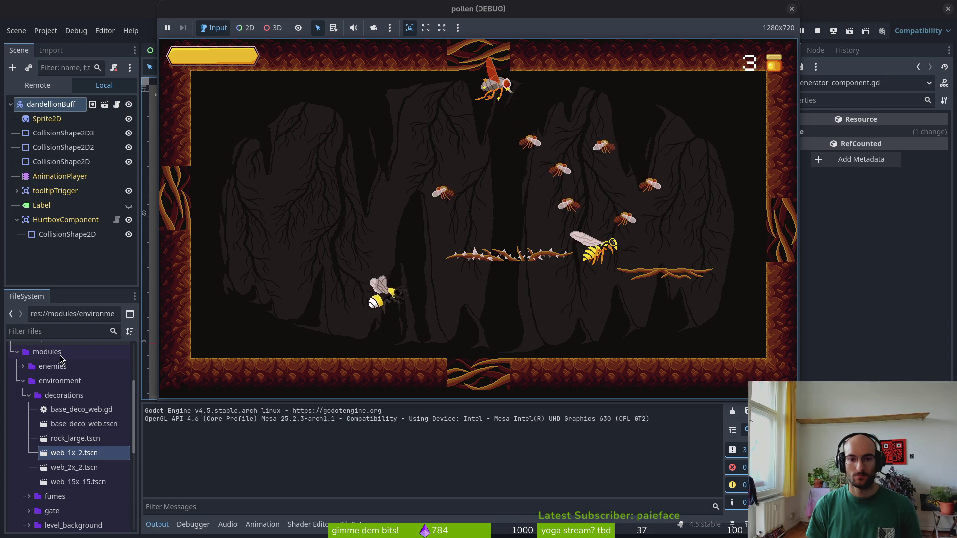
In the skill tree, buy the centre, bottom and increased smash damage upgrades
key("Right")
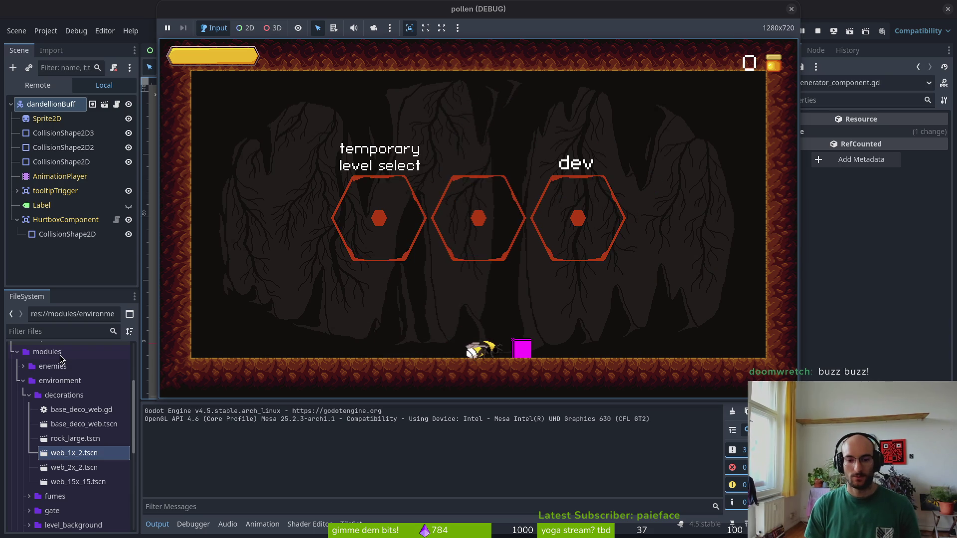
key("Right")
key("space")
key("Up")
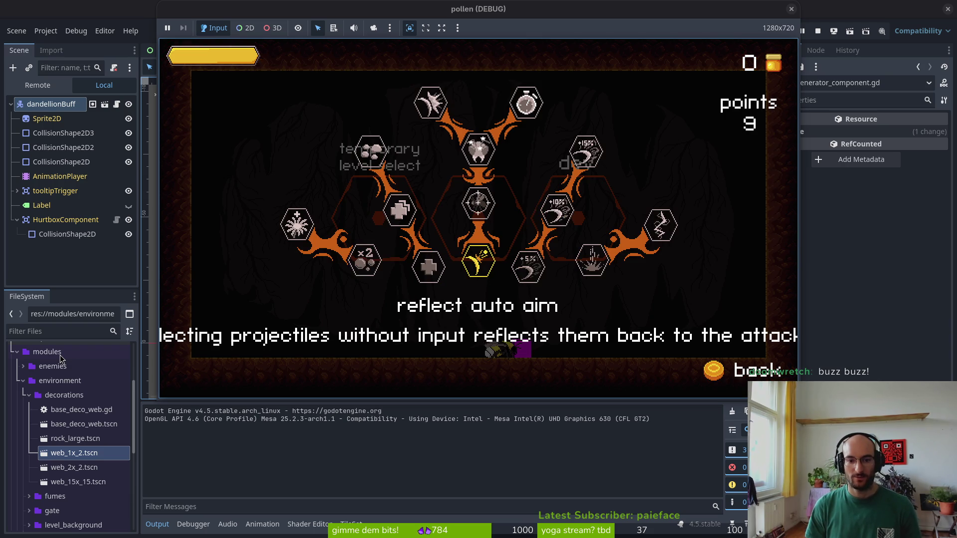
key("Down")
key("Down")
key("space")
key("Up")
key("Up")
key("space")
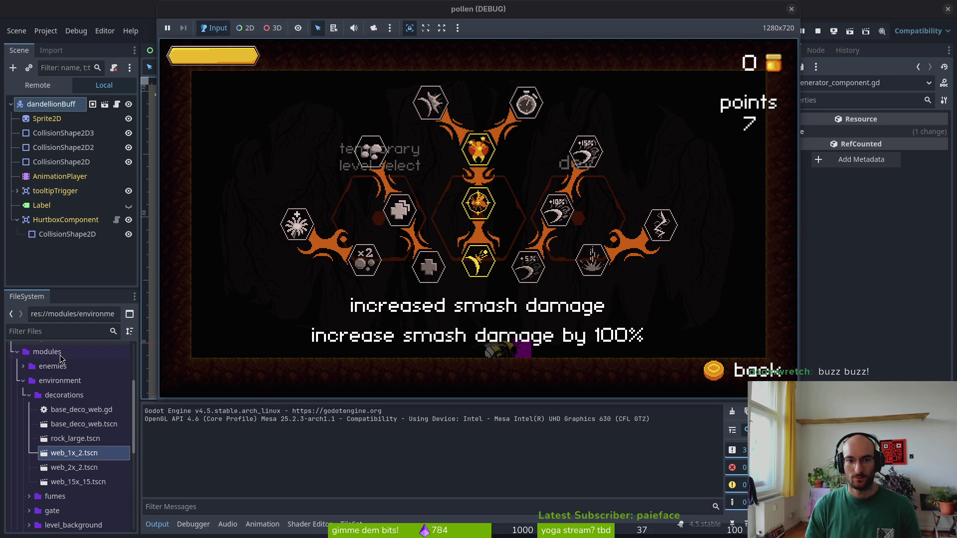
key("Escape")
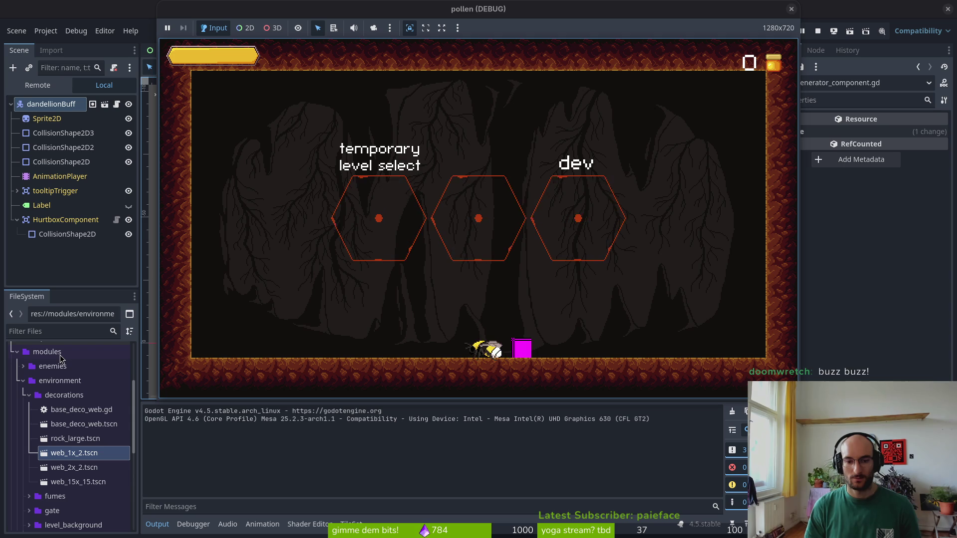
Steer the bee into the dev level portal, then switch back to the code editor
key("space")
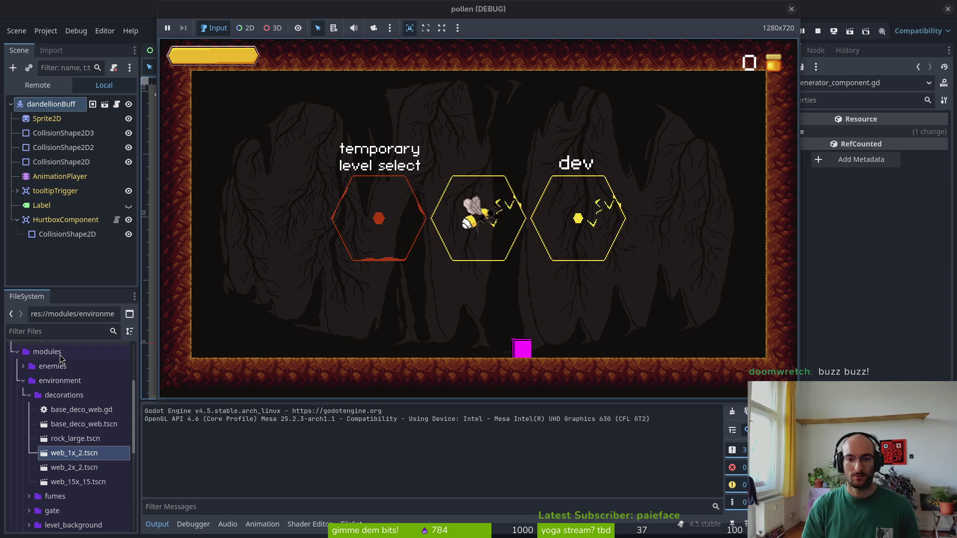
key("Right")
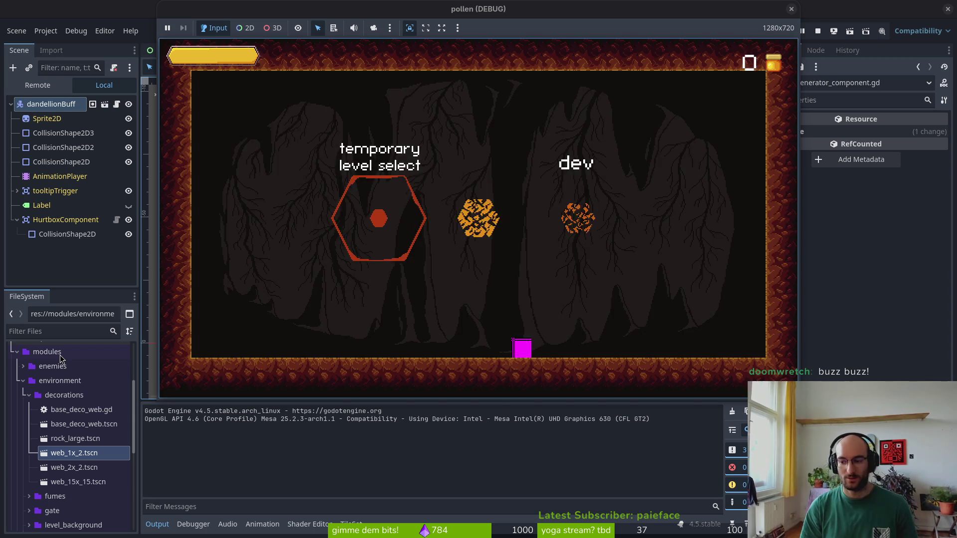
key("Left")
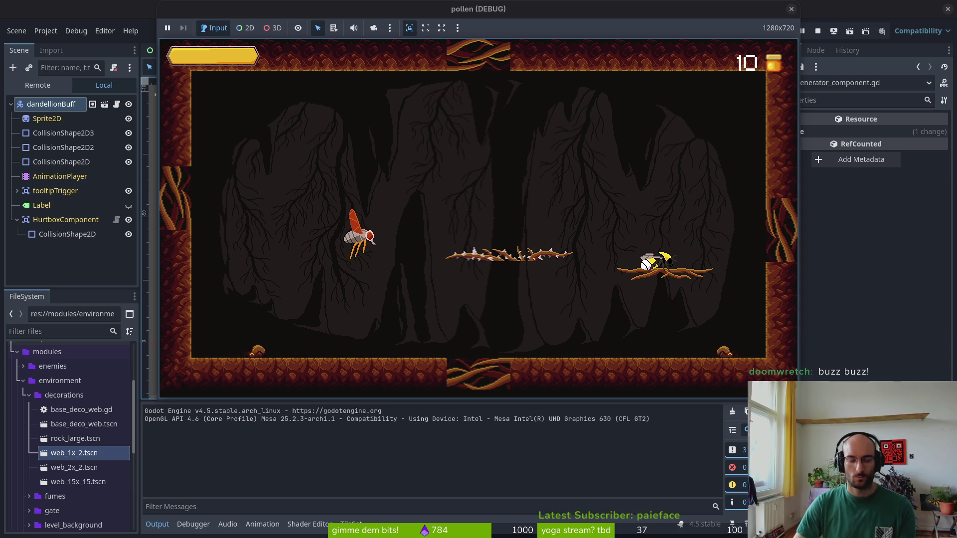
key("super+1")
Find and open smash.gd with the project file finder
key("ctrl+p")
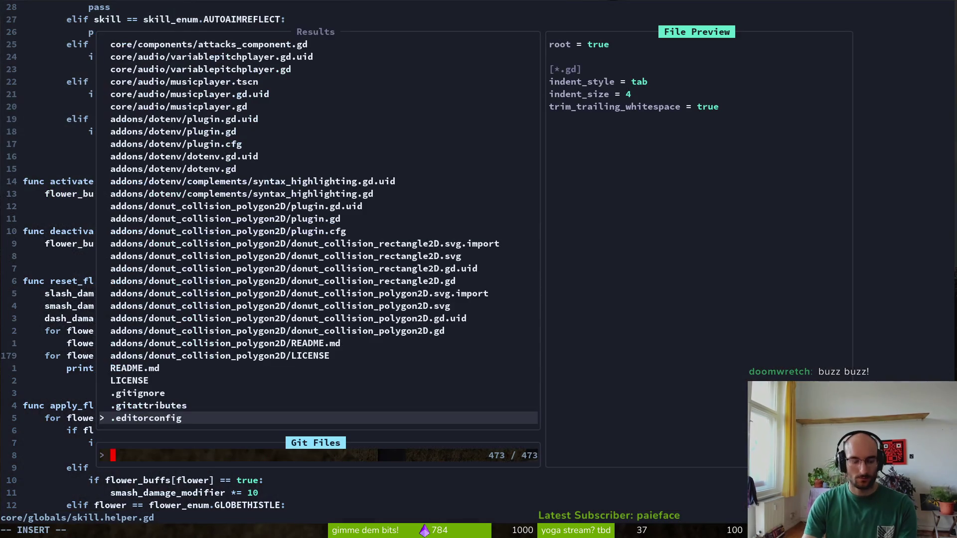
type("smash")
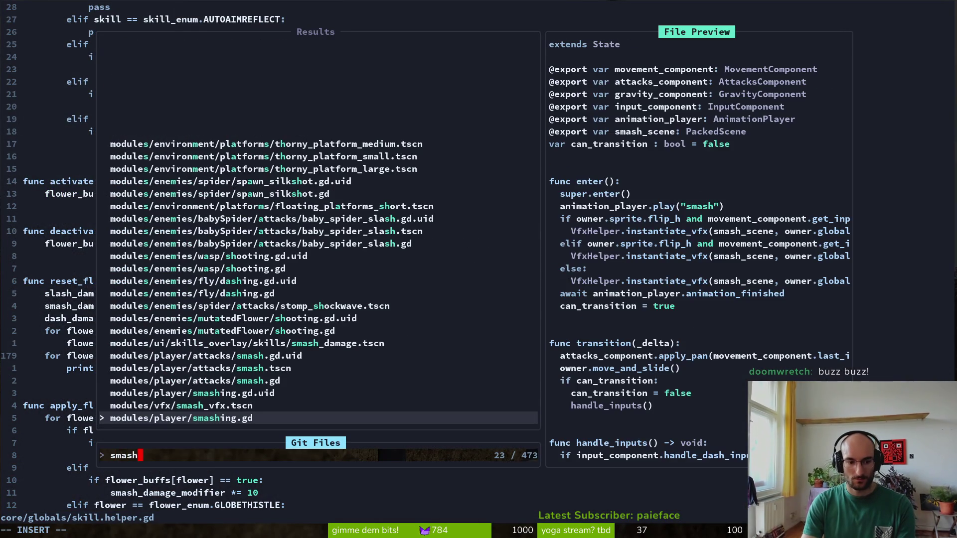
key("Return")
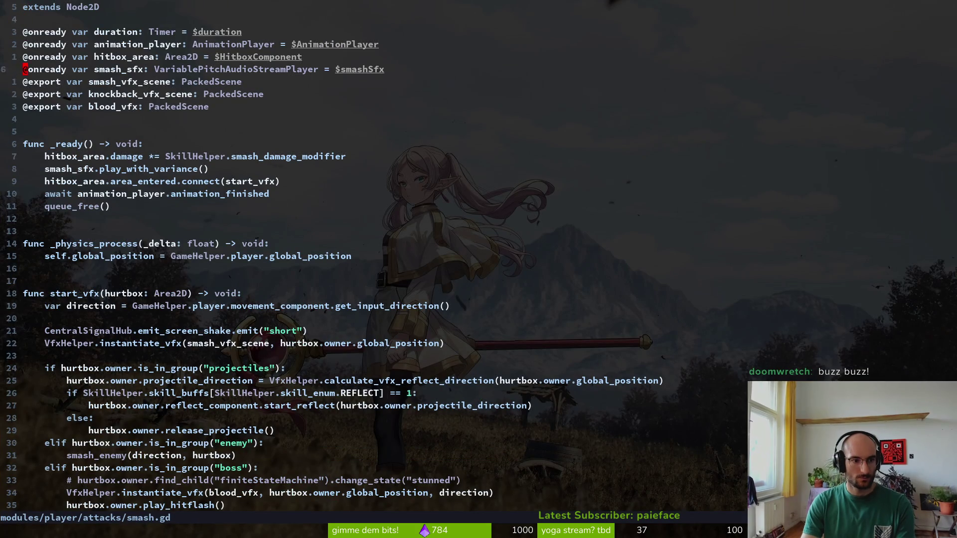
Add print_debug(hitbox_area.damage) at the start of smash_enemy, save, and launch the game
key("j")
key("j")
key("j")
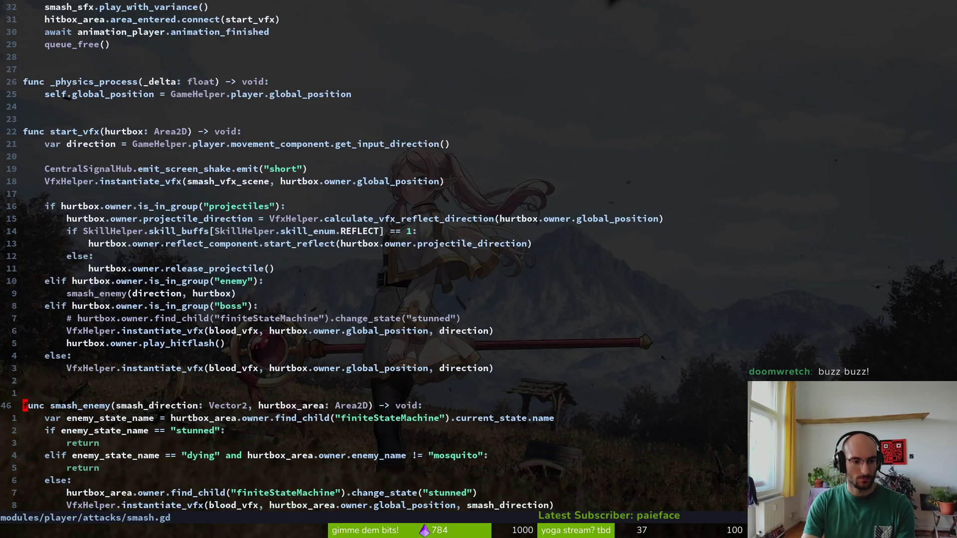
type("o")
type("print_debug(hit")
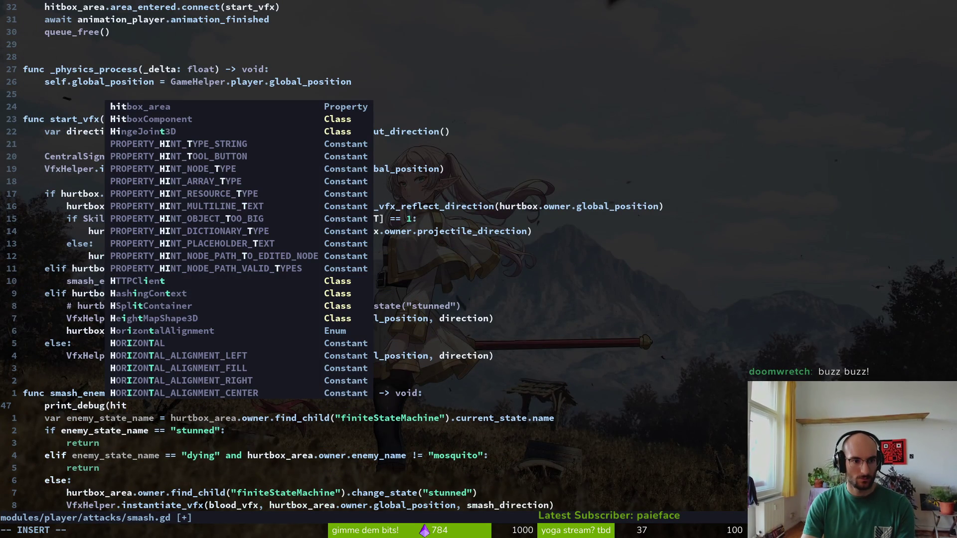
type("box_area.damage)")
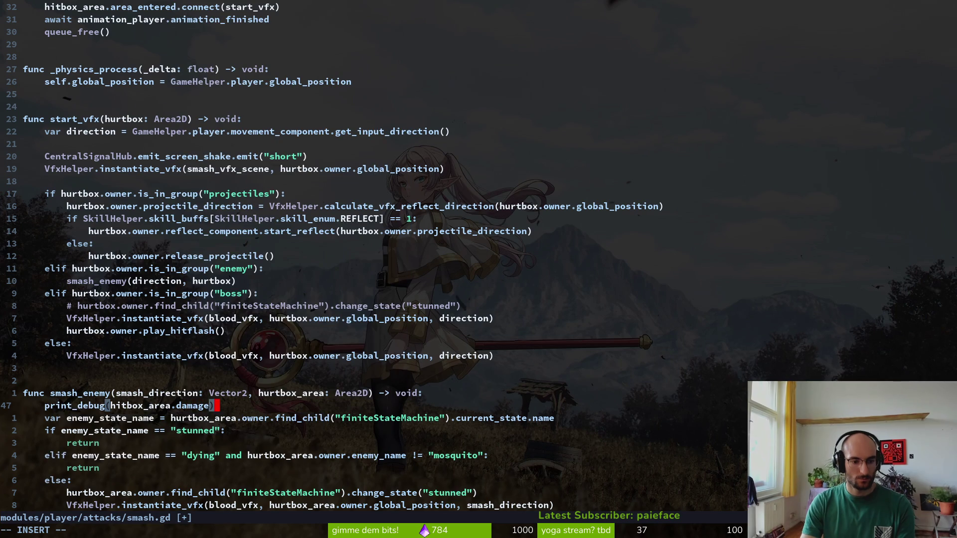
key("Escape")
type(":w")
key("Return")
key("g")
key("g")
key("F5")
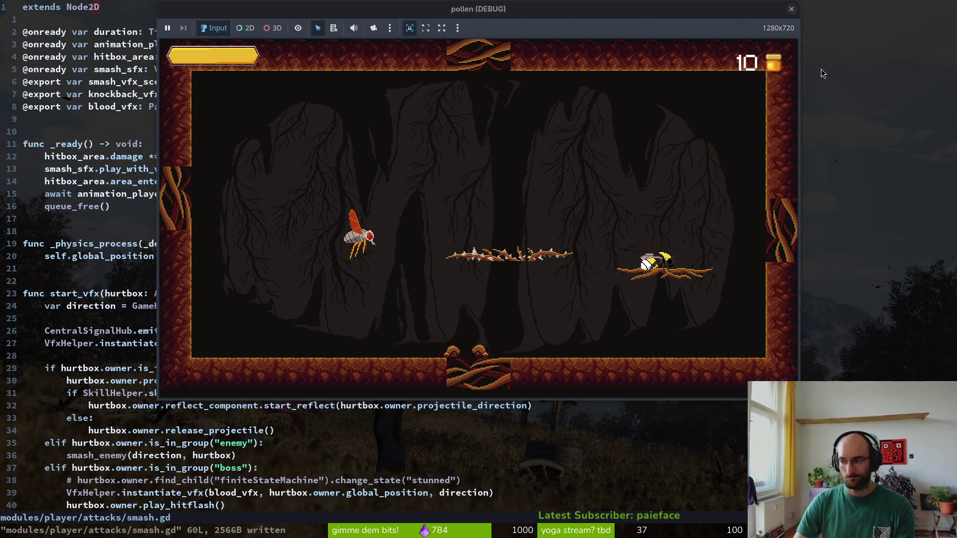
Restart the game and buy the reflect projectiles, reflect auto aim and knockback upgrades
key("F5")
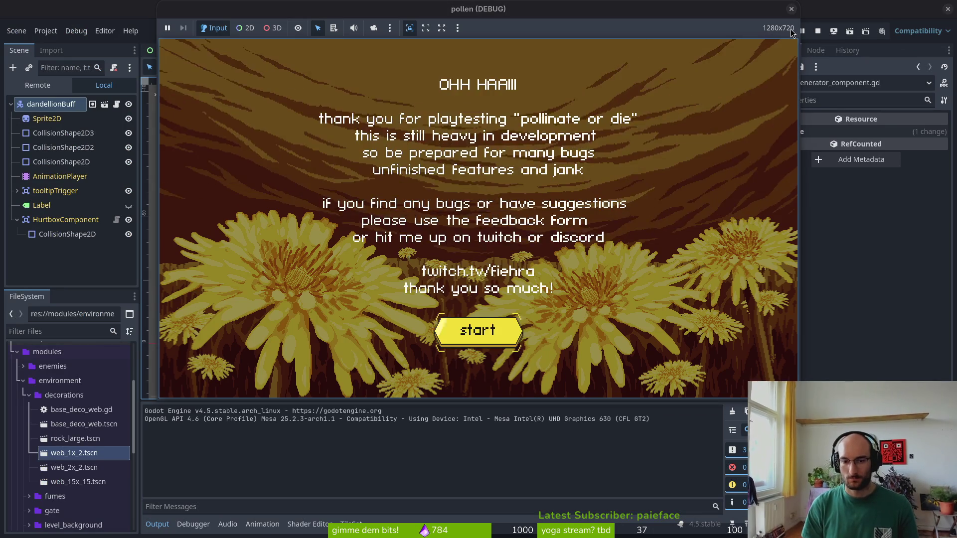
key("Return")
key("Return")
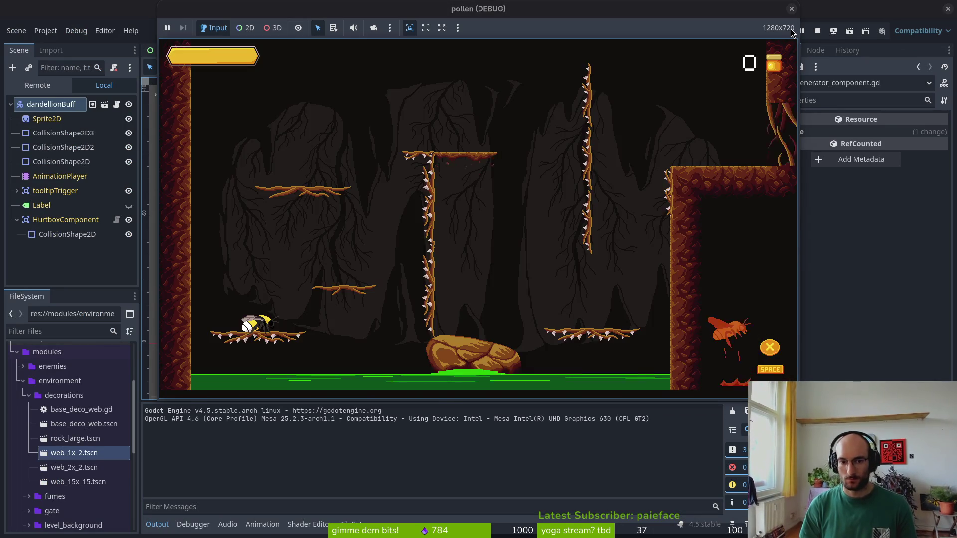
key("Right")
key("Up")
key("Right")
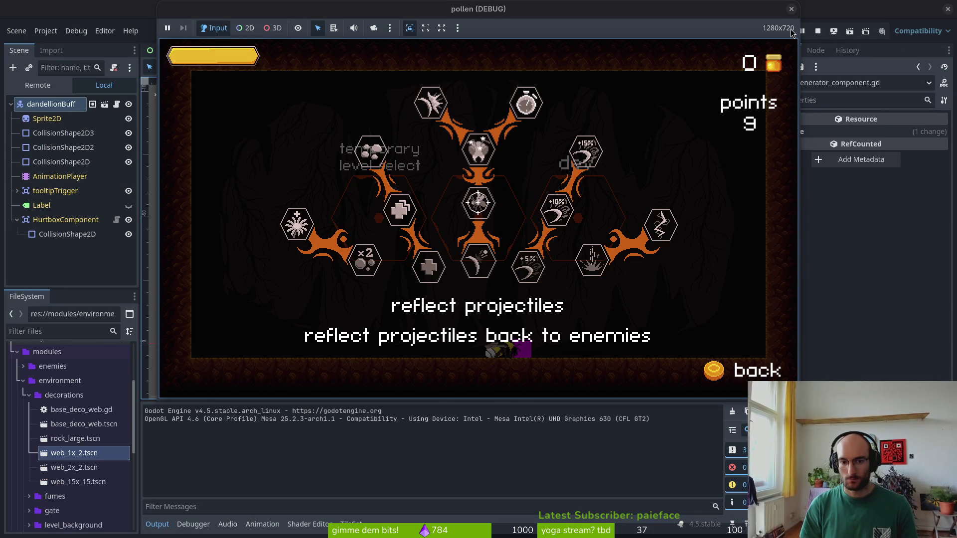
key("Return")
key("Up")
key("Return")
key("Up")
key("Return")
key("Right")
key("Right")
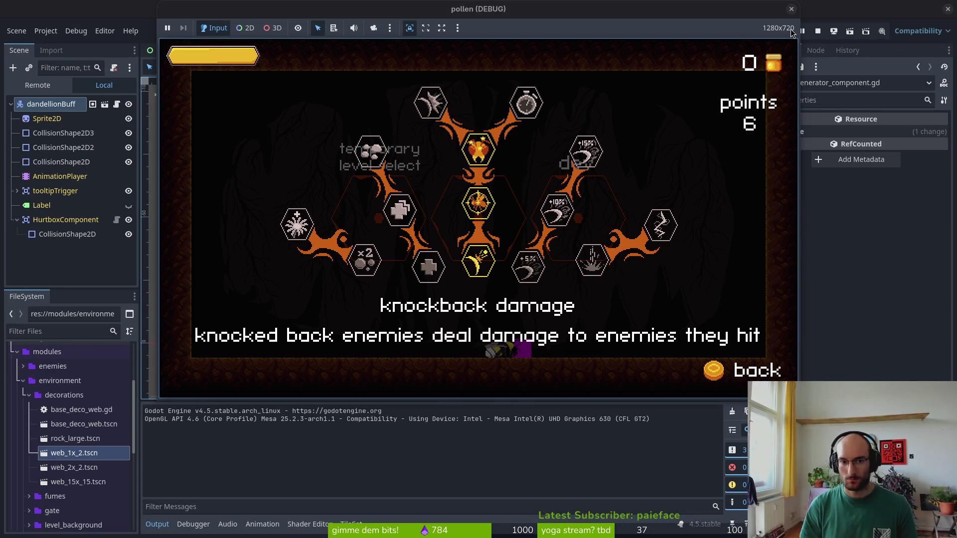
key("Up")
key("Escape")
Fly through the middle portal and smash the wasps so Output logs damage 2.5
key("Up")
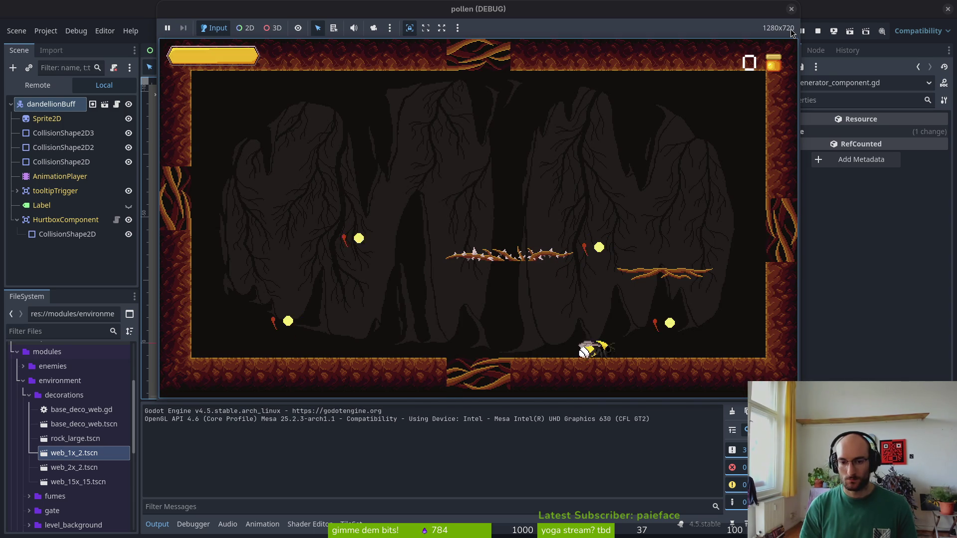
key("Up")
key("Down")
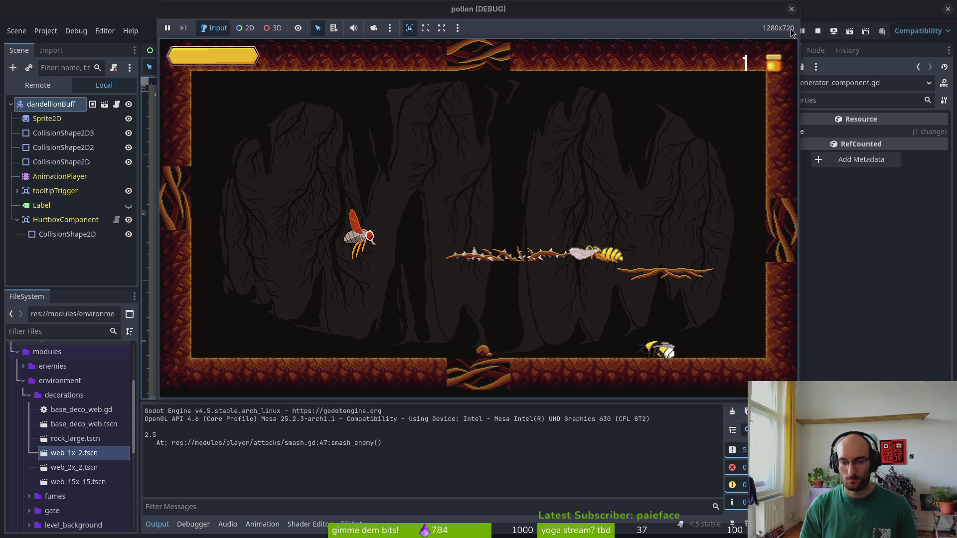
key("Up")
key("Down")
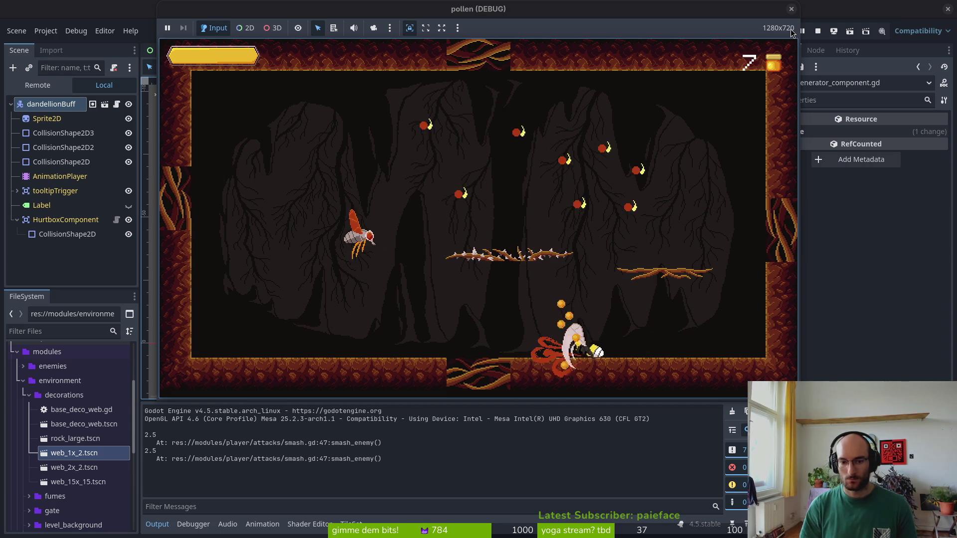
key("Right")
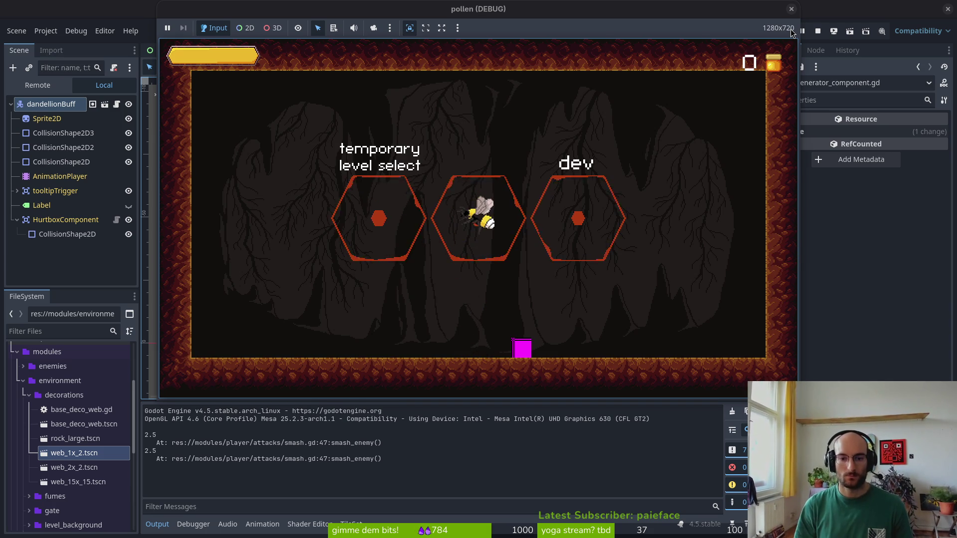
Pick the flower level, take the dandelion buff, smash flies for 25000.0 damage, then return to Neovim
key("Left")
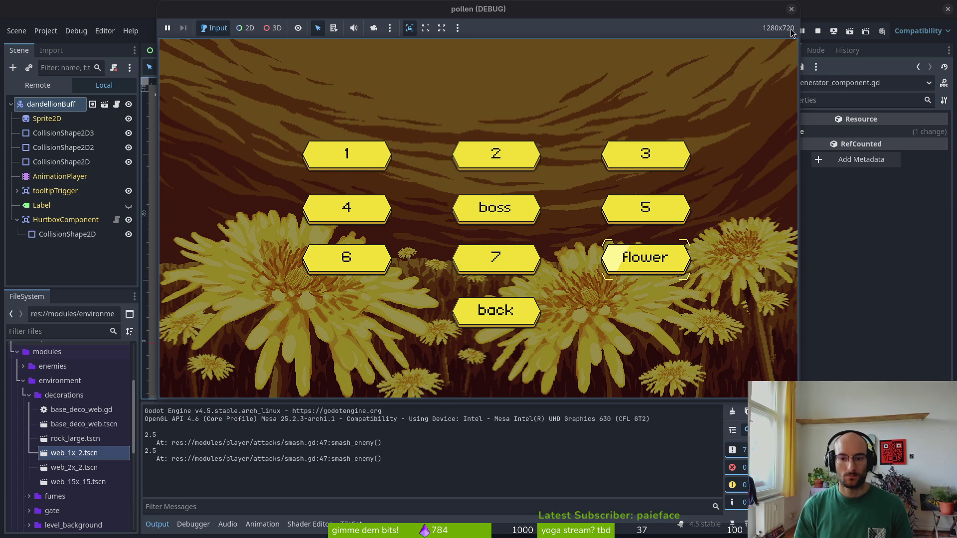
key("Return")
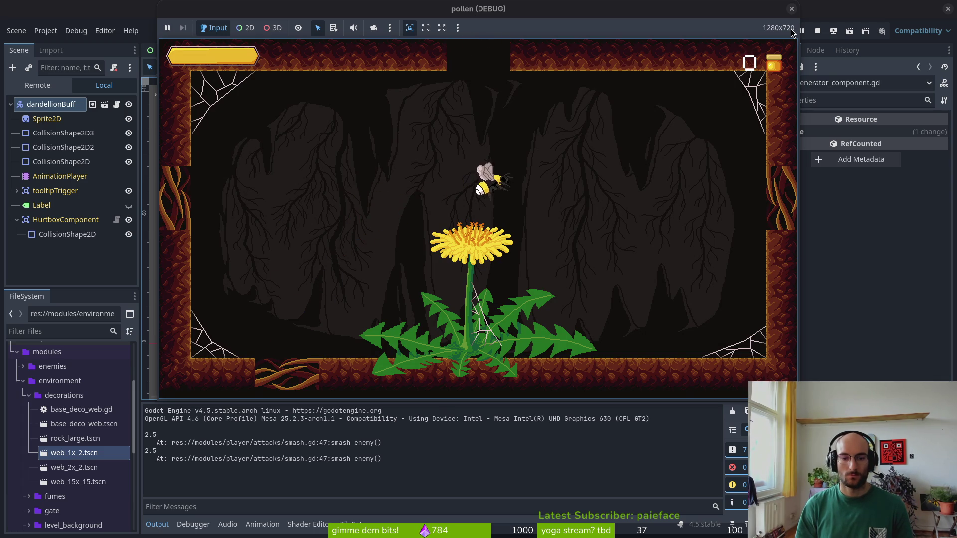
key("space")
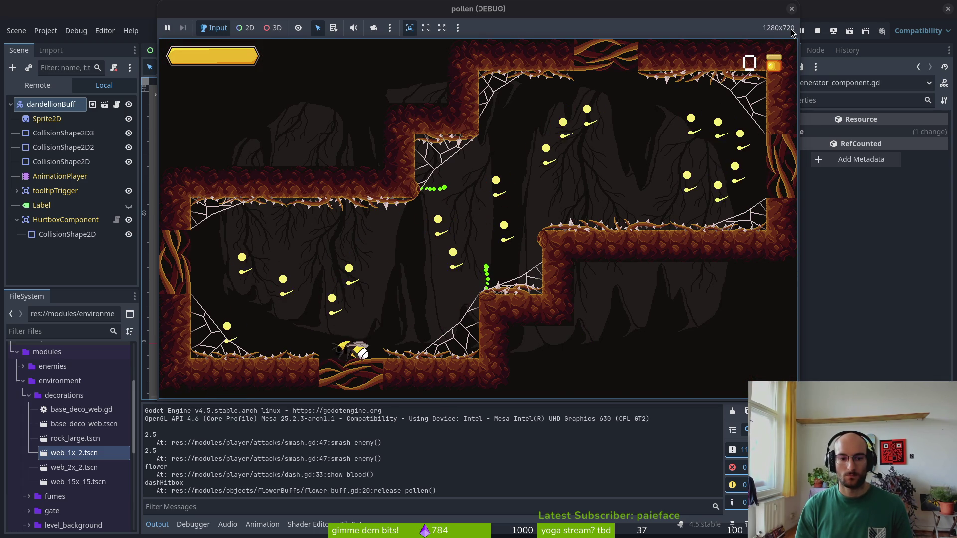
key("space")
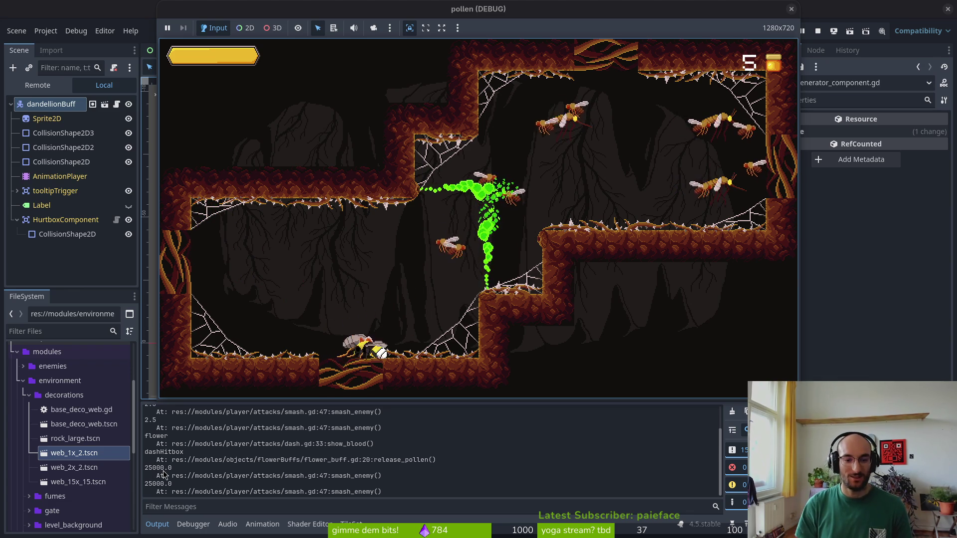
key("space")
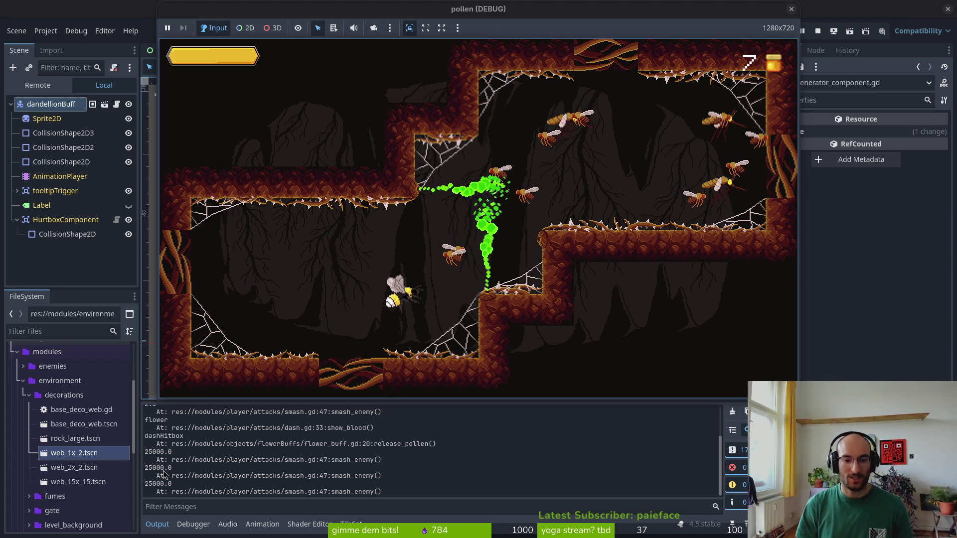
key("space")
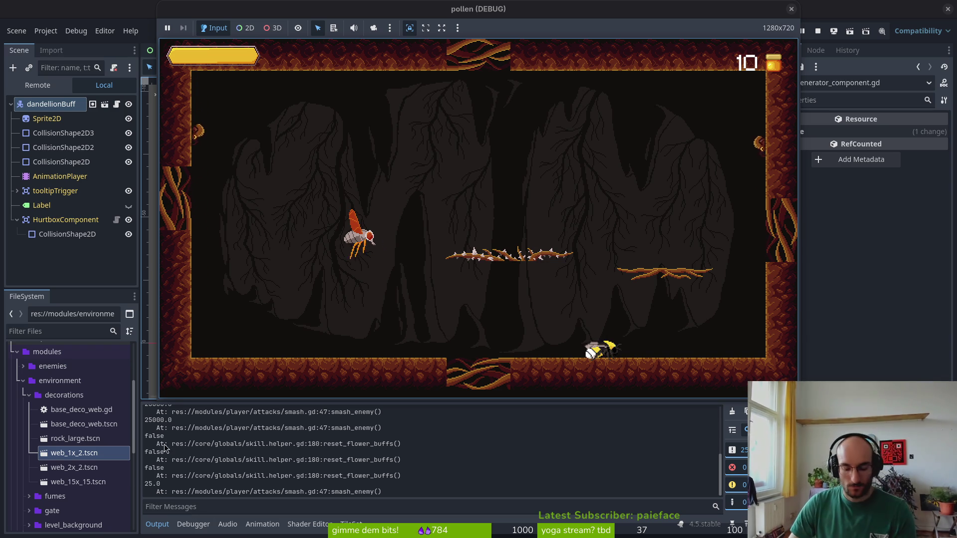
key("alt+Tab")
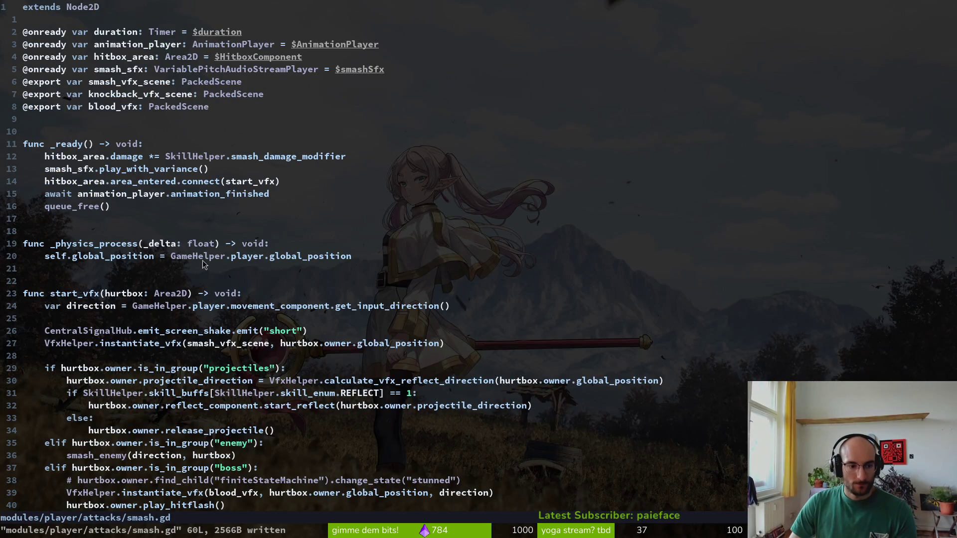
Scroll through the flower reset loop and apply_flower_buffs in skill.helper.gd to review them
scroll(203, 264, "down", 5)
key("ctrl+o")
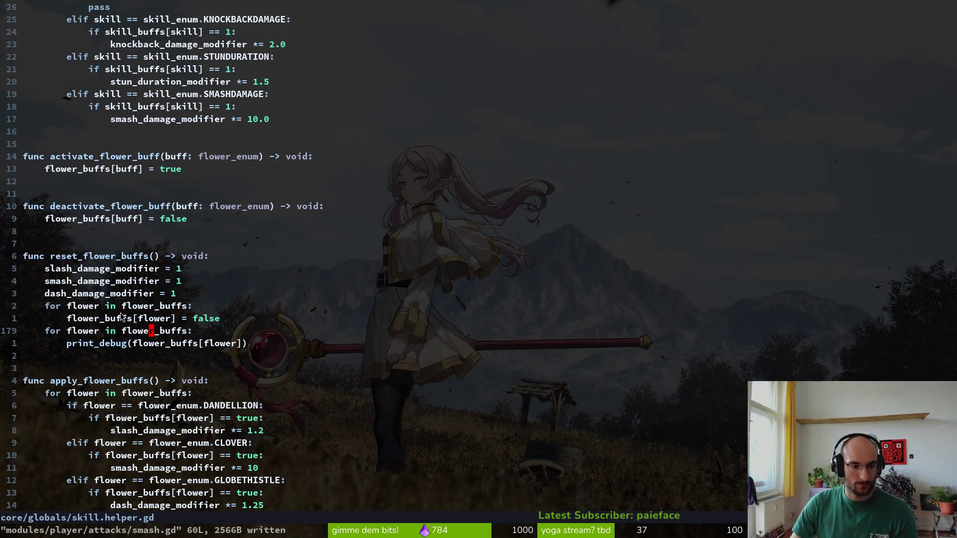
scroll(267, 282, "down", 6)
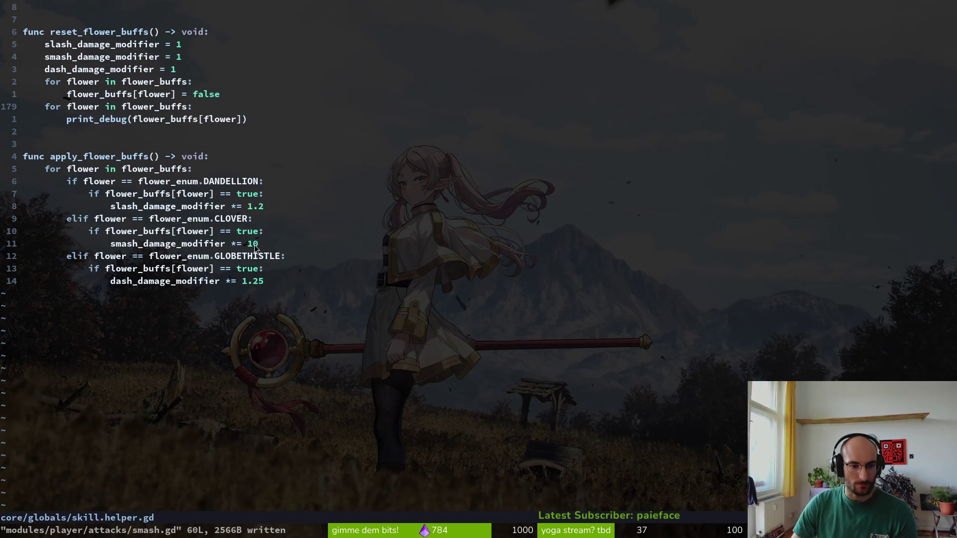
scroll(257, 235, "up", 5)
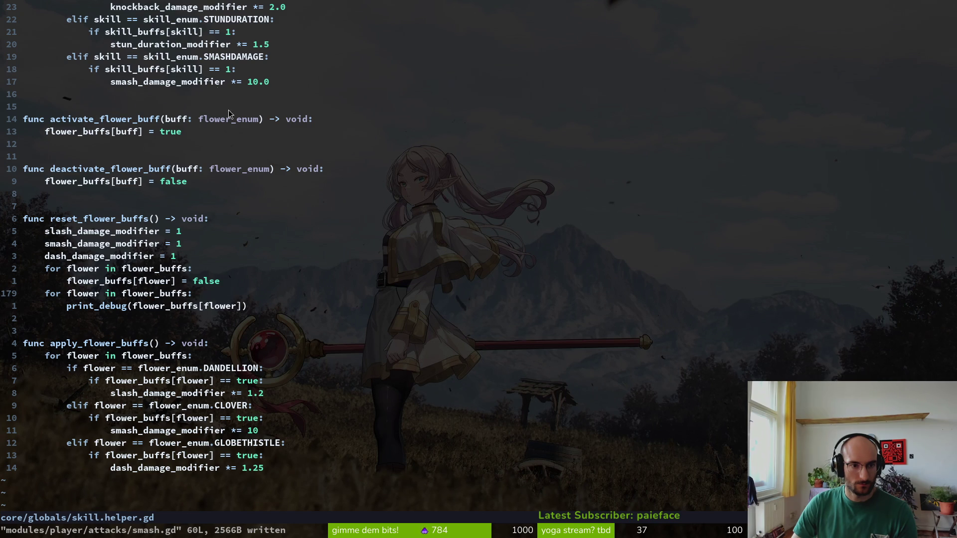
scroll(250, 410, "up", 4)
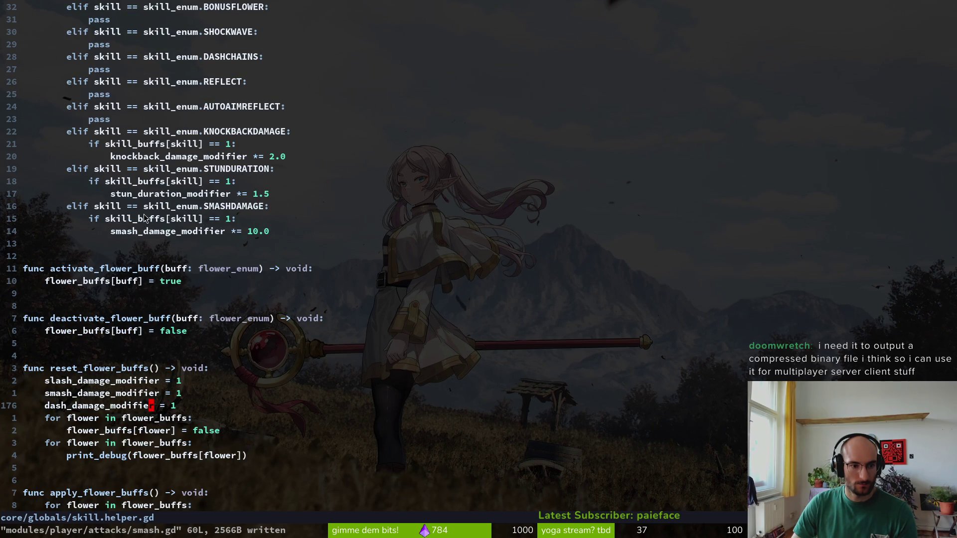
scroll(150, 217, "up", 3)
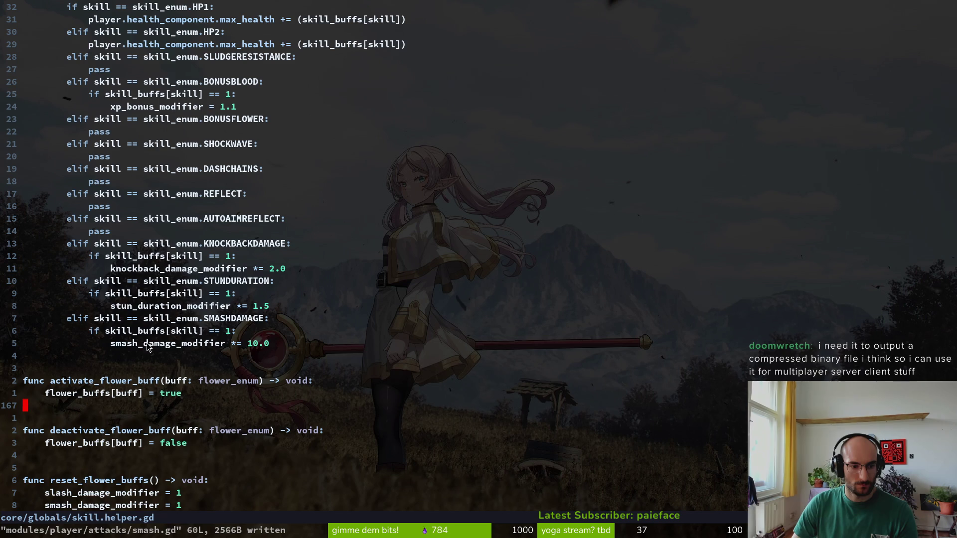
scroll(205, 348, "down", 6)
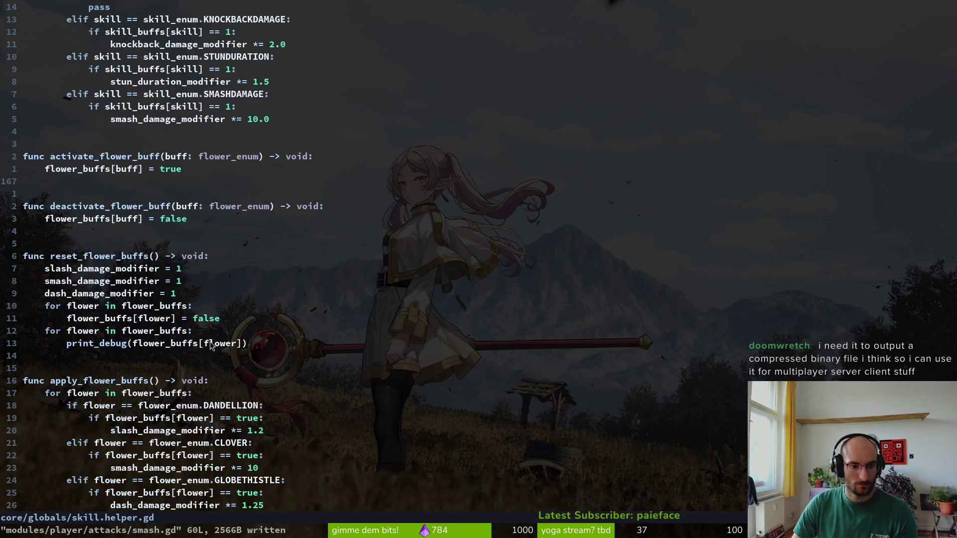
scroll(215, 348, "down", 3)
scroll(220, 221, "up", 7)
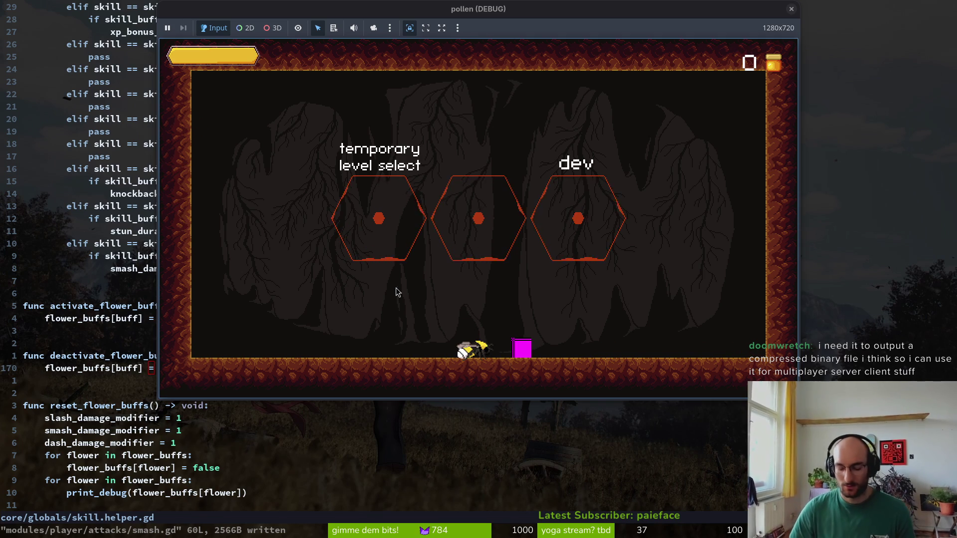
Return to the running game and smash the floor, logging smash damage 2500.0 then 25.0
key("alt+Tab")
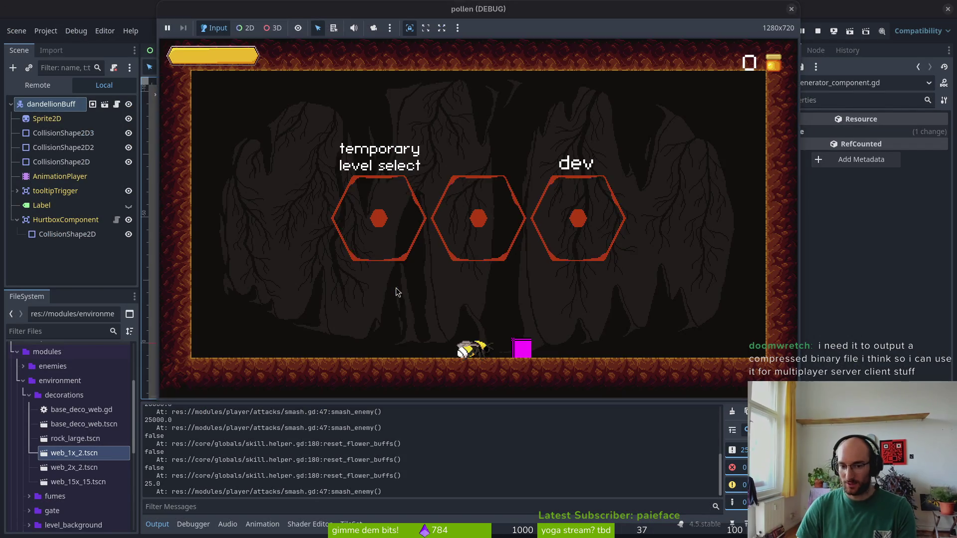
key("alt+Tab")
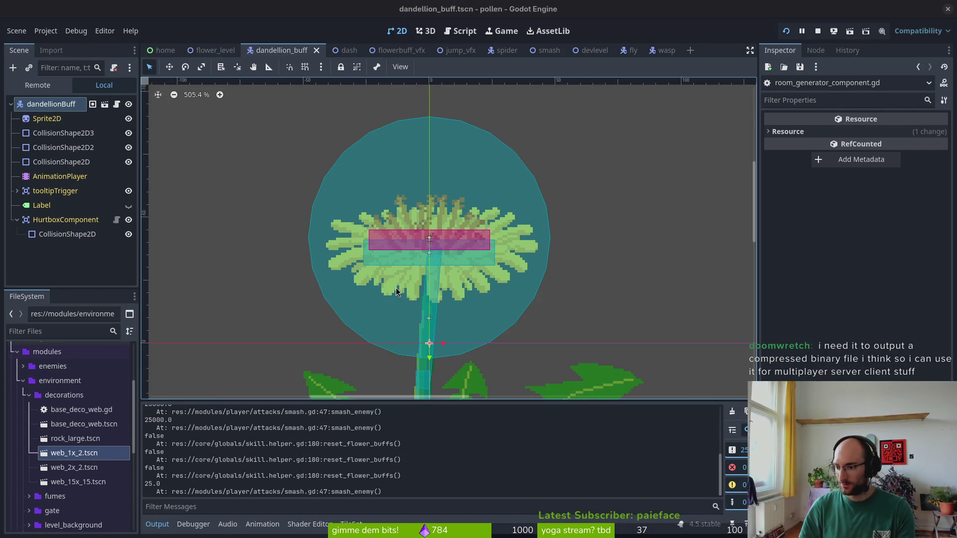
key("alt+Tab")
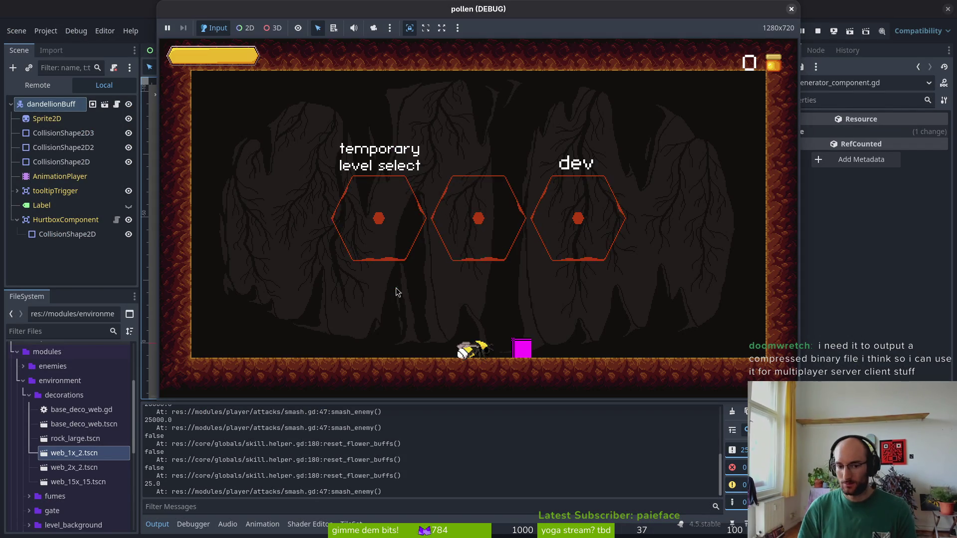
key("a")
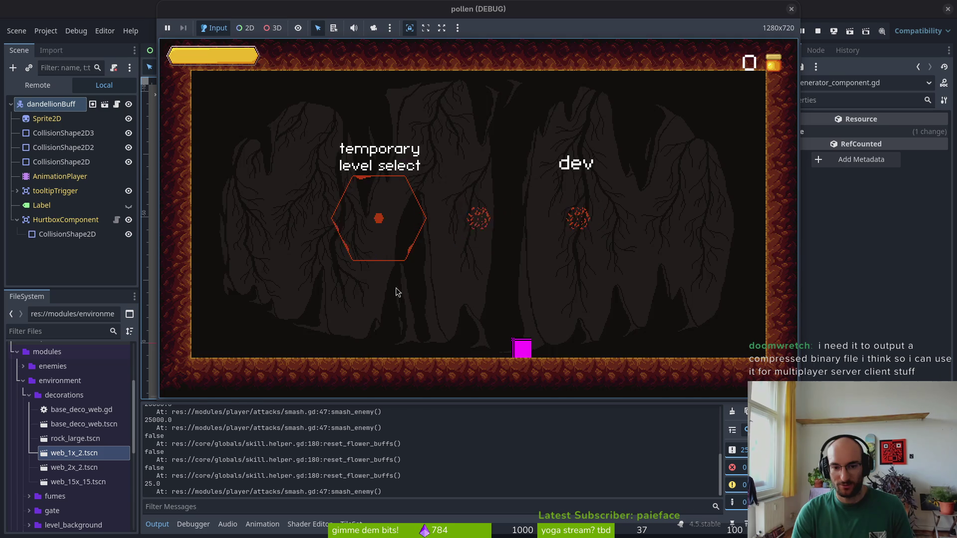
key("s")
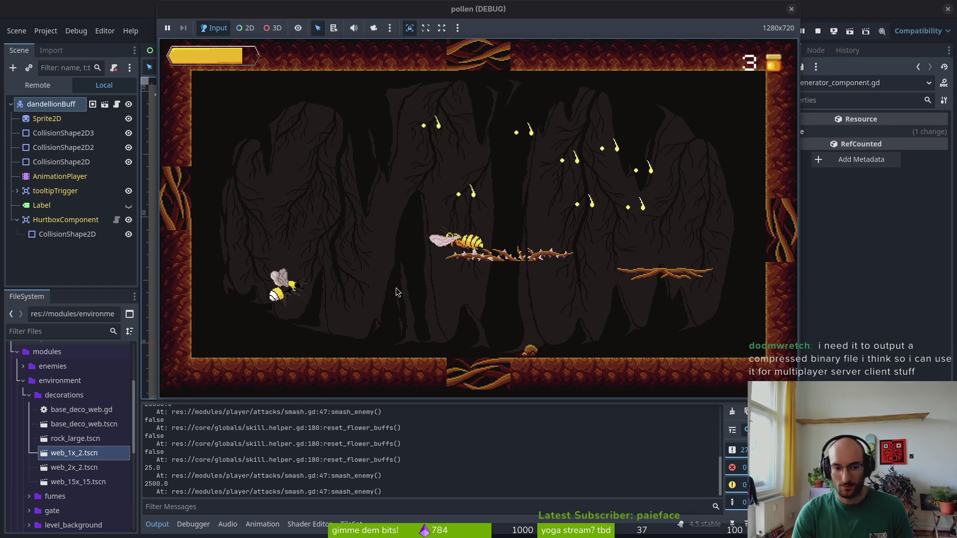
key("s")
key("s")
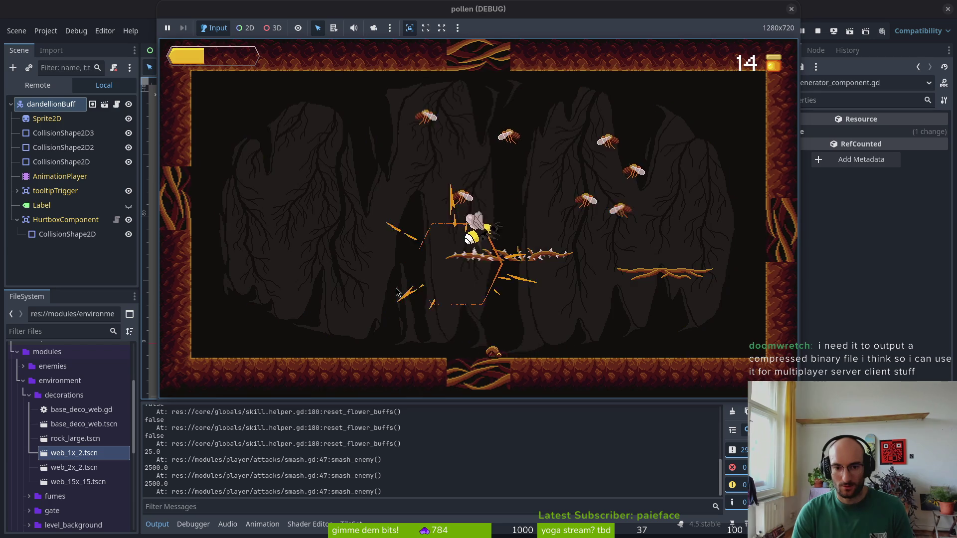
key("s")
key("s")
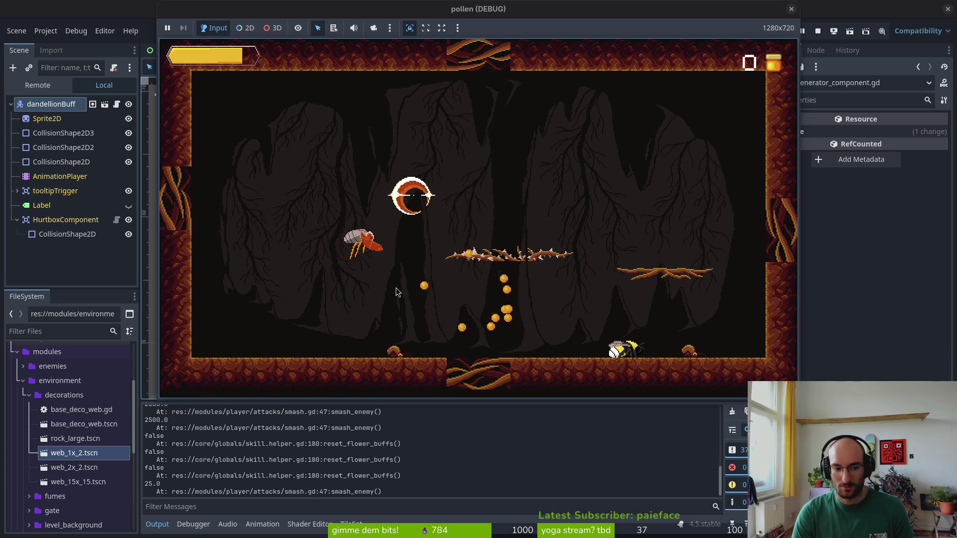
Smash through the enemy swarm, return to the hub and open the skill tree
key("Right")
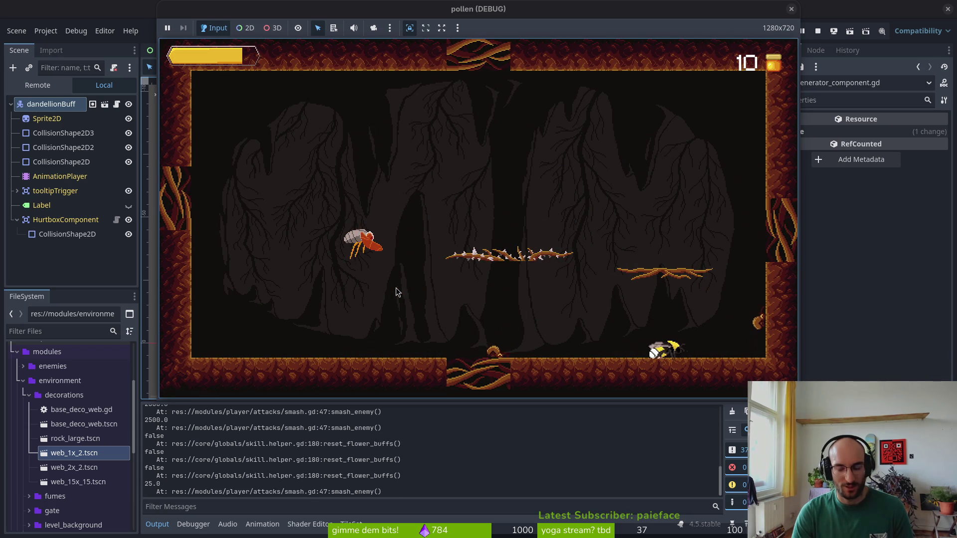
key("space")
key("Left")
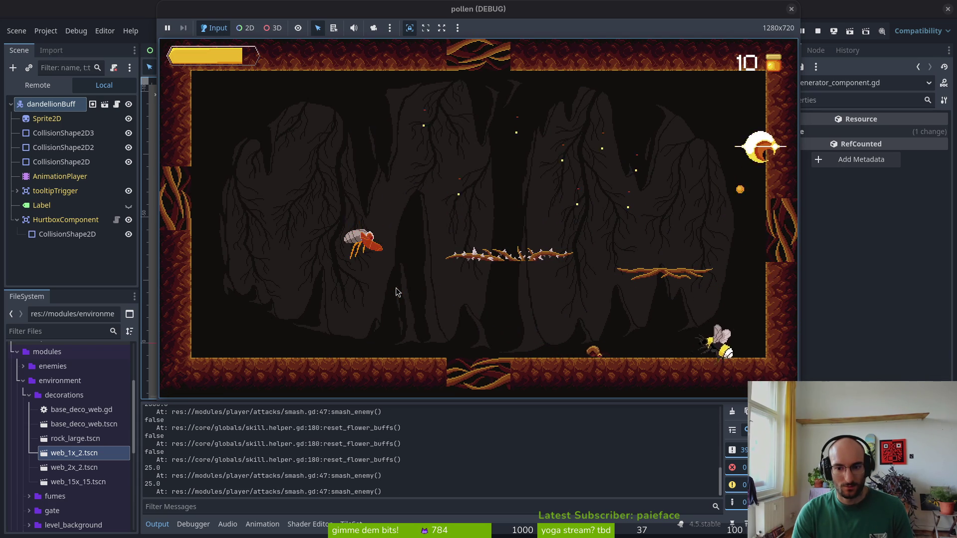
key("Up")
key("space")
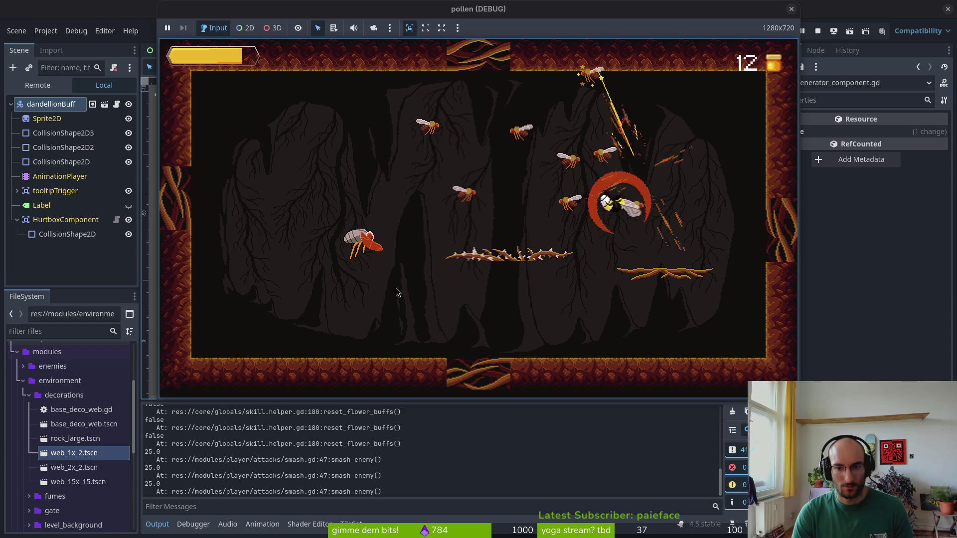
key("Left")
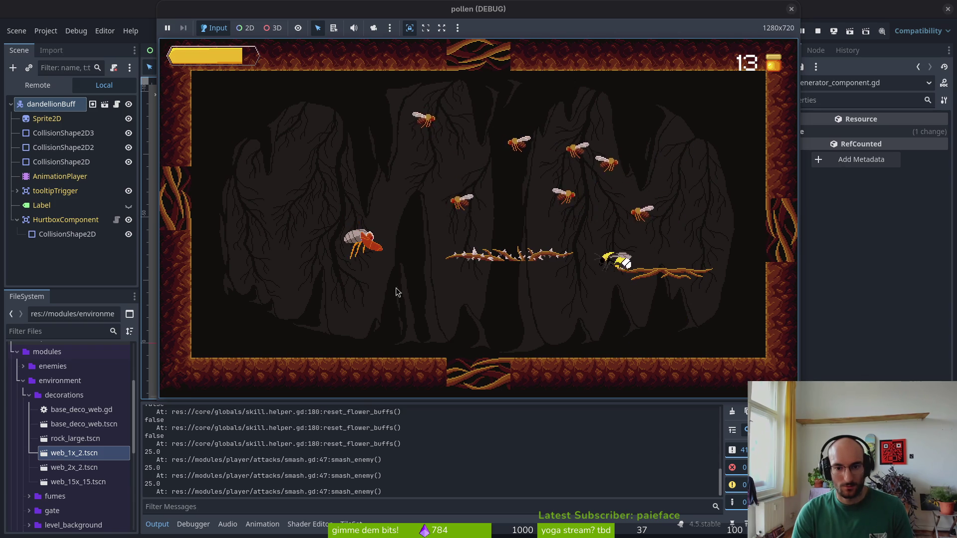
key("Up")
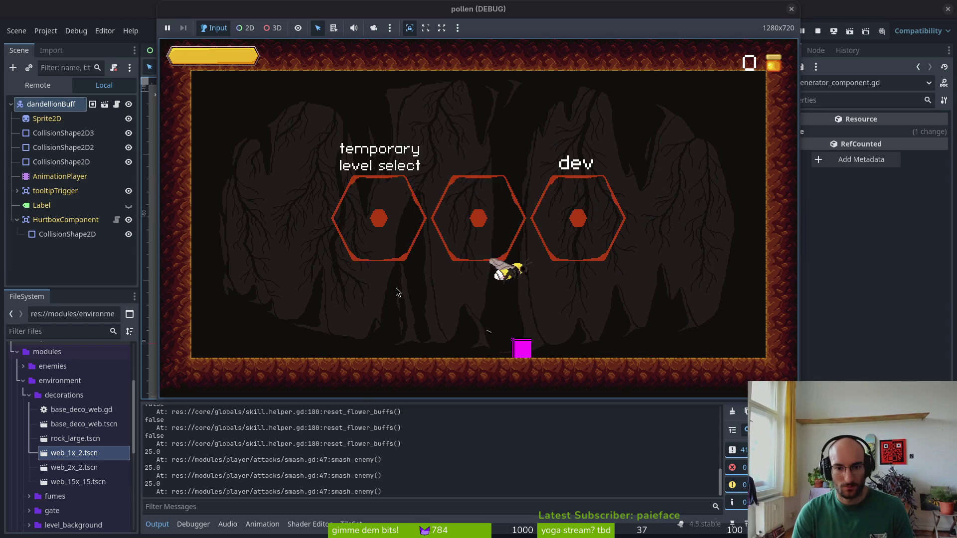
key("Right")
Refund the Increased Smash Damage skill, then buy it again
key("Up")
key("Up")
key("Up")
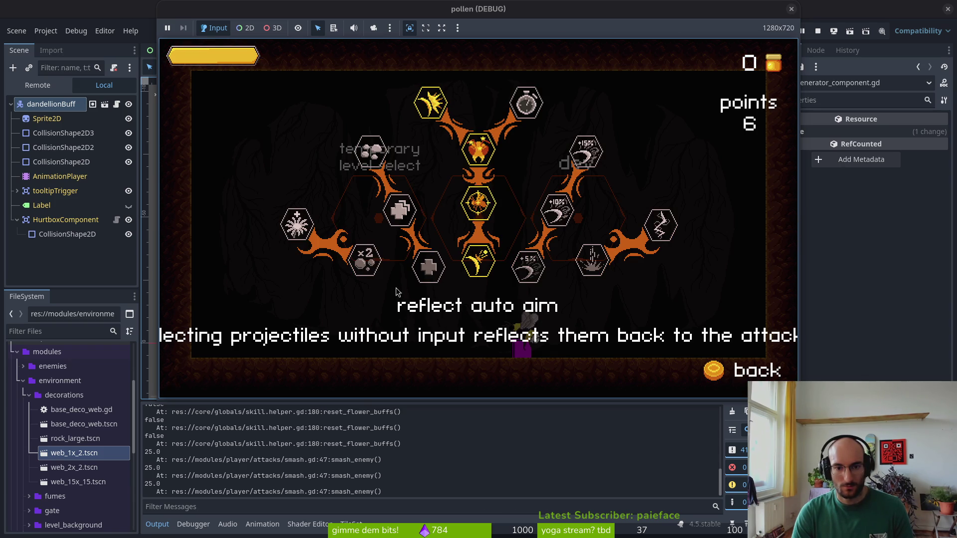
key("space")
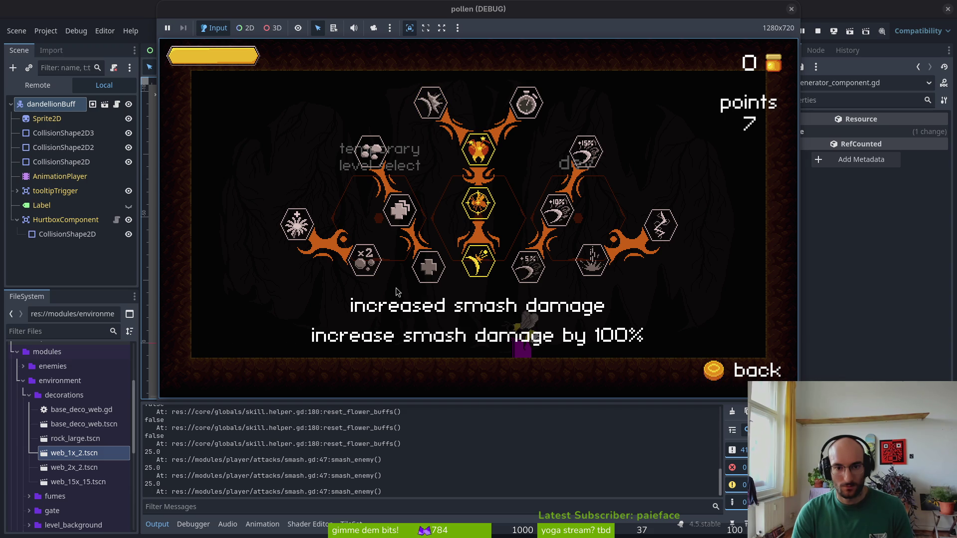
key("Escape")
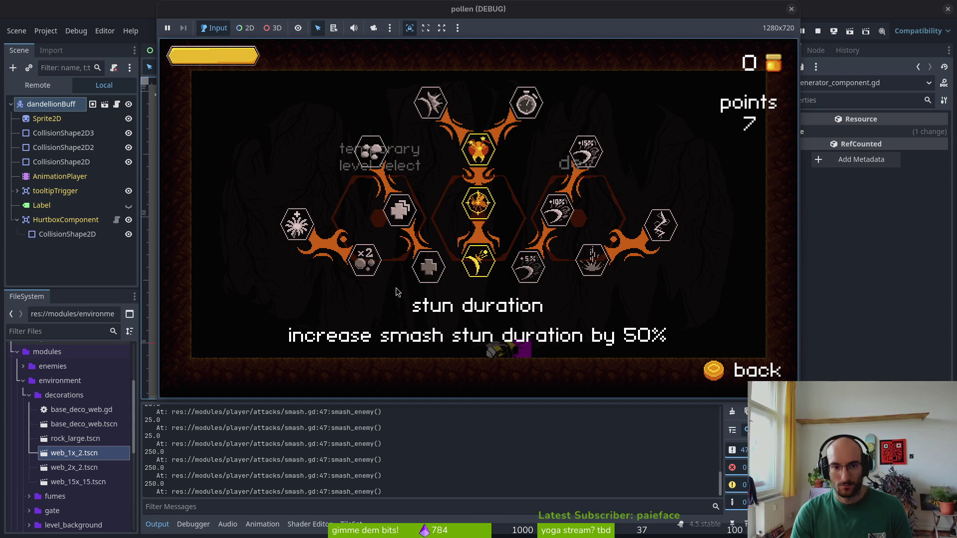
key("Up")
key("Return")
key("Escape")
Enter a level to retest smashing, then stop the debug run and return to Vim
key("Up")
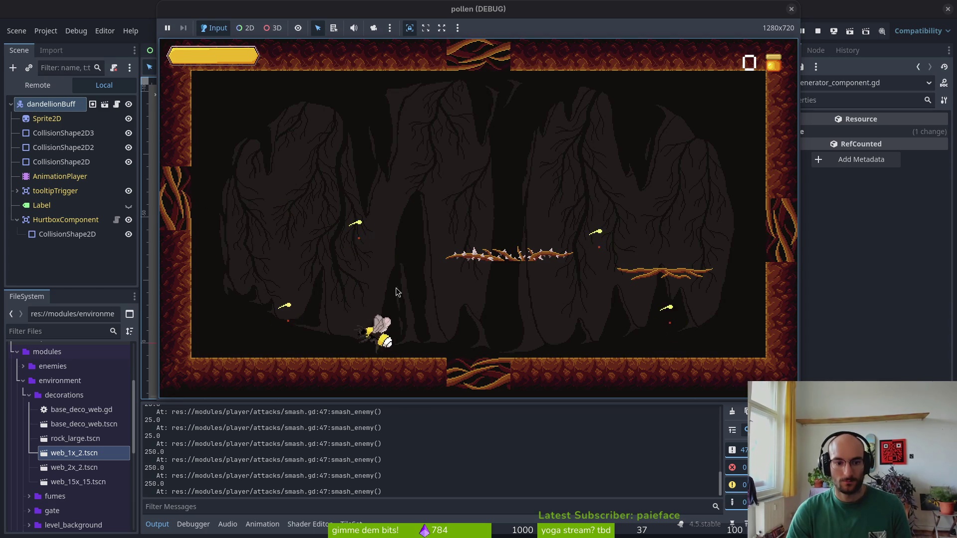
key("Left")
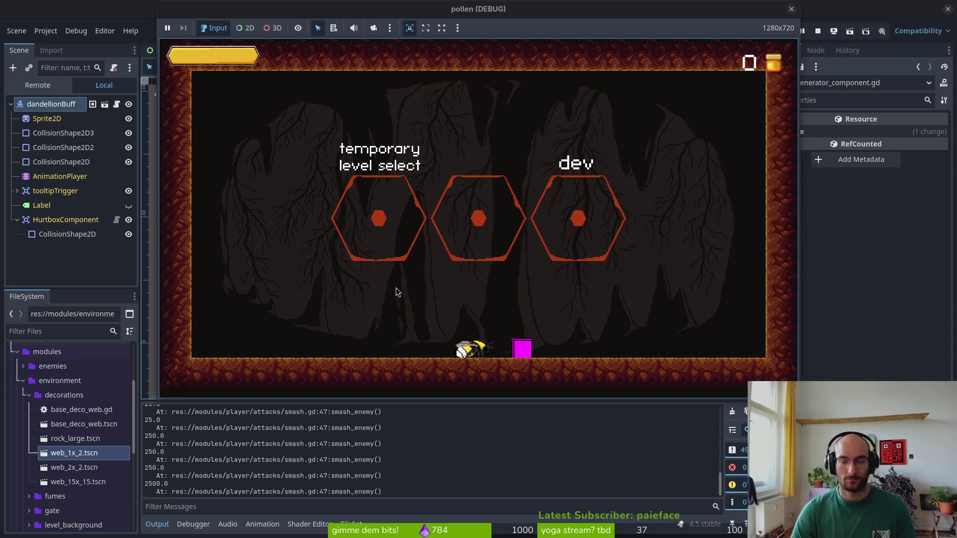
key("F8")
key("alt+Tab")
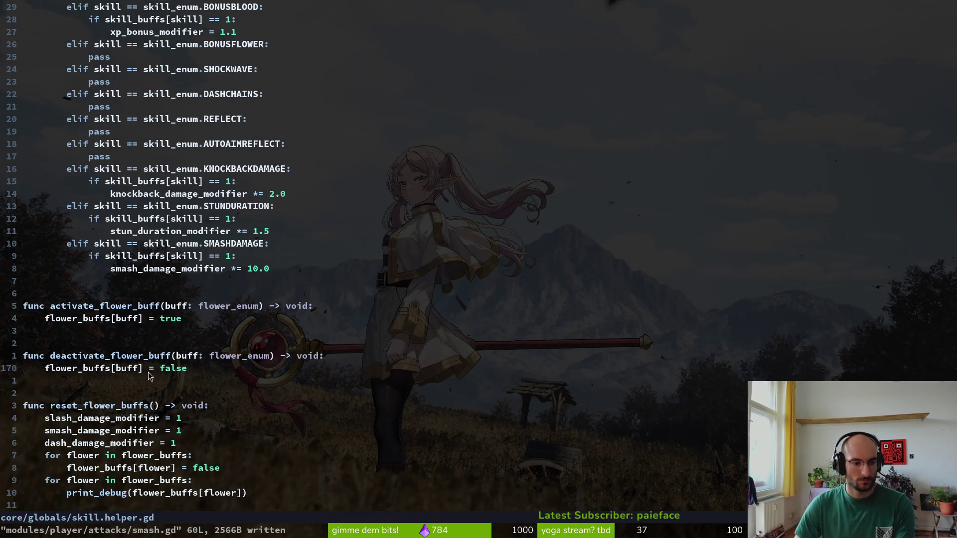
scroll(121, 238, "up", 11)
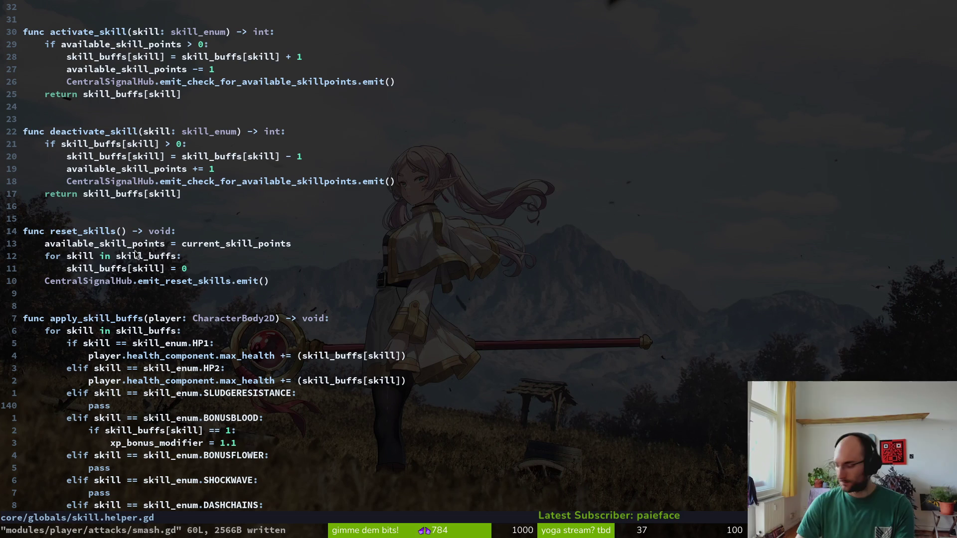
key("z")
key("z")
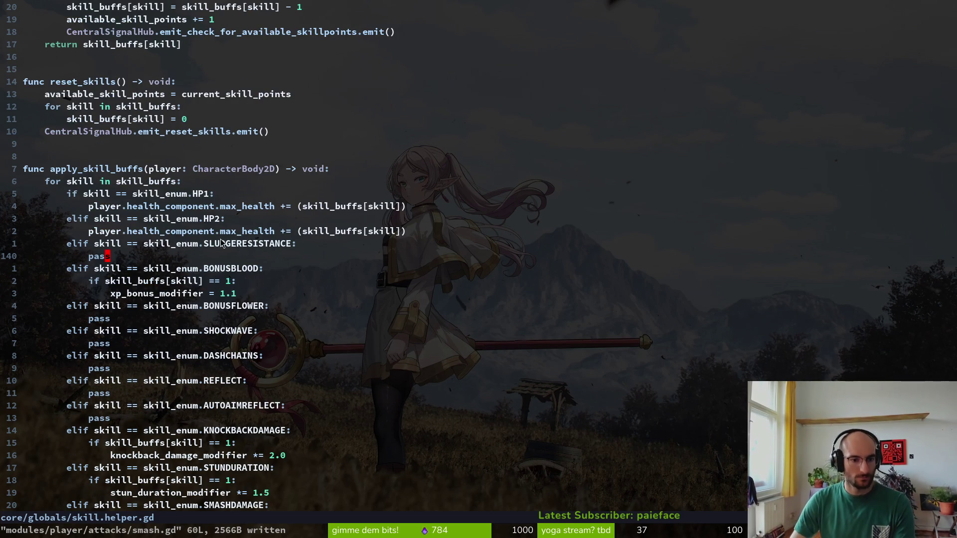
scroll(278, 269, "down", 3)
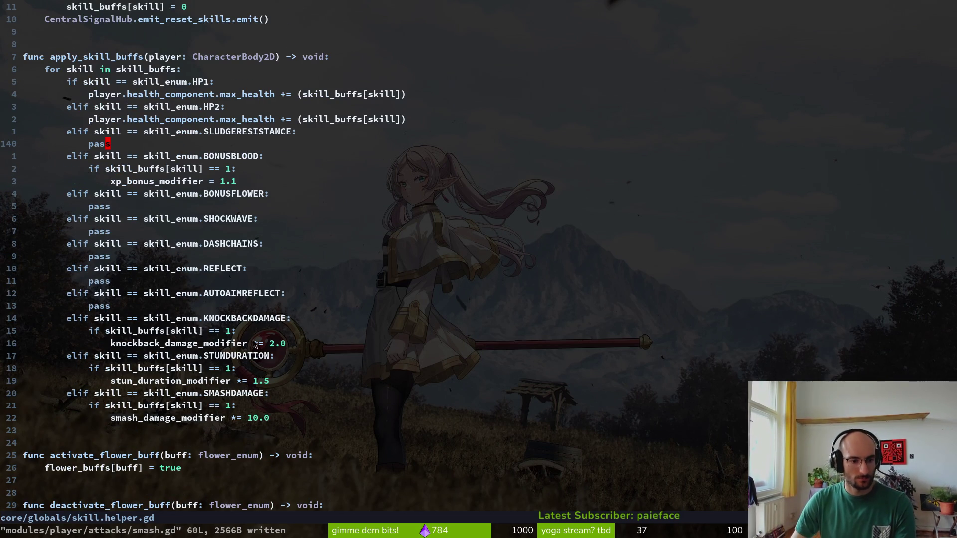
left_click(229, 347)
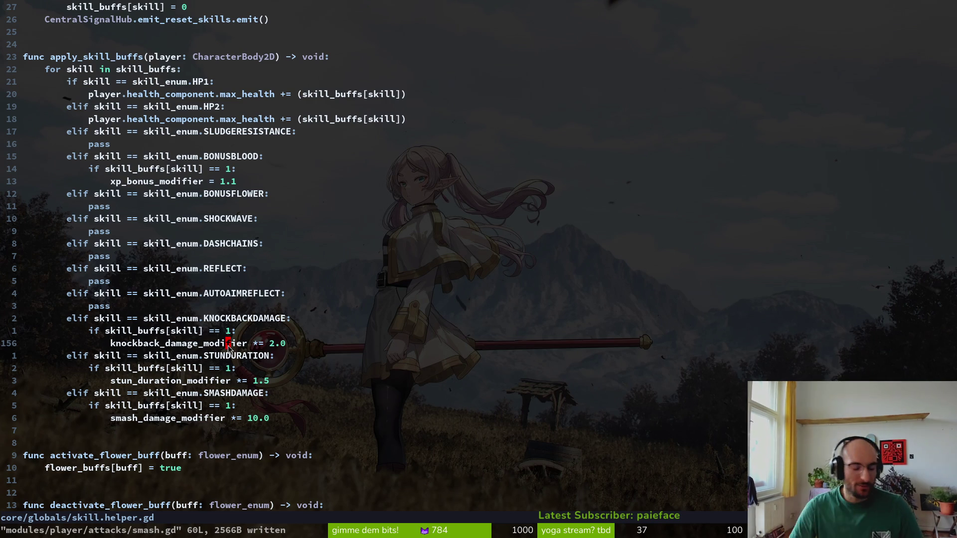
scroll(228, 348, "down", 6)
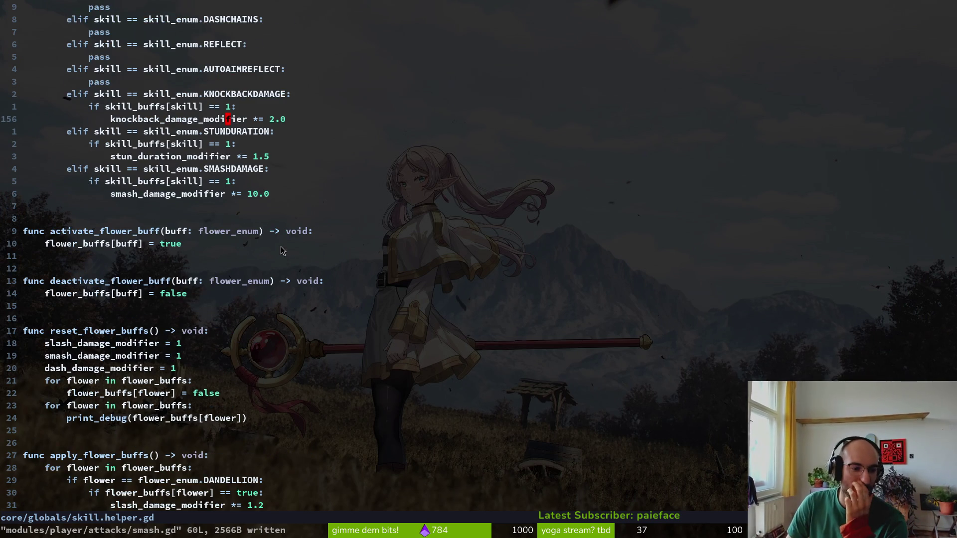
Rename the reset_flower_buffs function to reset_buffs, yank the new name and save
left_click(119, 334)
type("ciwreste")
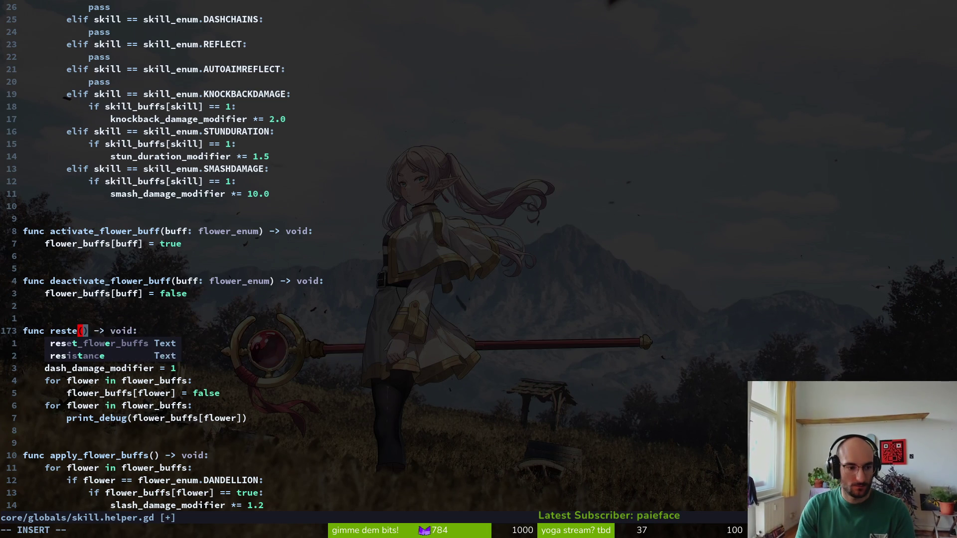
key("BackSpace")
key("BackSpace")
type("et_buff")
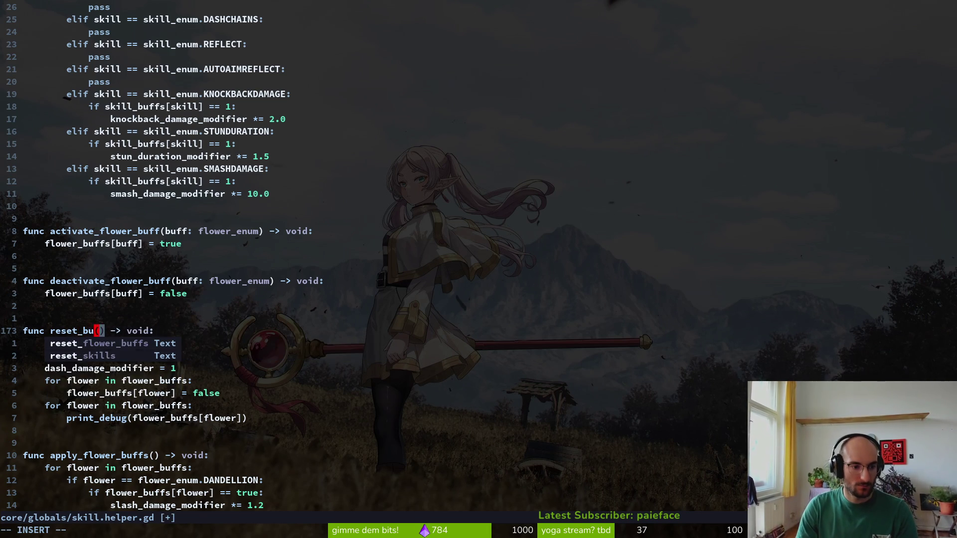
key("Escape")
key("v")
key("i")
key("w")
type("y")
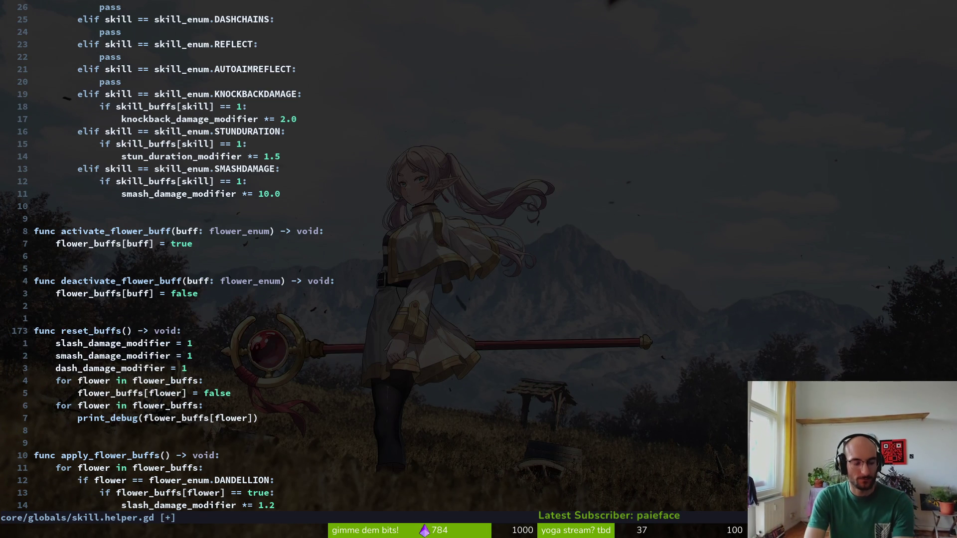
type(":w")
key("Return")
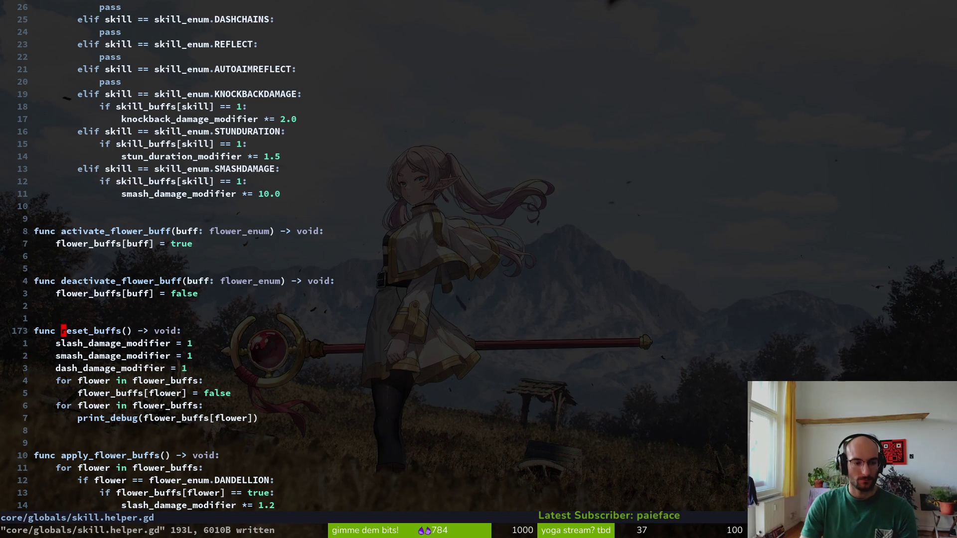
Search the project for reset_flower and change the _ready connect call to reset_buffs, then save
key("space")
type("psreset_flo")
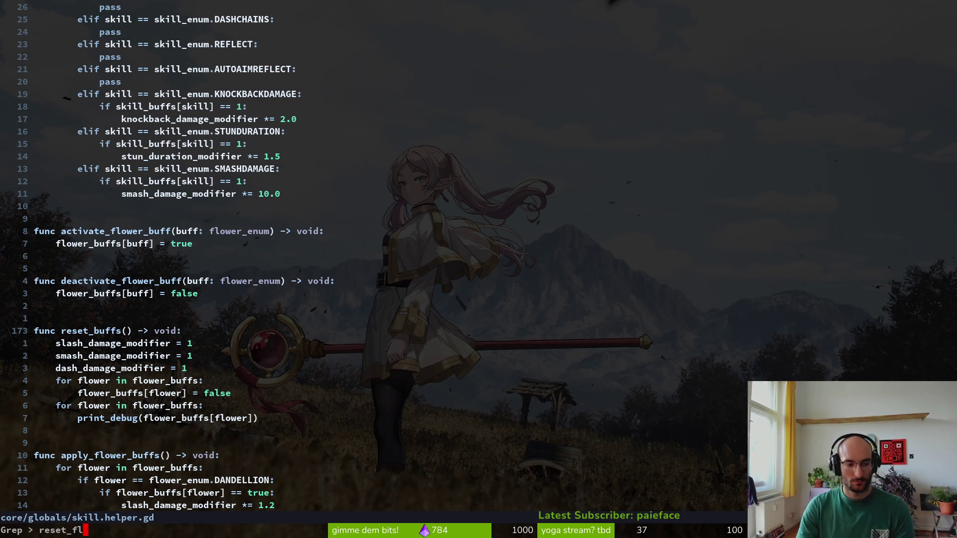
key("Return")
key("Return")
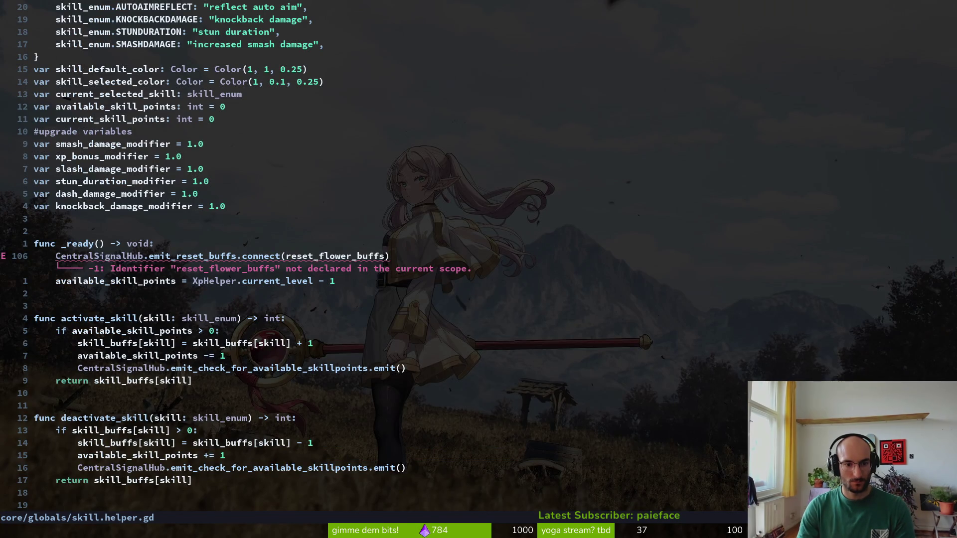
key("v")
key("e")
type("reeeeeeeeeeeeeeee")
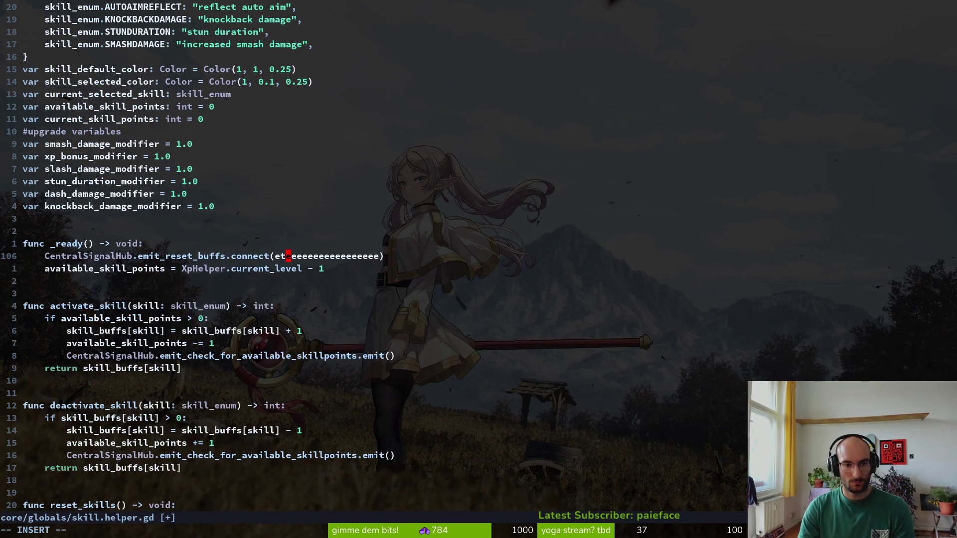
type("ciwres")
key("Tab")
key("Tab")
key("Escape")
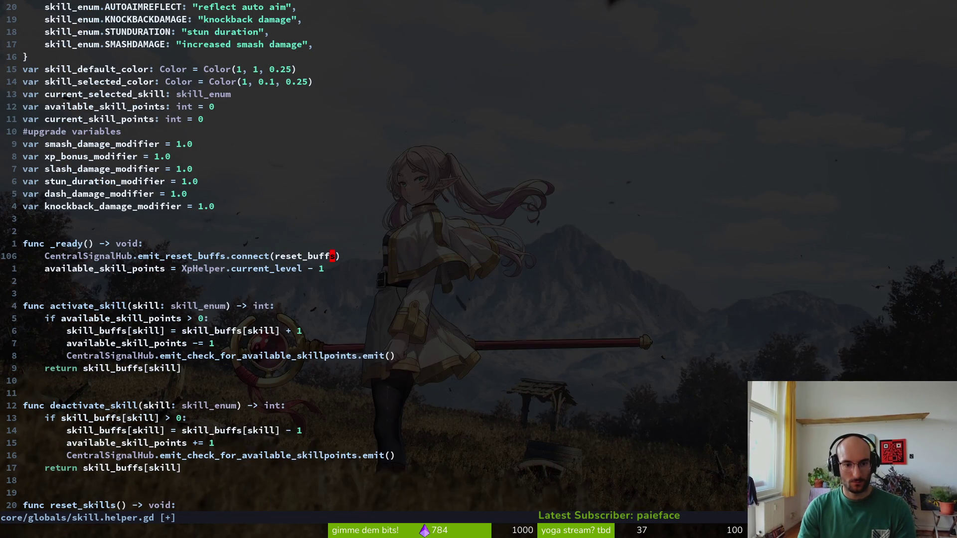
type(":w")
key("Return")
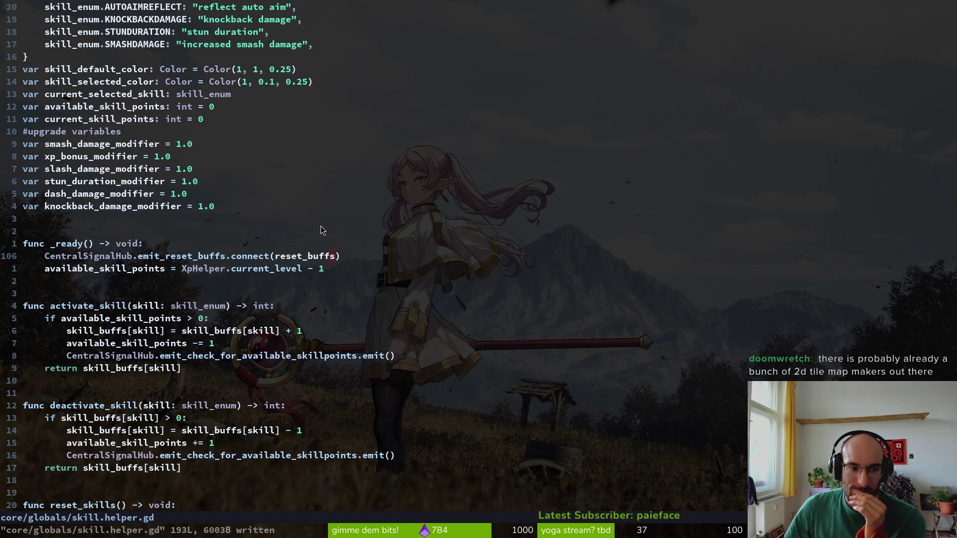
Scroll to apply_skill_buffs and place the cursor on the knockback and stun *= operators
scroll(234, 150, "up", 17)
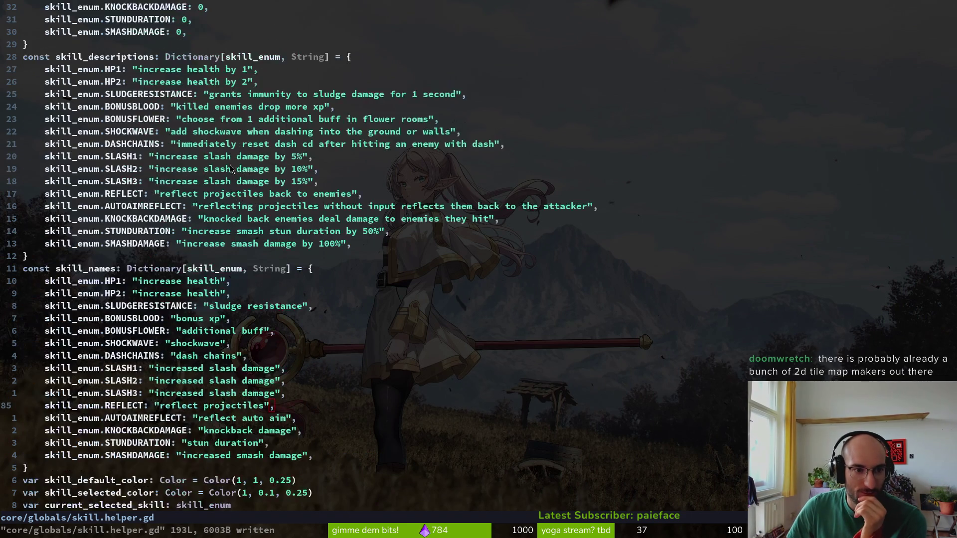
scroll(222, 173, "down", 20)
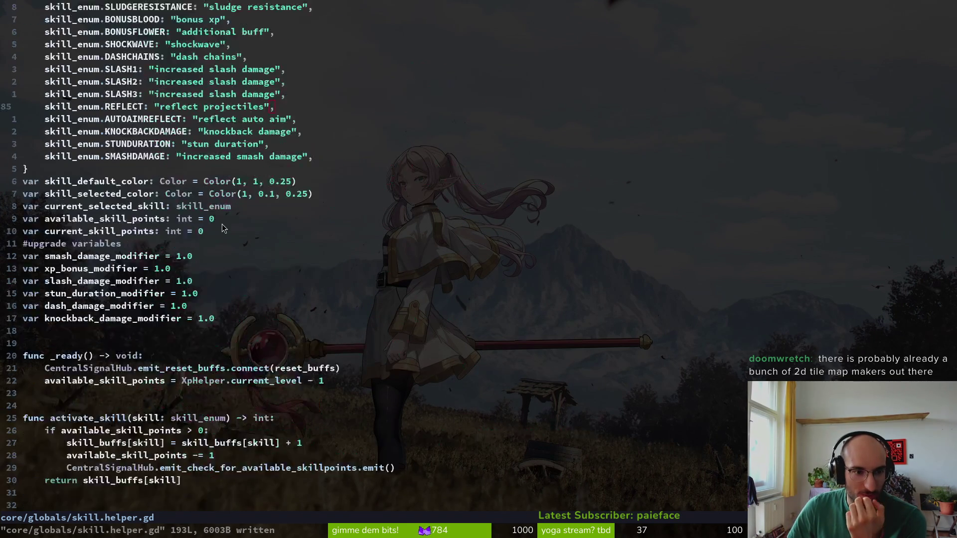
scroll(240, 221, "down", 4)
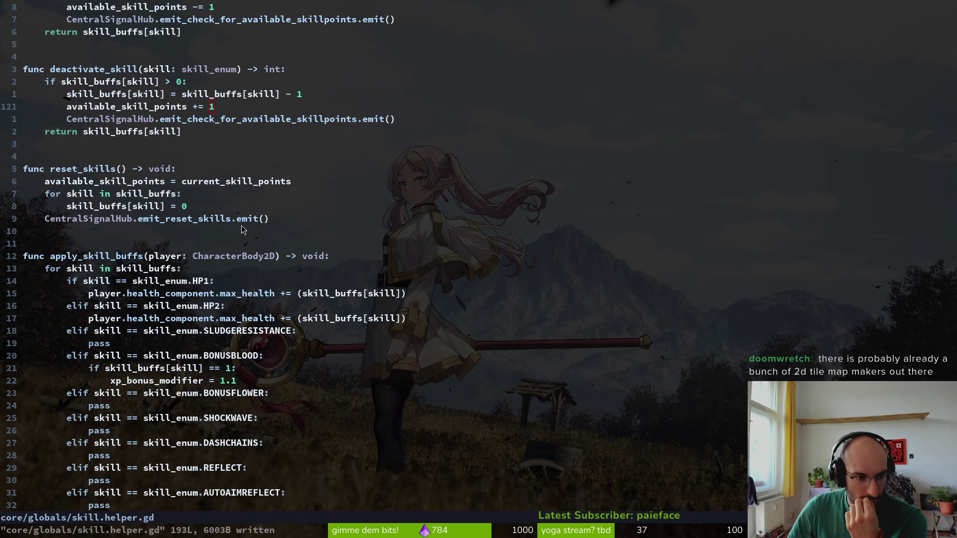
scroll(236, 231, "down", 3)
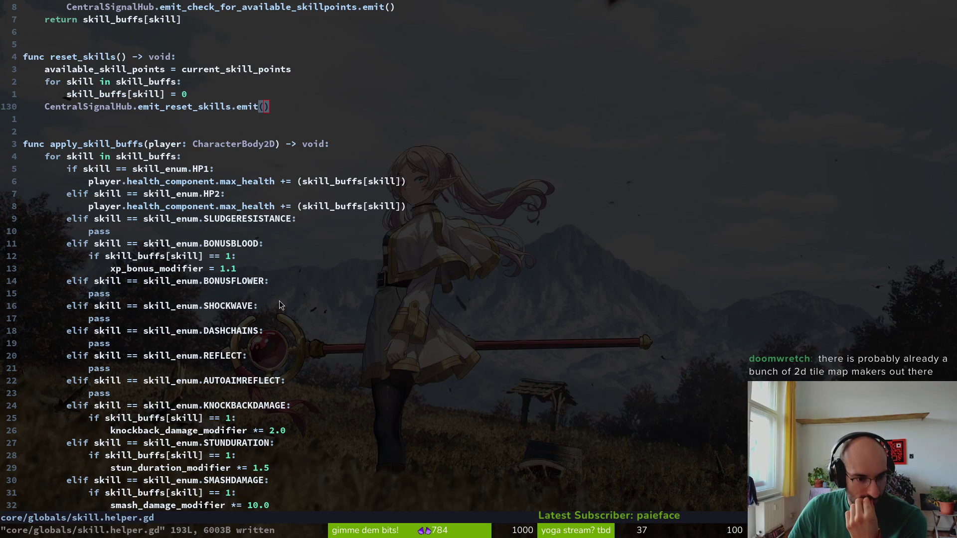
scroll(259, 286, "down", 2)
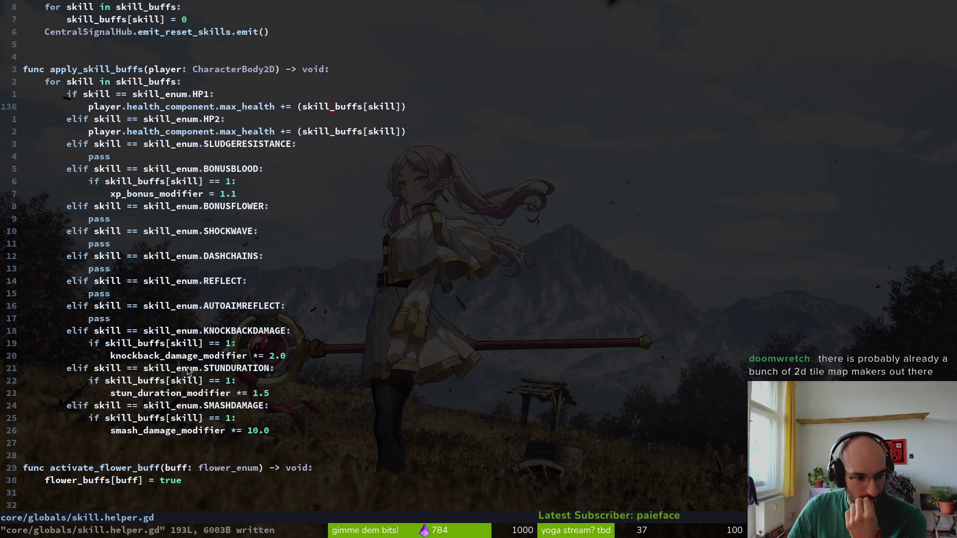
left_click(249, 357)
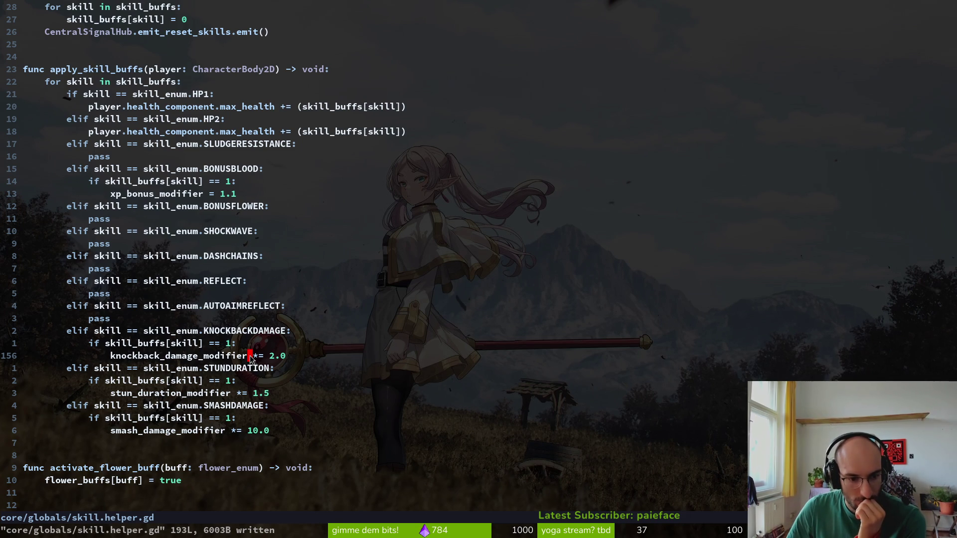
left_click(255, 356)
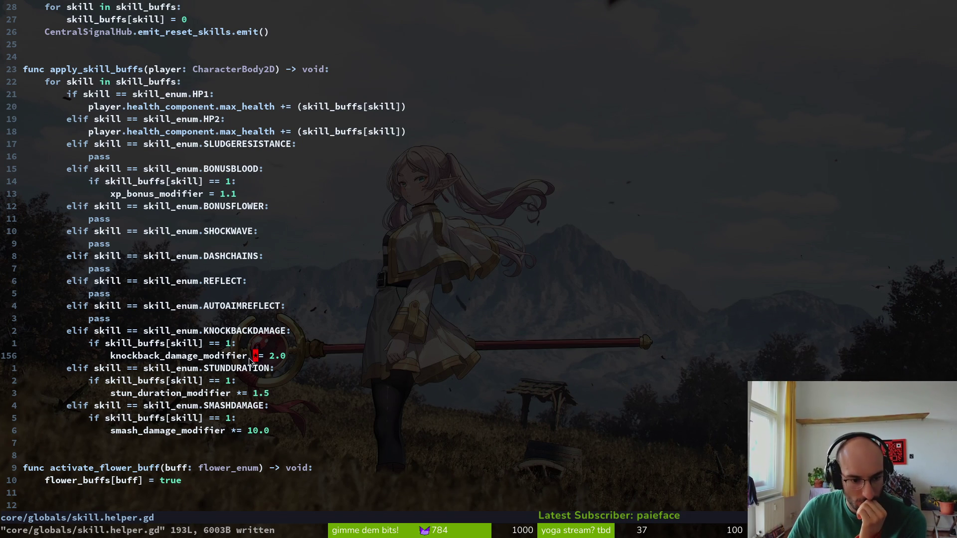
key("l")
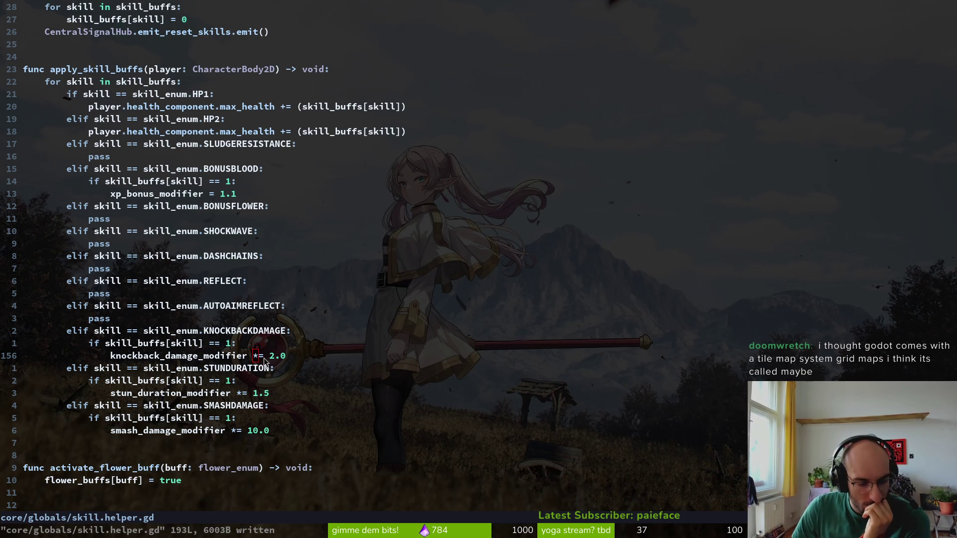
scroll(254, 360, "down", 1)
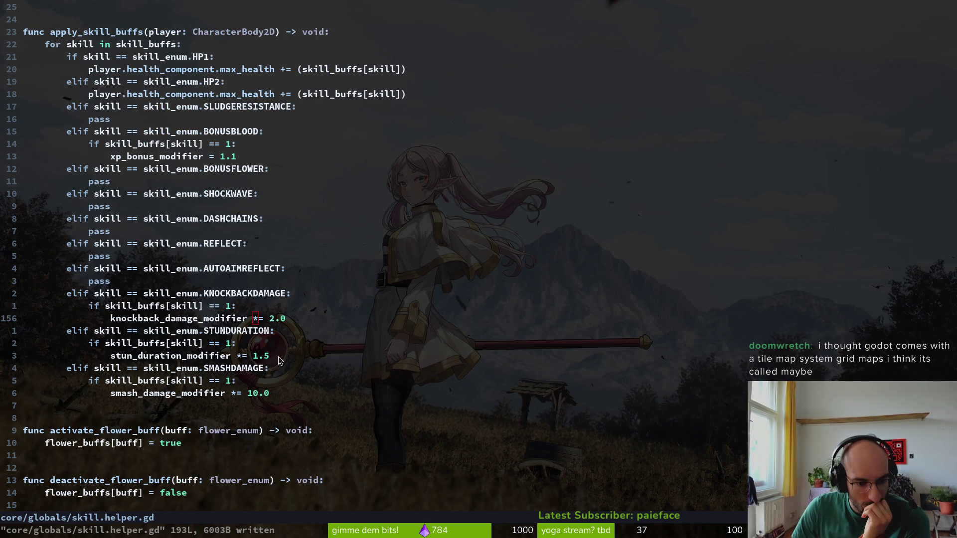
left_click(242, 356)
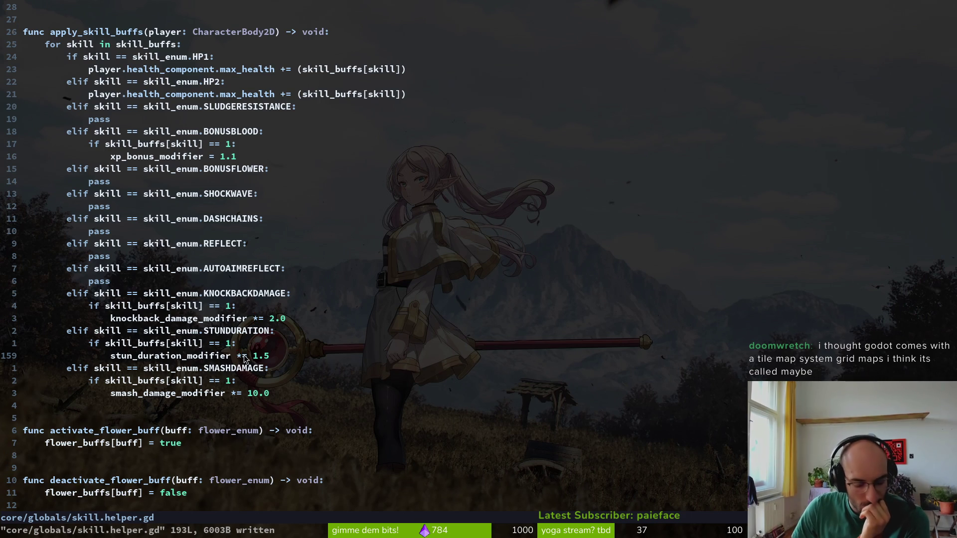
Rewrite the stun line as an additive increment using 0.5 with stun_duration_modifier, and save
type("s+")
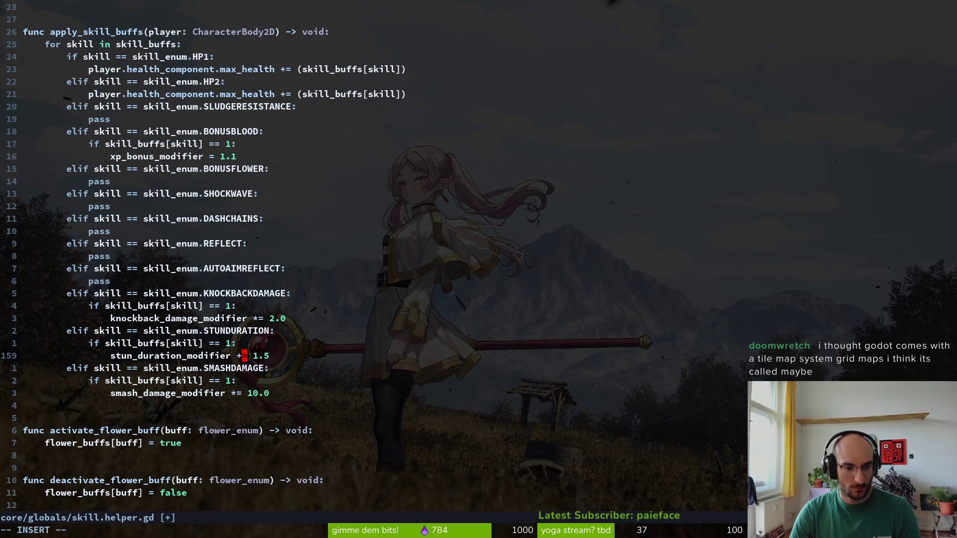
key("Escape")
type("A")
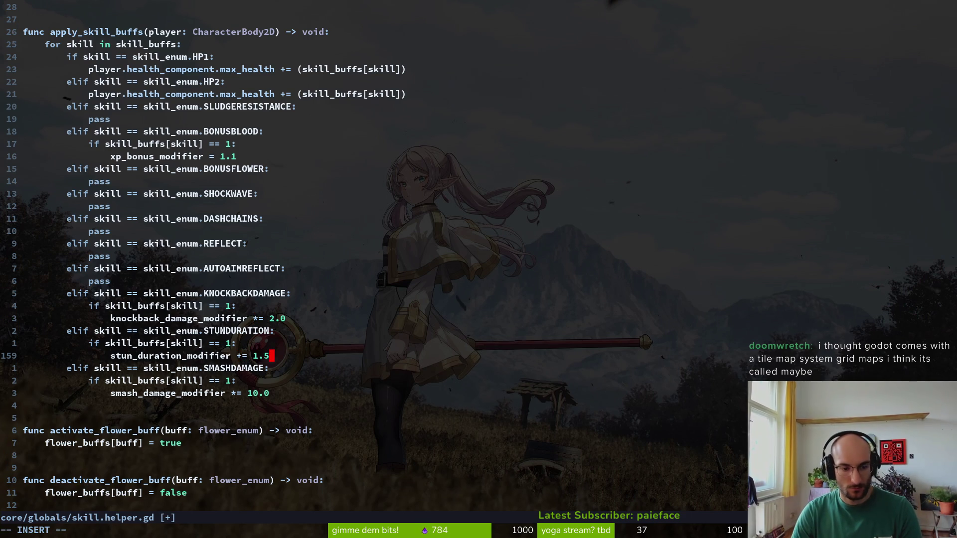
type(" * stun")
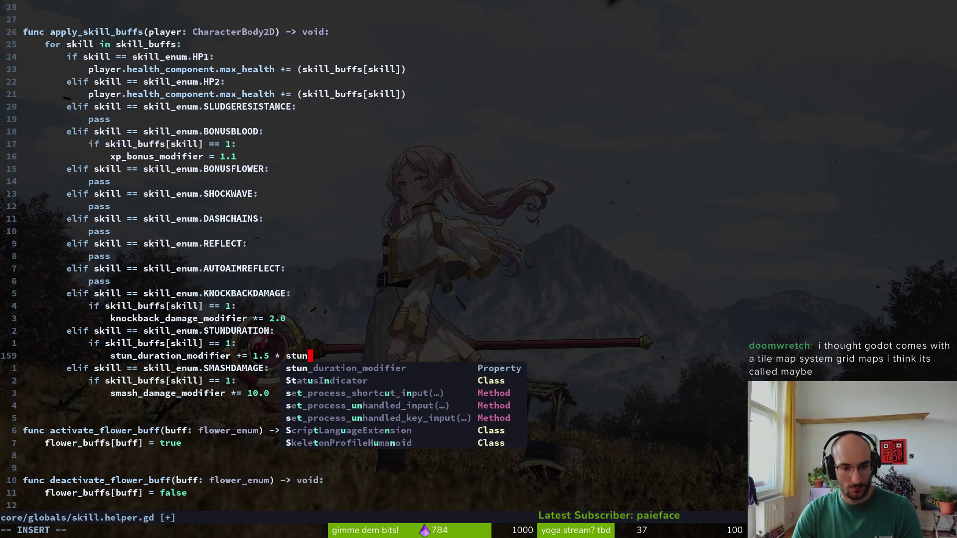
key("ctrl+y")
key("Escape")
key("b")
key("b")
key("b")
key("s")
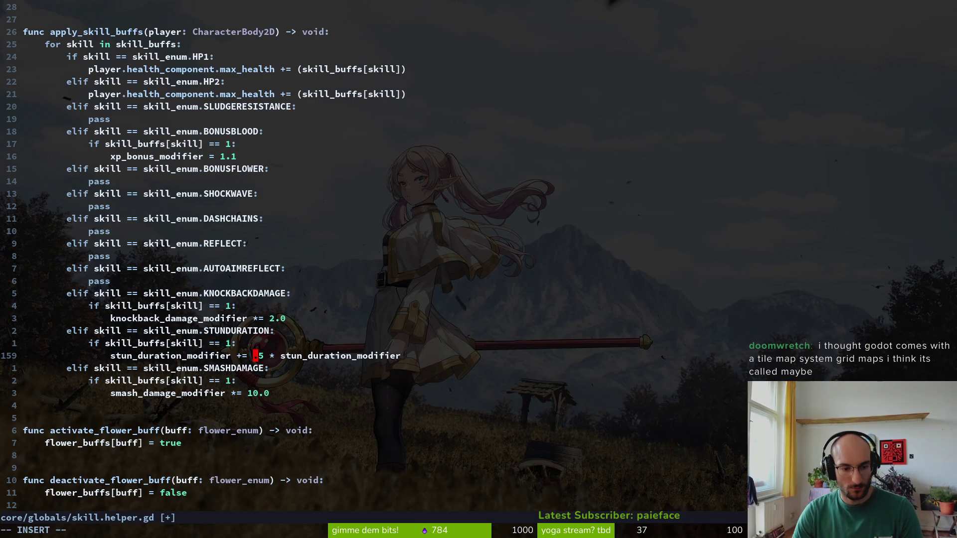
key("Escape")
type("a0")
key("Escape")
type(":w")
key("Return")
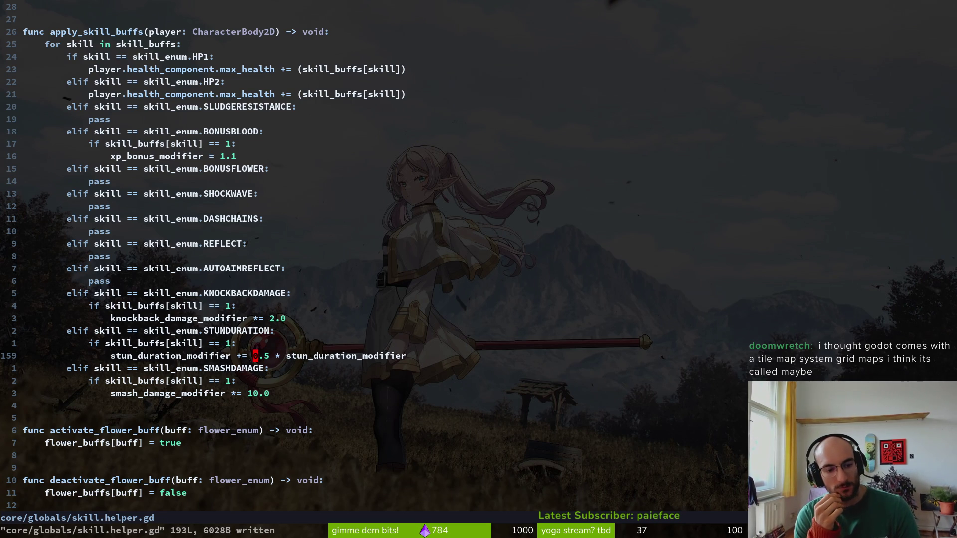
Add an else branch setting stun_duration_modifier = 1.0 and save
key("o")
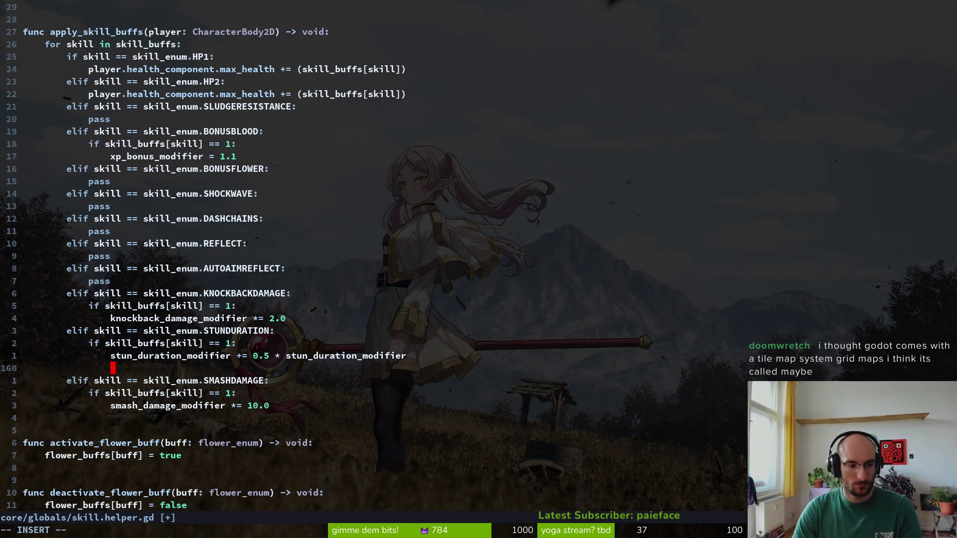
key("BackSpace")
type("elif")
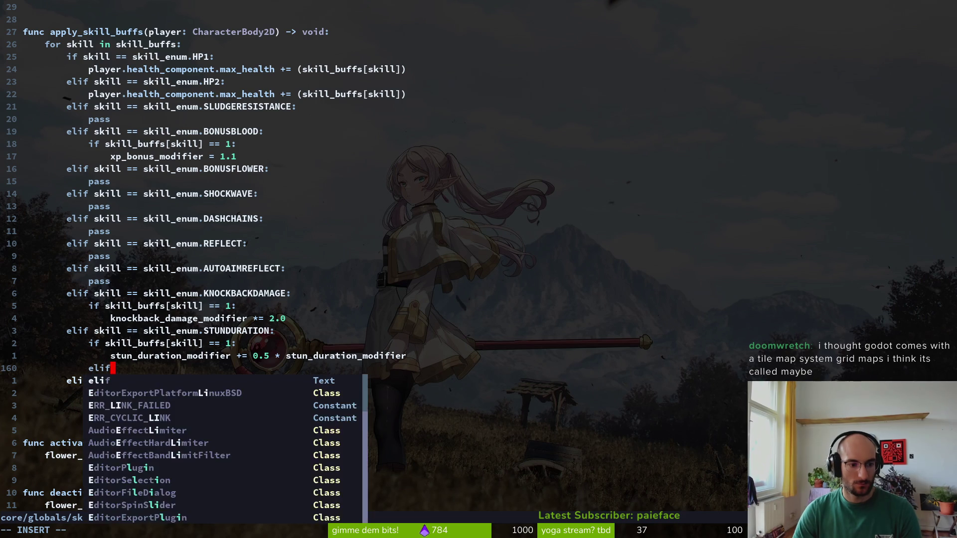
key("BackSpace")
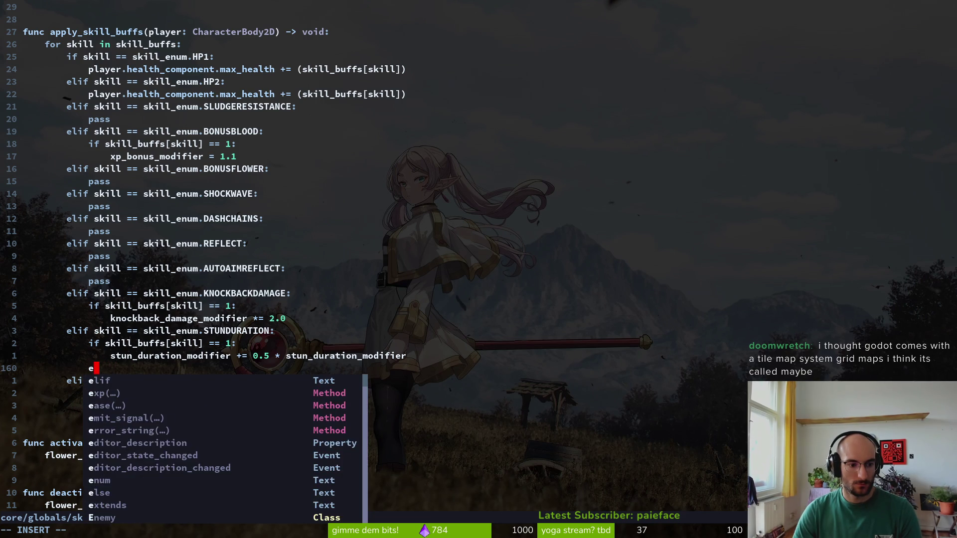
type("se:")
key("Return")
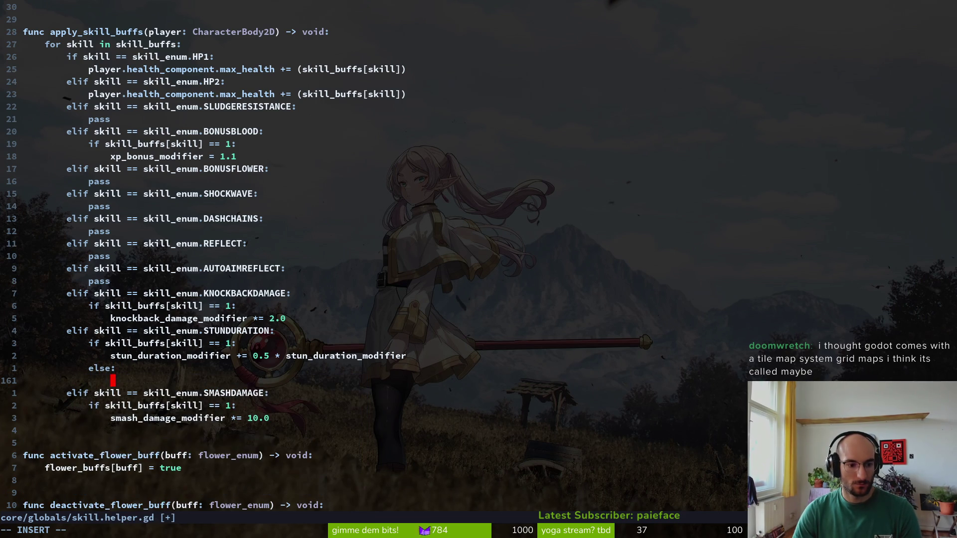
type("stundu")
key("Tab")
type("= 1.")
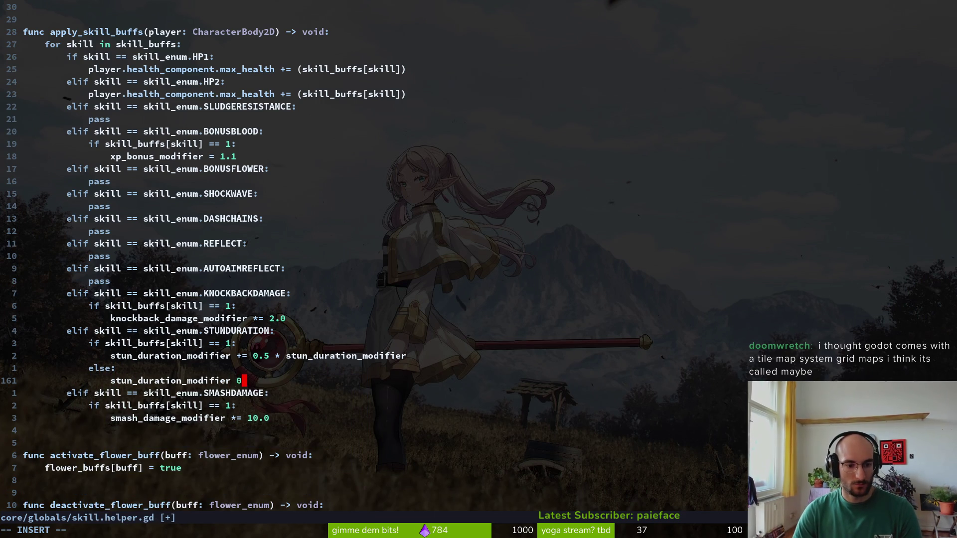
type("0")
key("Escape")
type(":write")
key("Return")
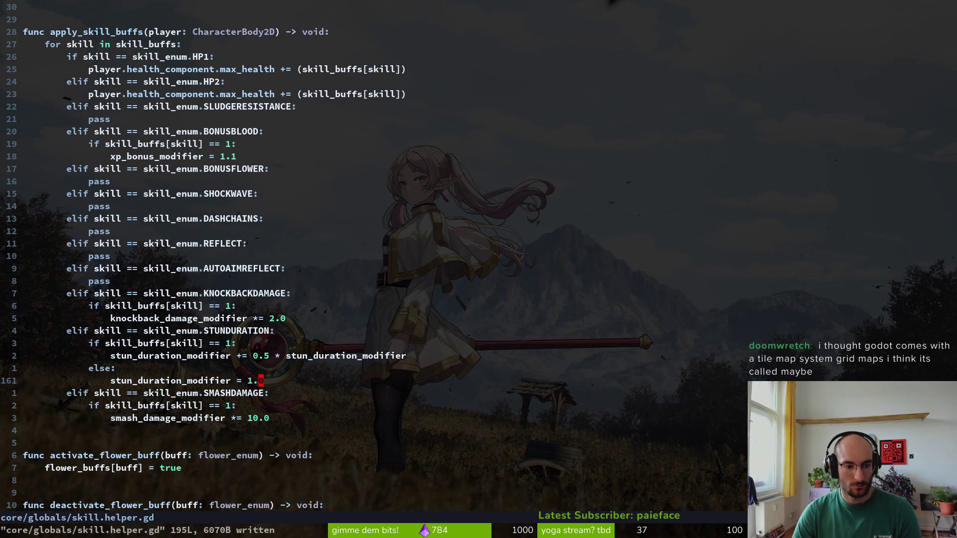
Copy the else block below the smash damage line, change it to smash_damage_modifier, and save
key("k")
key("k")
key("j")
key("shift+v")
key("Escape")
key("shift+v")
key("j")
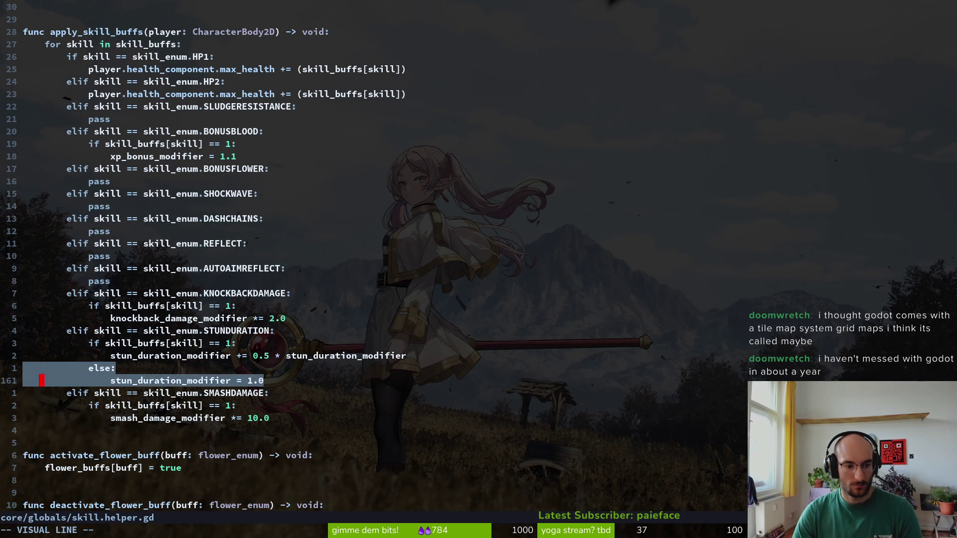
key("y")
key("j")
key("j")
key("j")
key("j")
key("j")
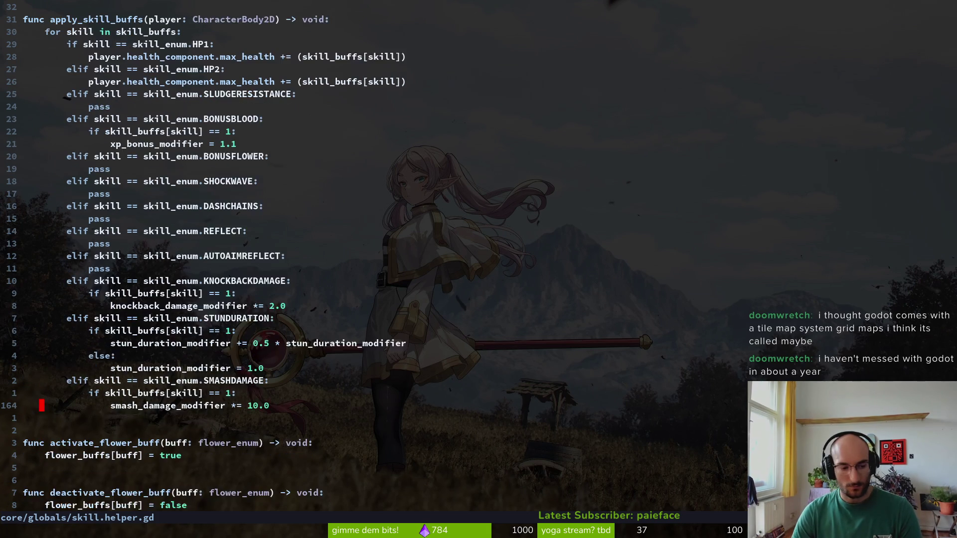
key("k")
key("p")
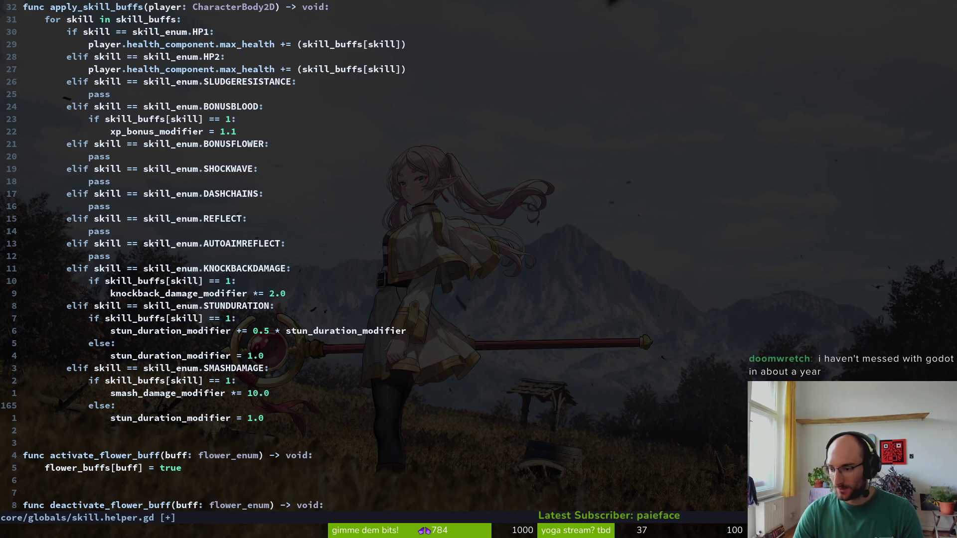
key("Return")
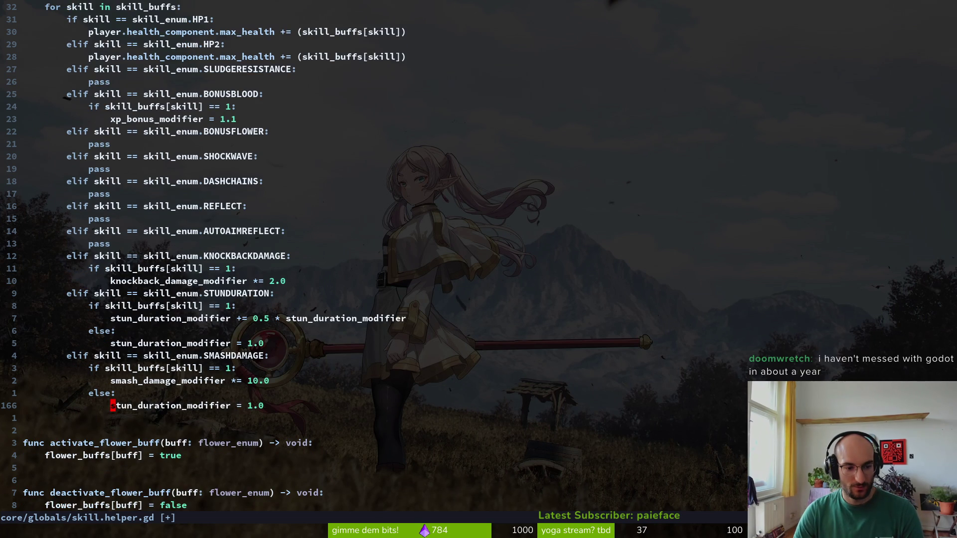
type("cwsm")
key("Tab")
key("Escape")
type(":w")
key("Return")
Copy the else branch lines, then undo and redo the smash damage else branch
key("k")
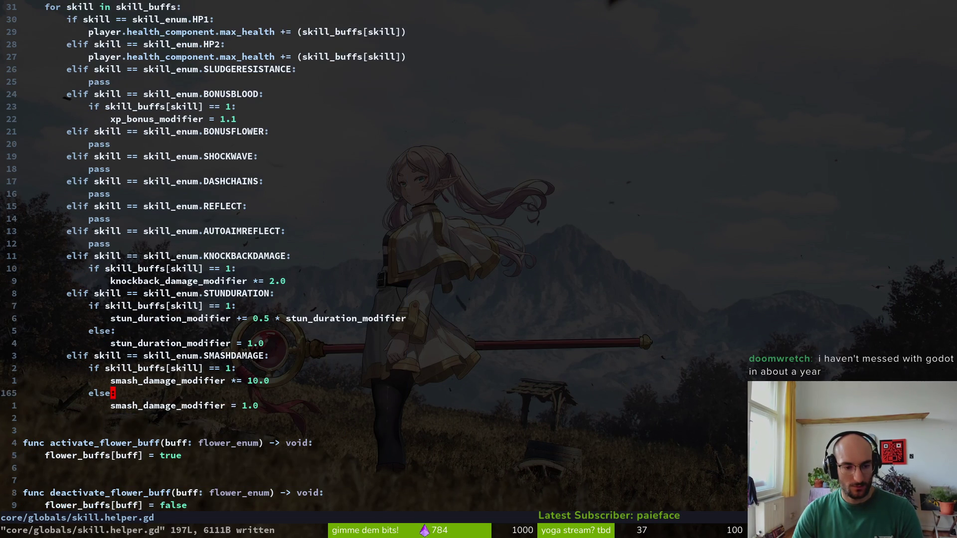
key("k")
key("k")
key("k")
key("k")
key("y")
key("k")
key("j")
key("j")
key("j")
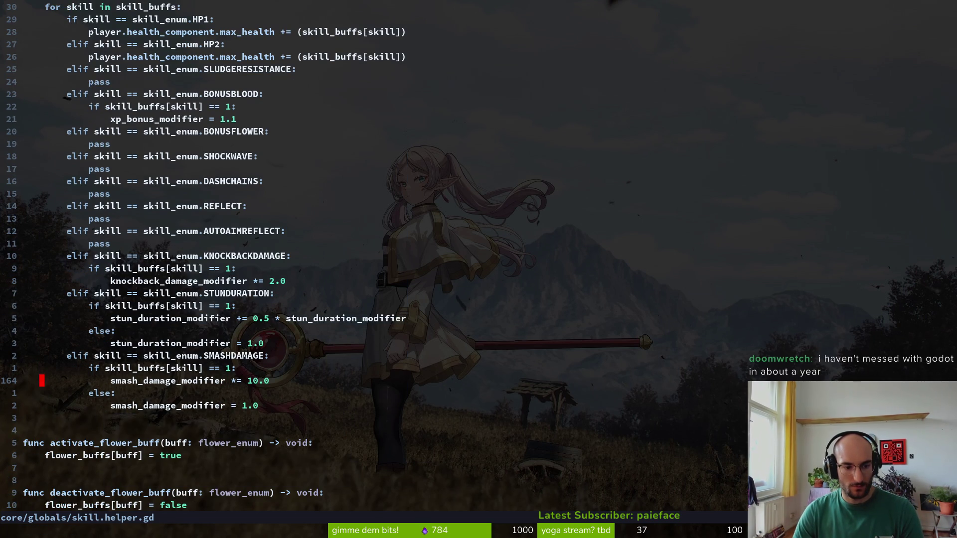
key("u")
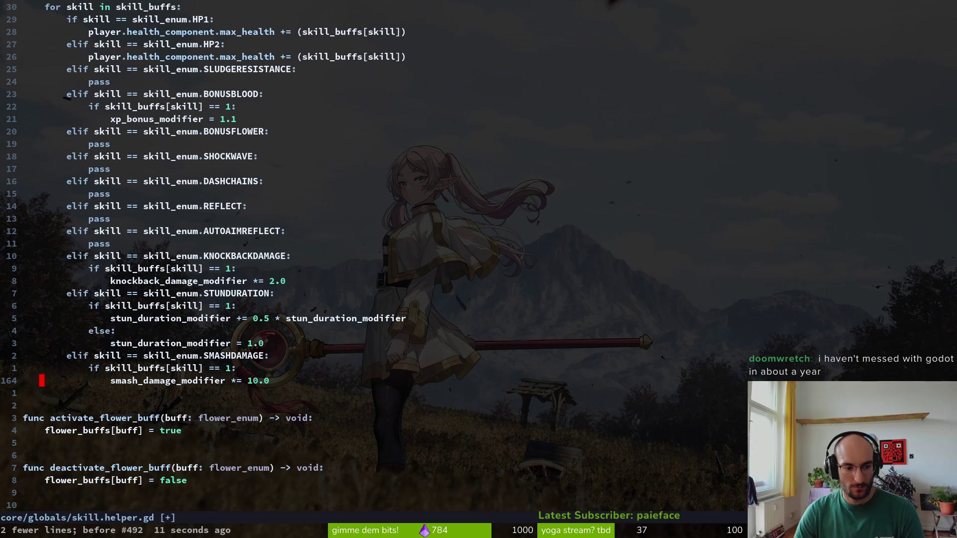
key("ctrl+r")
key("ctrl+r")
Undo the edits back to stun *= 1.5 and connect(reset_buffs), then save skill.helper.gd
key("k")
key("k")
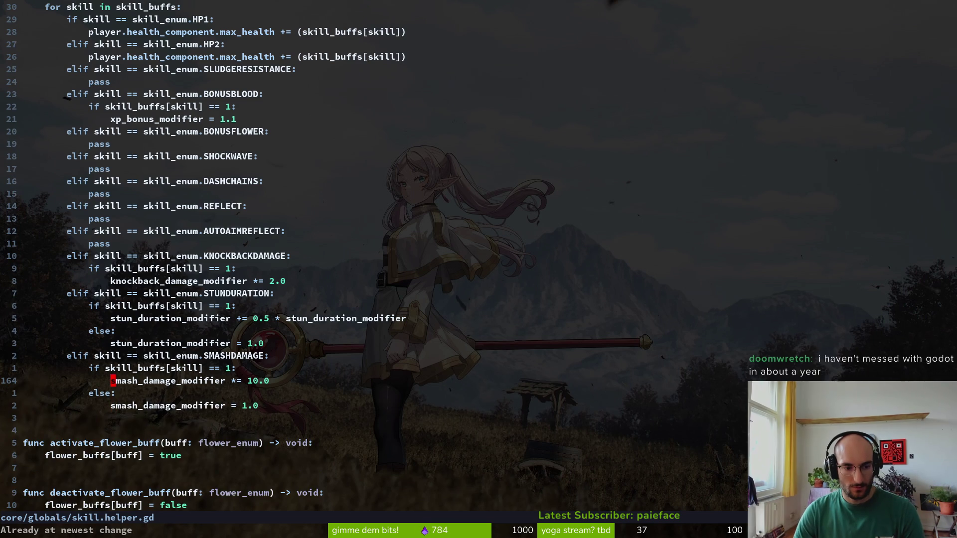
type("wwbsl")
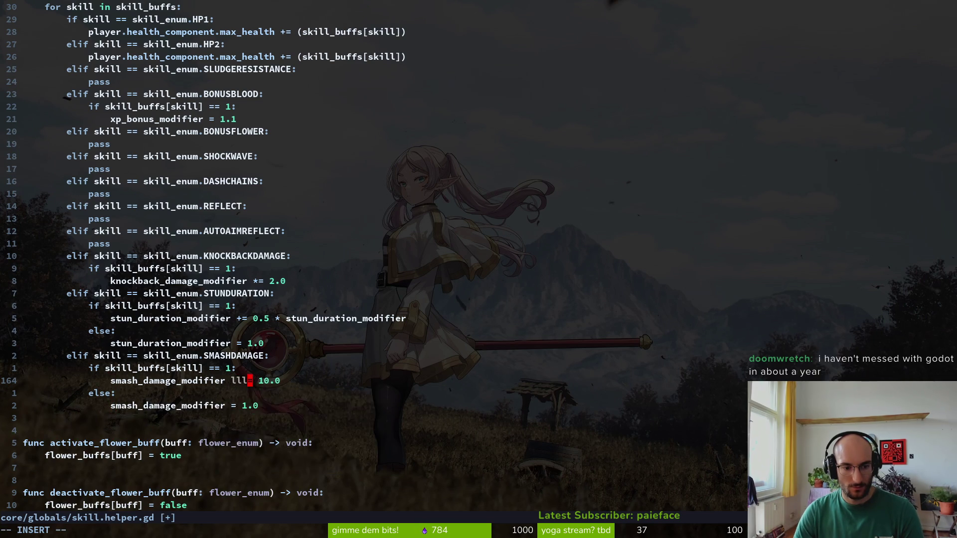
key("BackSpace")
key("Escape")
key("u")
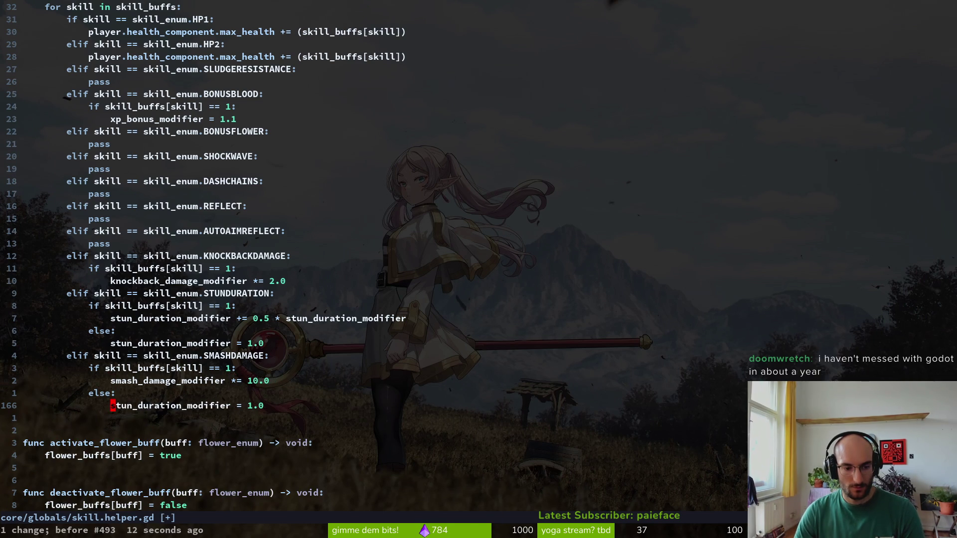
key("u")
key("u")
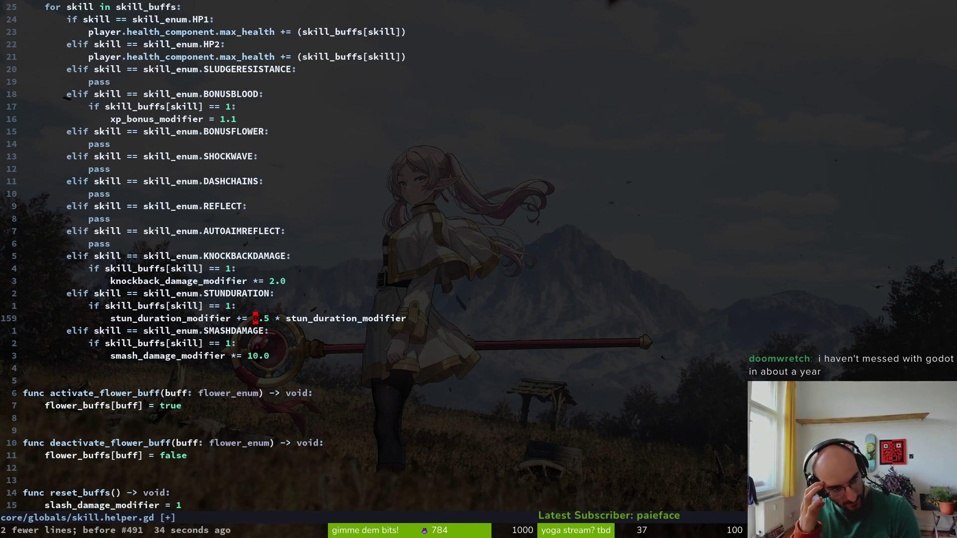
key("u")
key("u")
key("u")
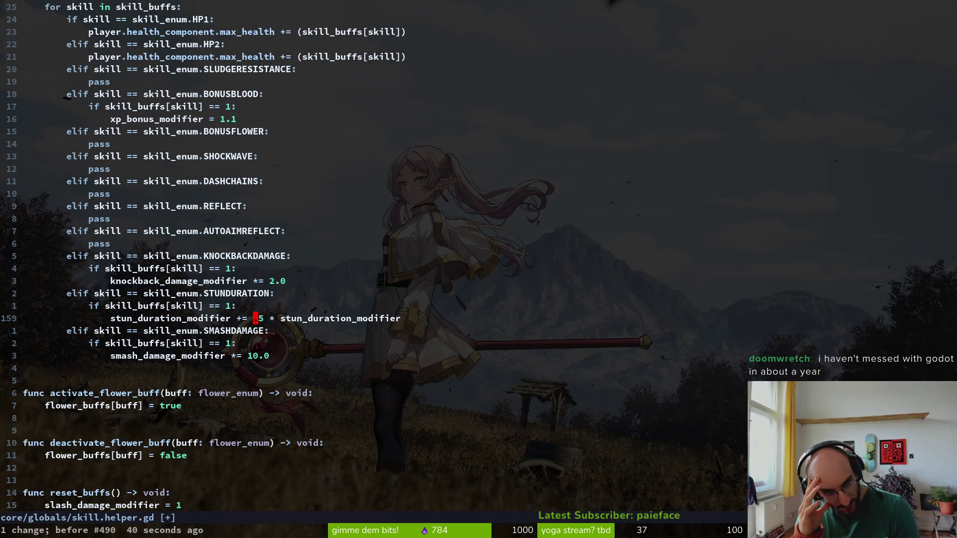
type("u")
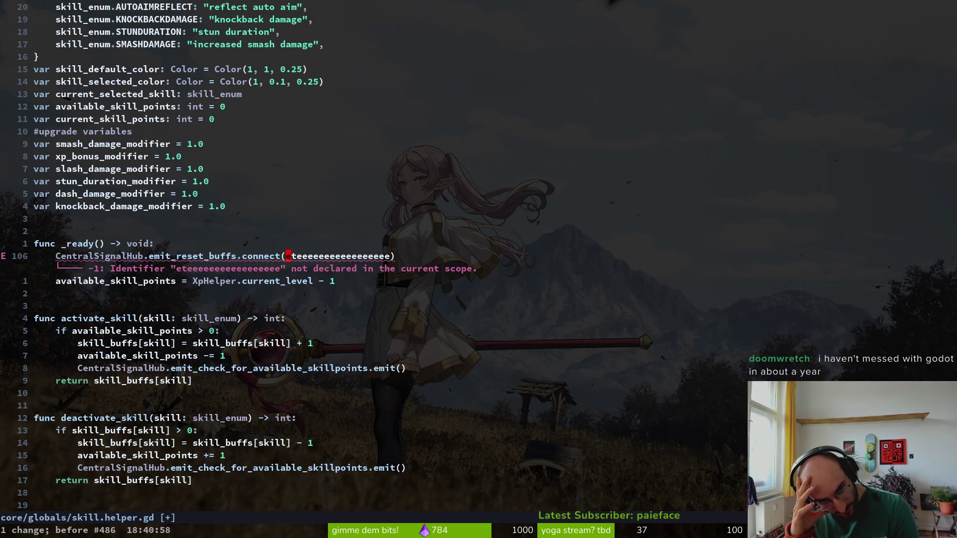
type("u:w")
key("Return")
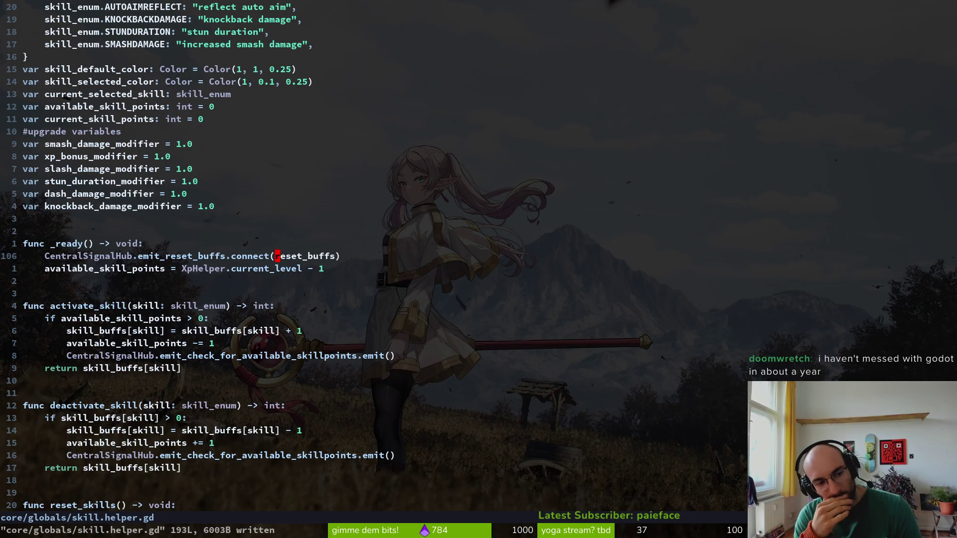
key("space")
Grep the project for apply_skill_buffs and open player.gd at its call
type("psapply_s")
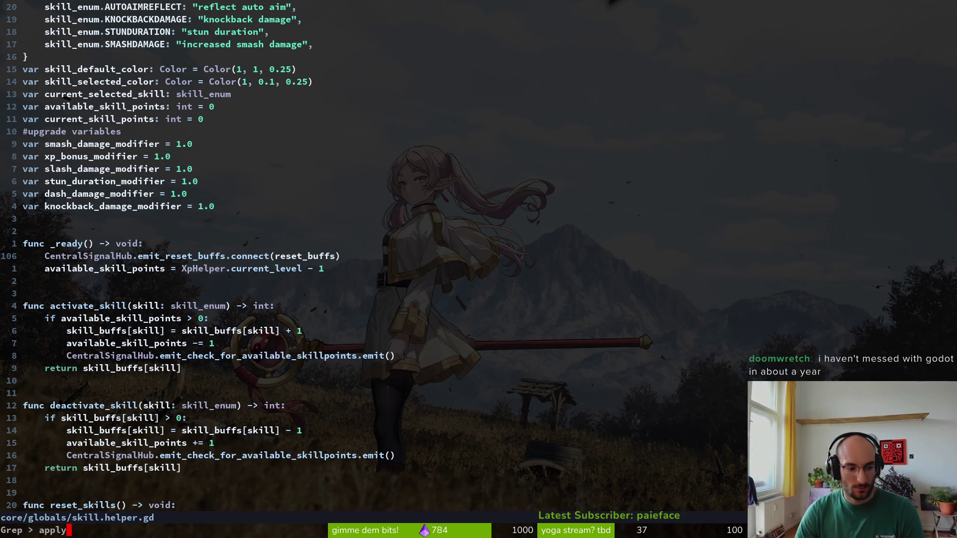
type("ki")
key("Return")
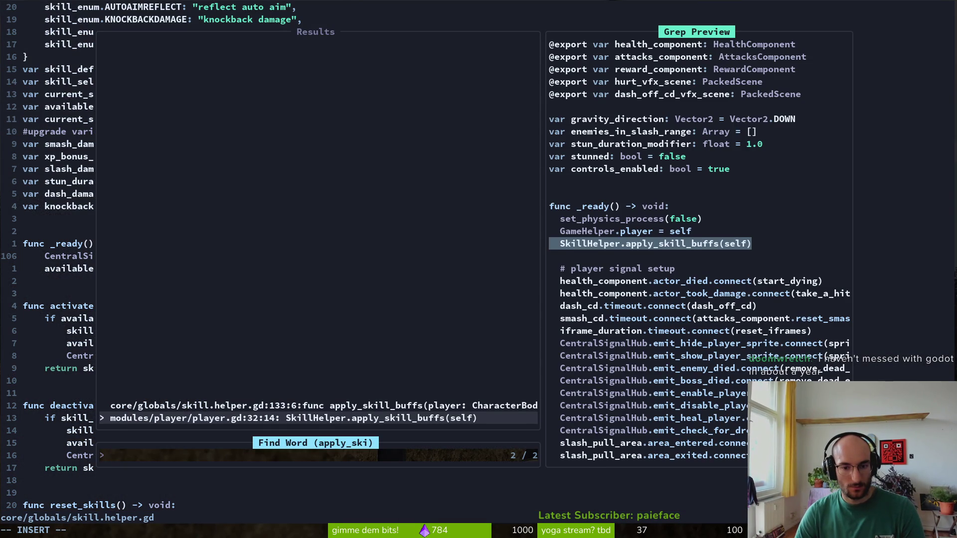
key("Up")
key("Down")
key("Return")
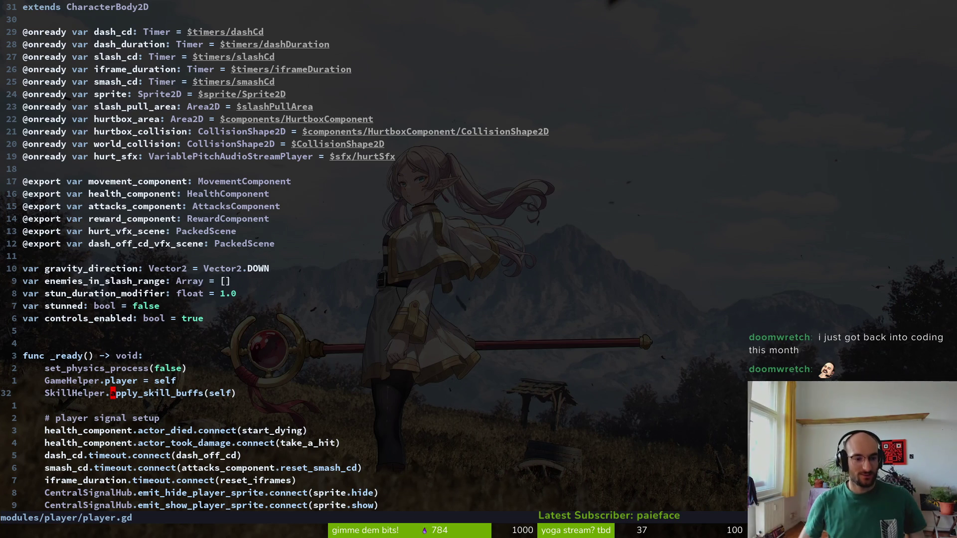
Delete the stun_duration_modifier variable line from player.gd and write the file
key("k")
key("k")
key("k")
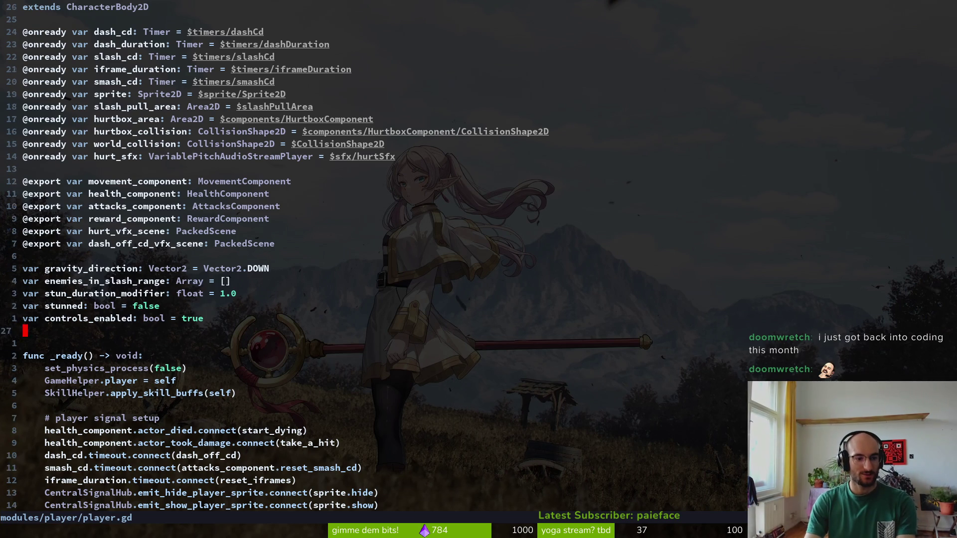
key("j")
key("d")
key("d")
type(":w")
key("Return")
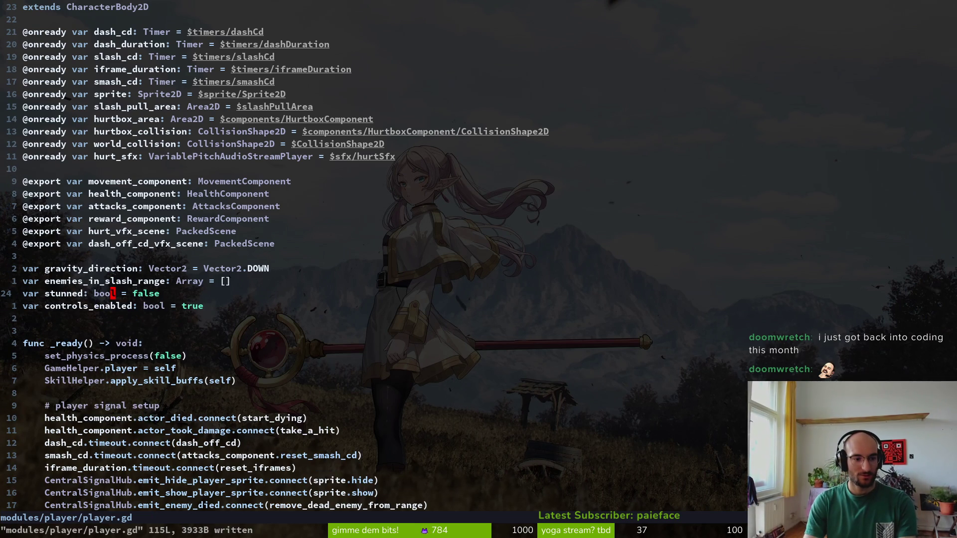
Find the three remaining uses of stun_duration_modifier, then save player.gd
key("space")
type("fgstun_duration_modifier")
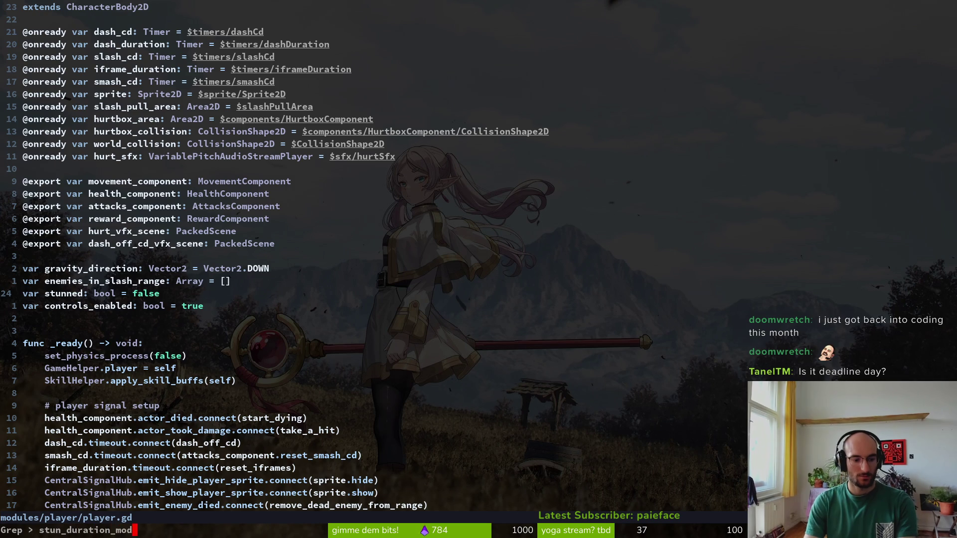
key("Return")
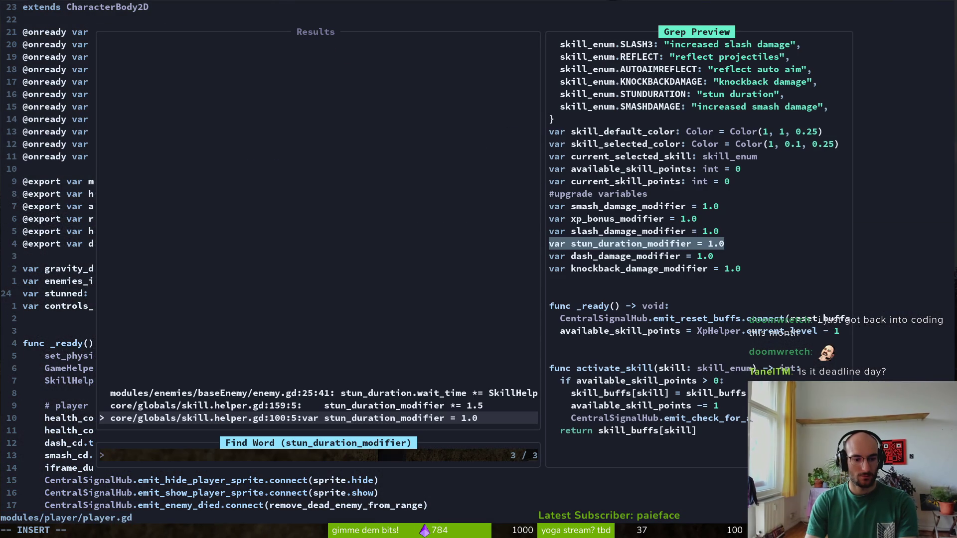
key("Up")
key("Up")
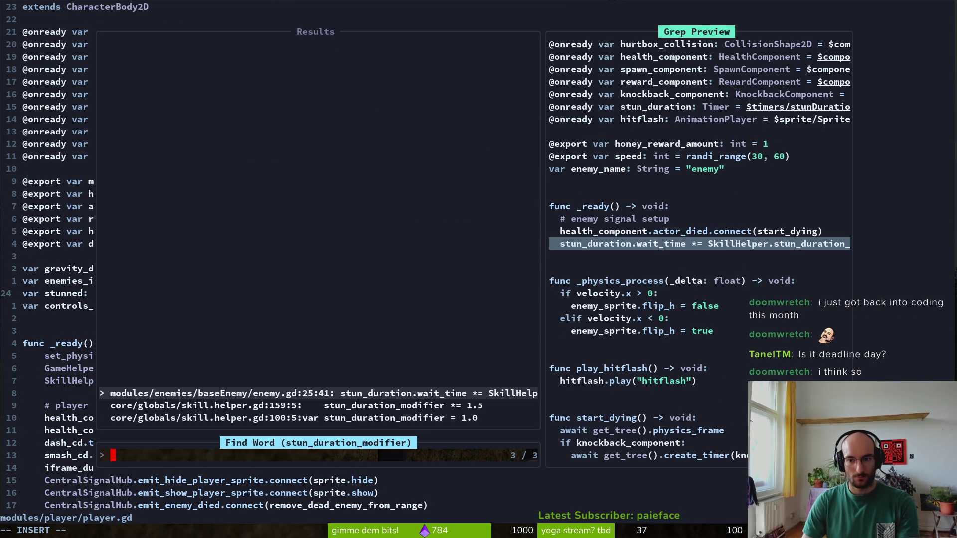
key("Down")
key("Down")
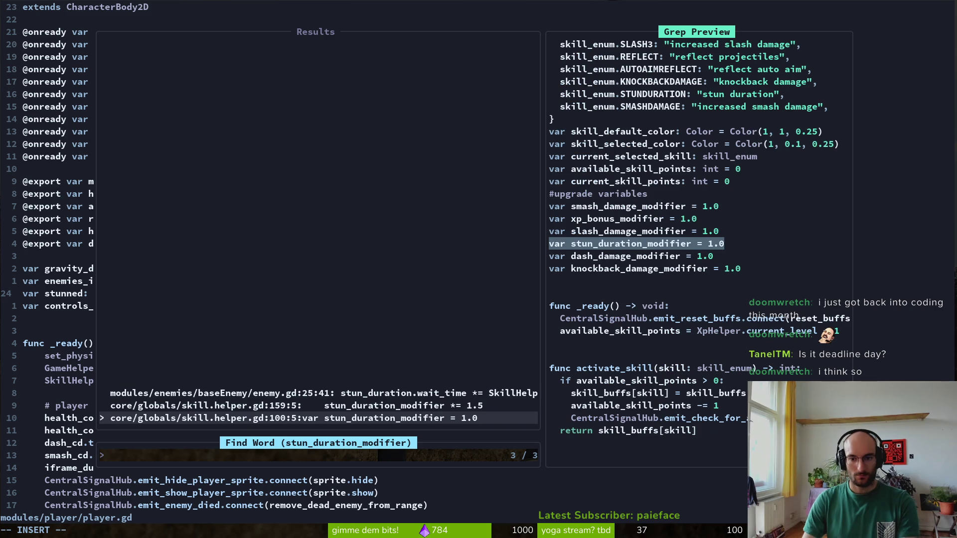
key("Escape")
key("Escape")
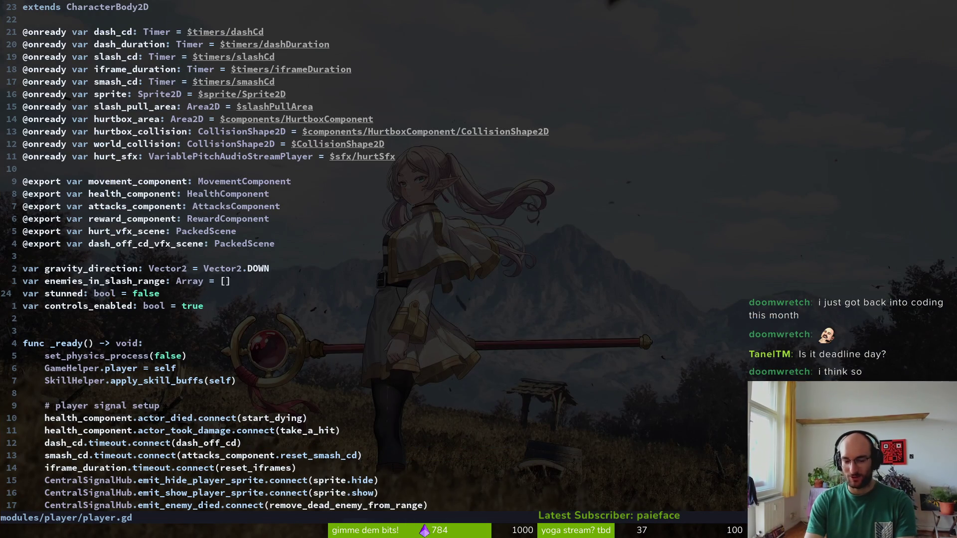
type(":w")
key("Return")
Scroll down player.gd to inspect check_for_closest_enemy
key("ctrl+d")
key("ctrl+d")
key("ctrl+d")
key("ctrl+d")
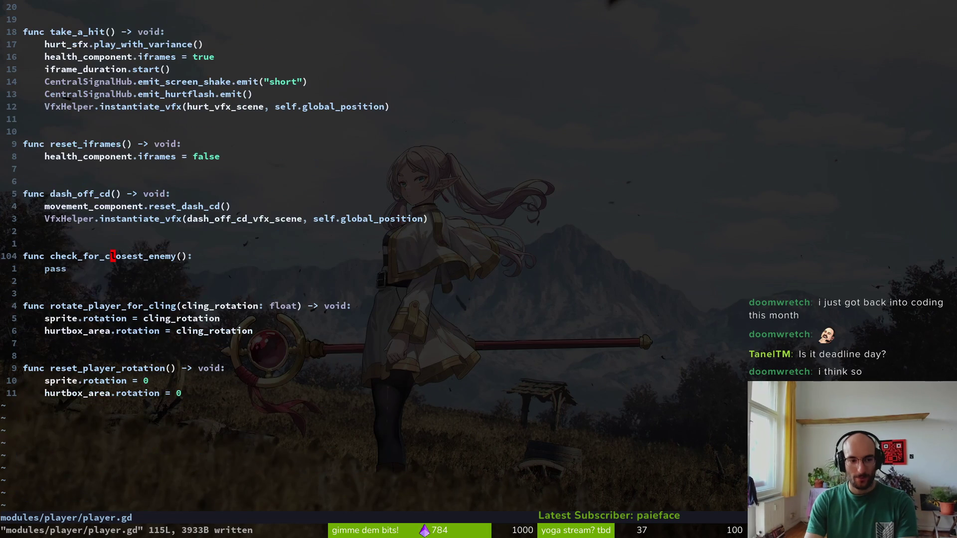
key("j")
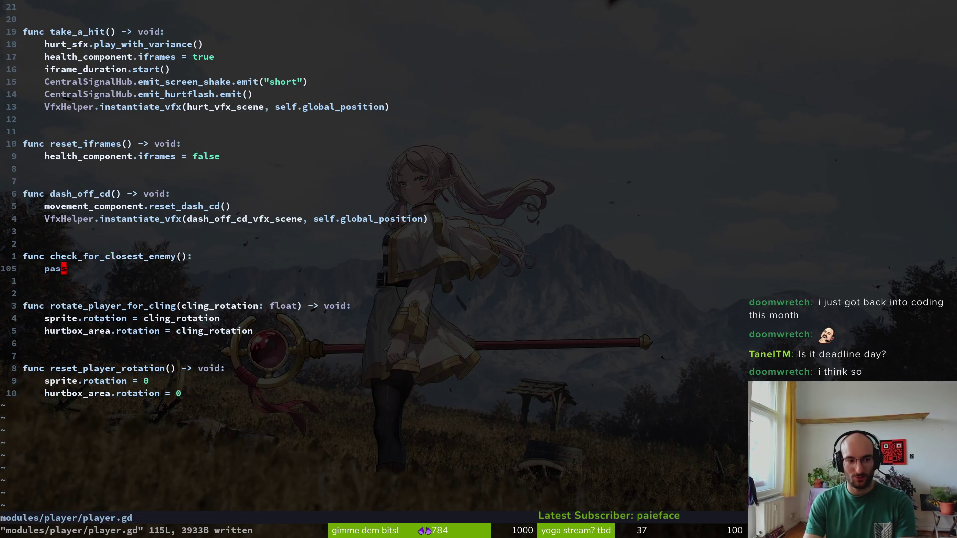
key("k")
key("k")
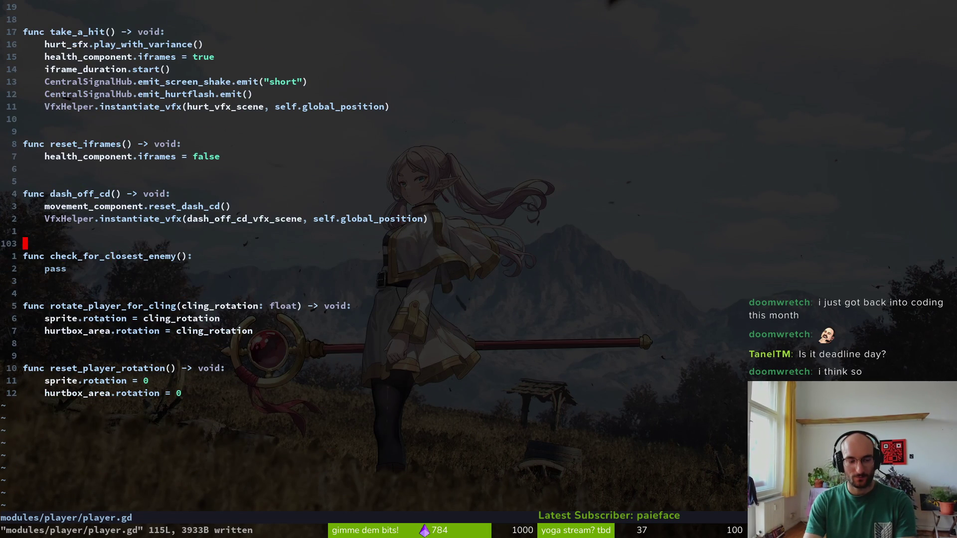
key("j")
key("k")
key("k")
key("j")
key("j")
key("j")
key("k")
key("k")
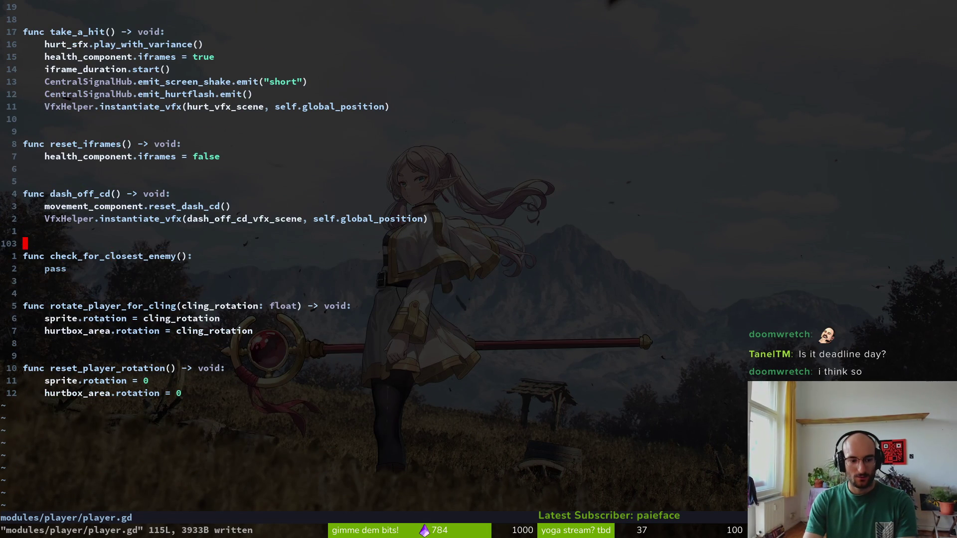
key("ctrl+p")
Open skill.helper.gd and jump to the apply_skill_buffs branches
type("skihl")
key("Return")
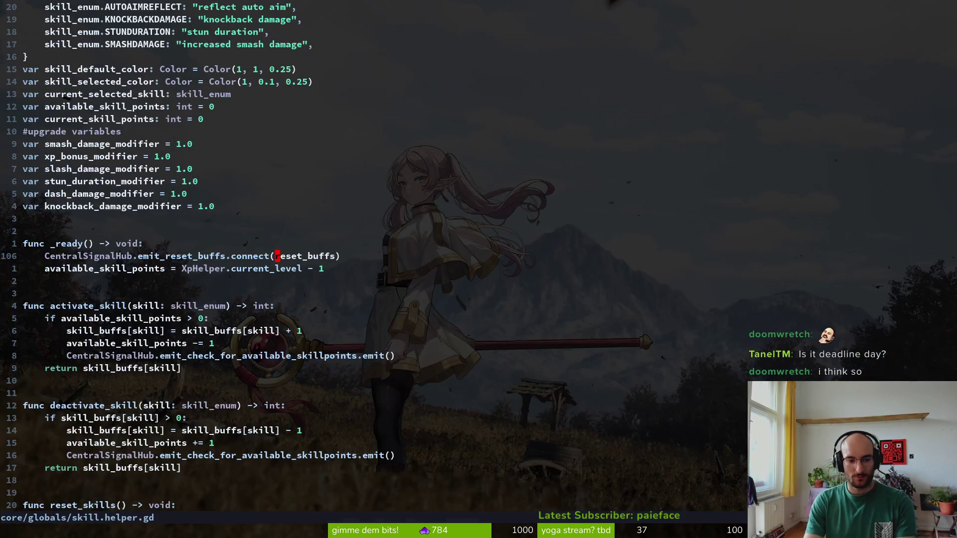
key("j")
key("ctrl+d")
key("ctrl+d")
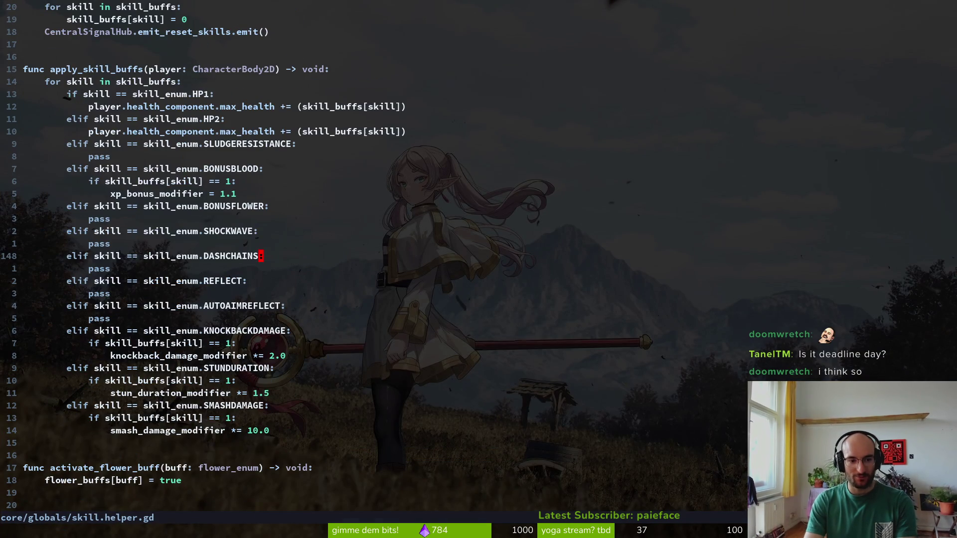
Yank the HP1 max_health line and move to the knockback_damage_modifier line
key("k")
key("k")
key("k")
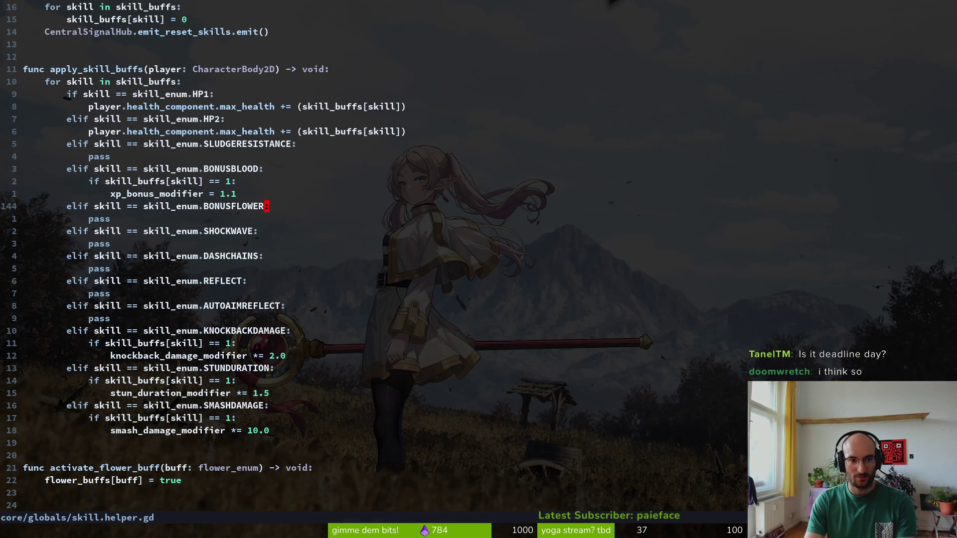
key("k")
key("k")
key("k")
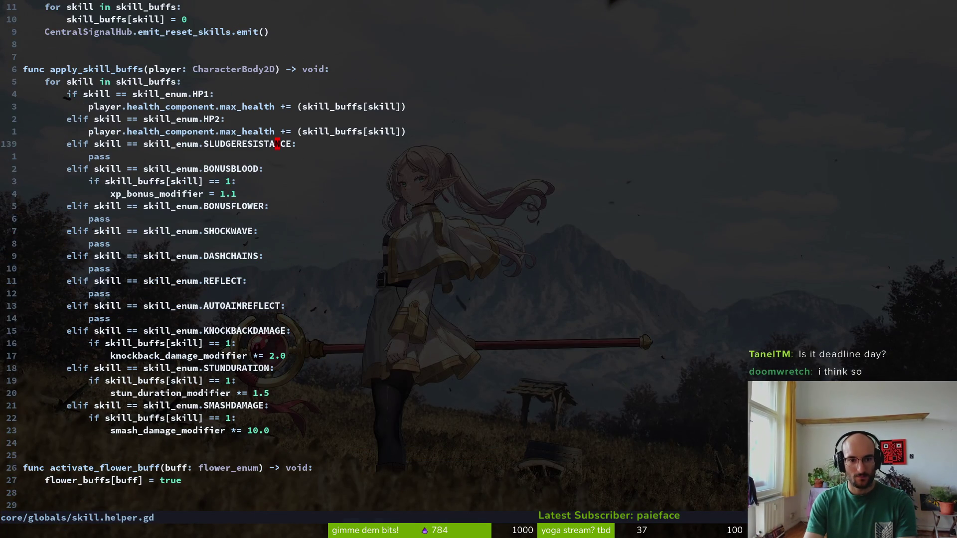
key("V")
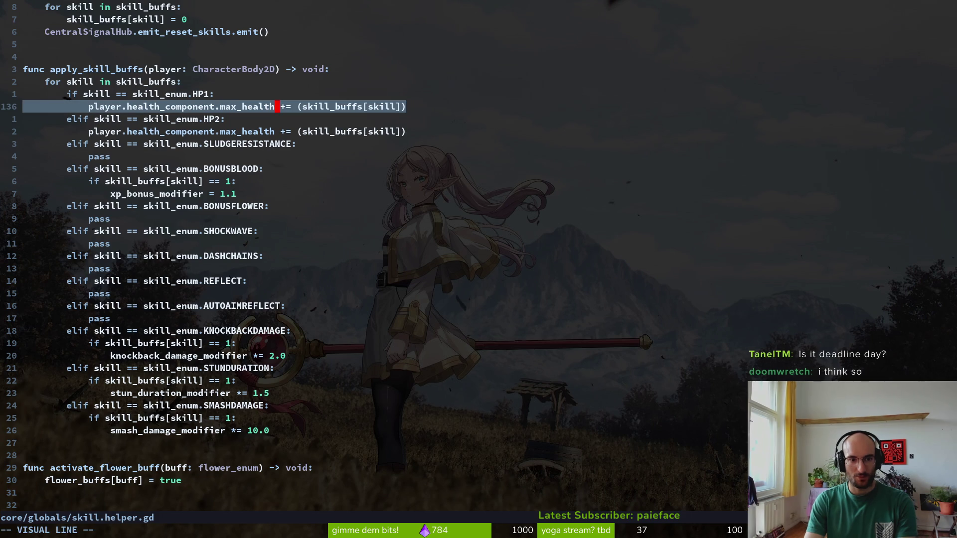
key("y")
key("j")
key("j")
key("j")
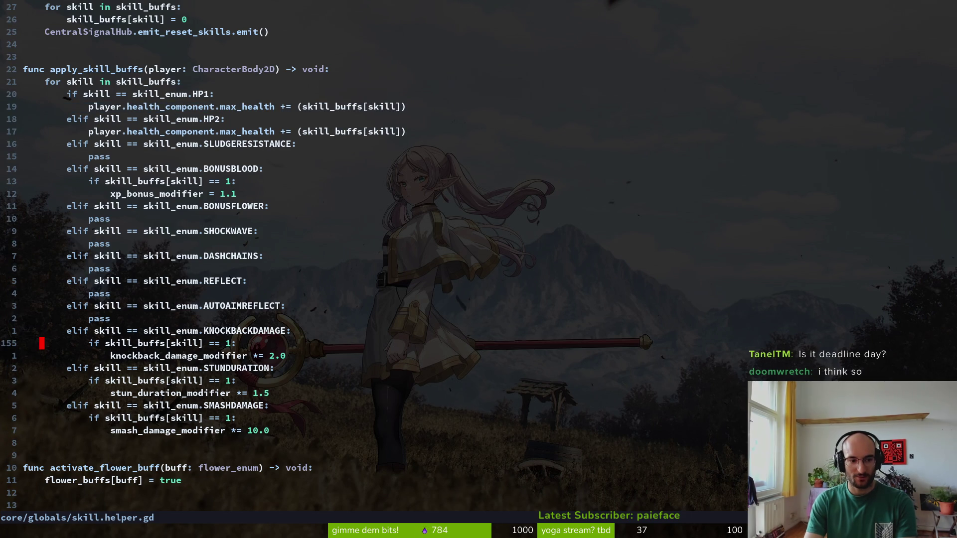
key("j")
key("V")
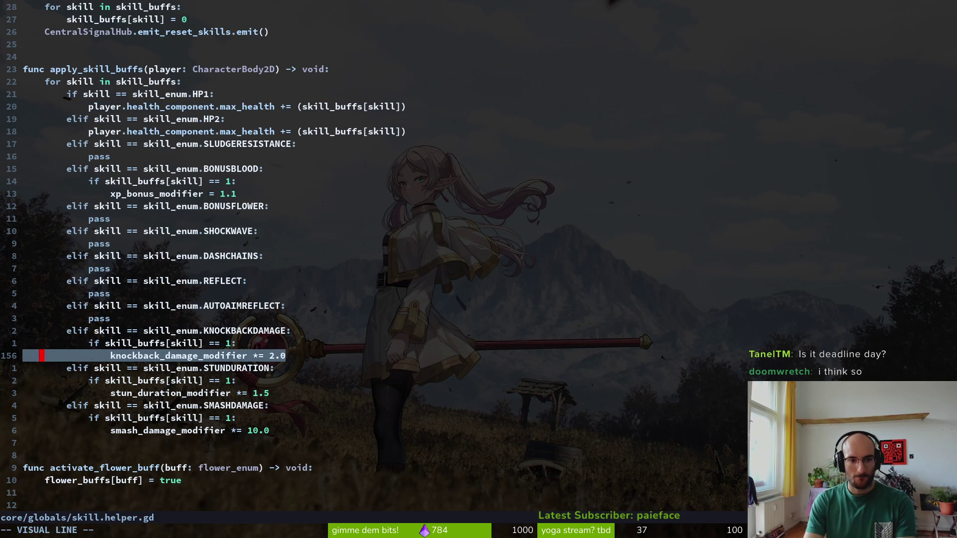
Begin a new line under the KNOCKBACKDAMAGE check with 'knockback_damage_modifier +='
key("Escape")
key("k")
key("o")
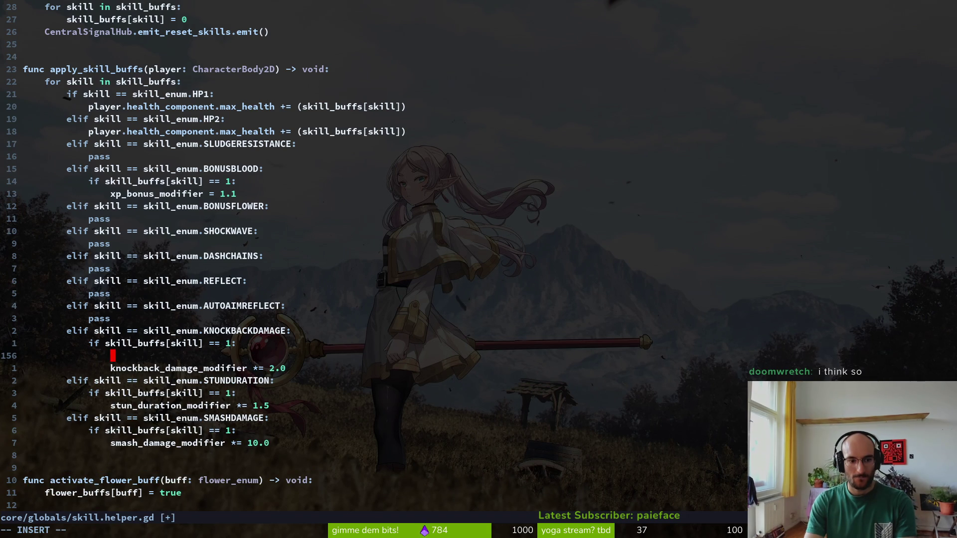
type("knockback_damage_modifier")
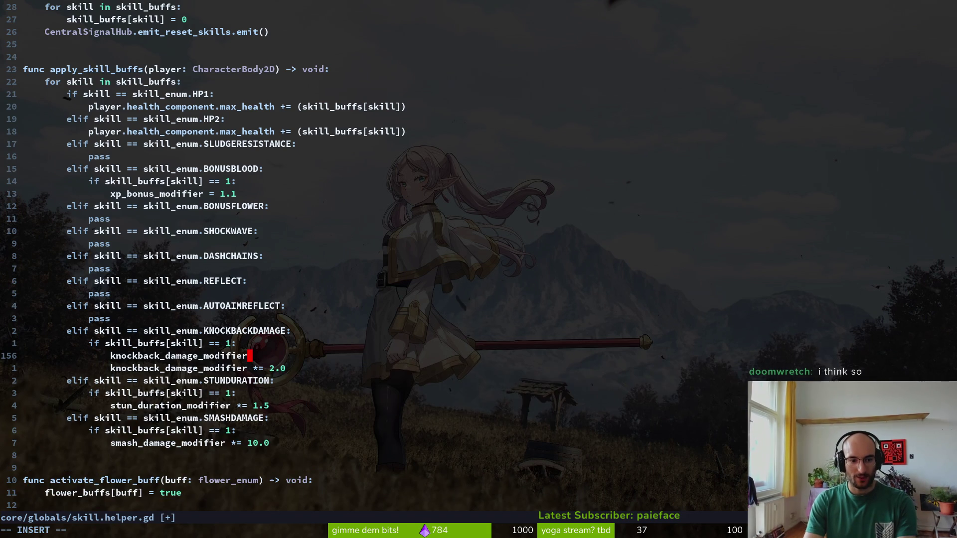
type(" +")
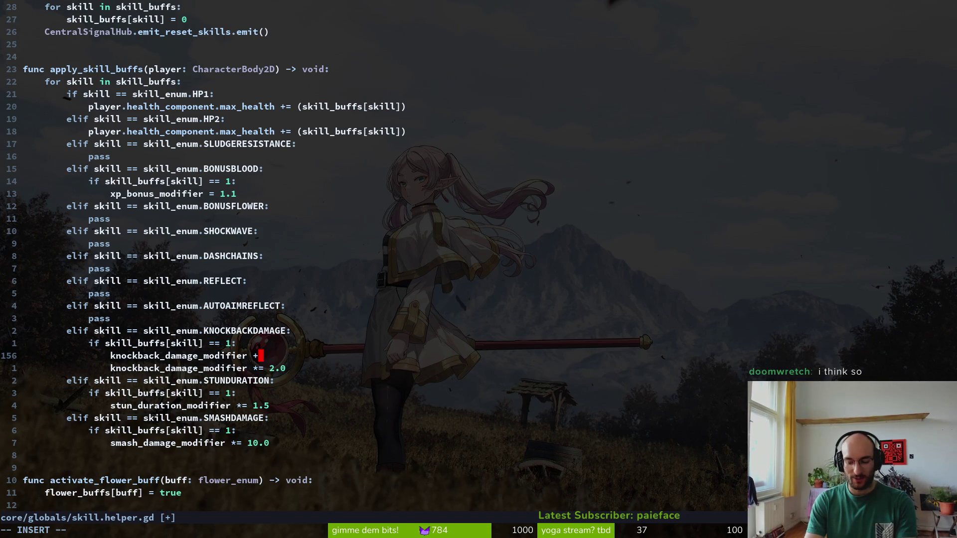
type("= ski")
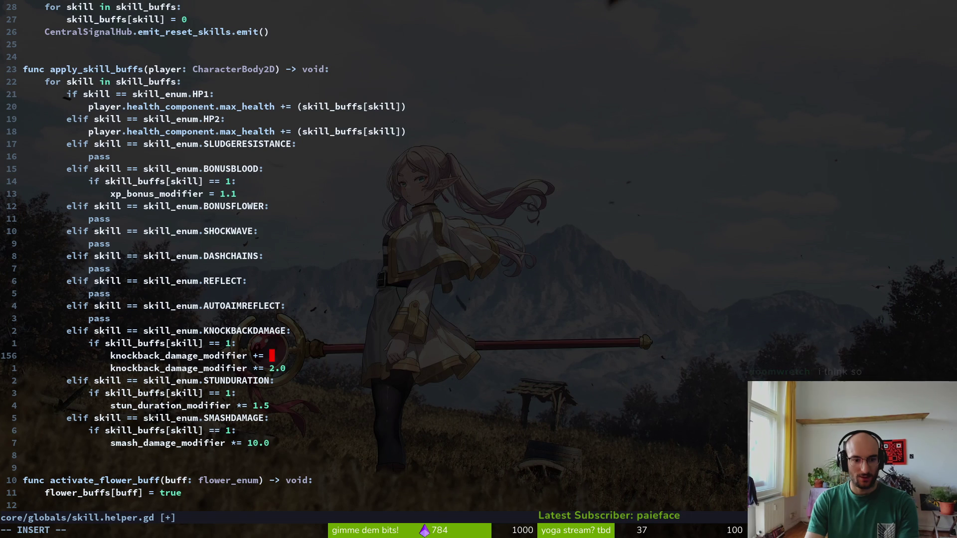
key("Return")
key("BackSpace")
key("BackSpace")
key("BackSpace")
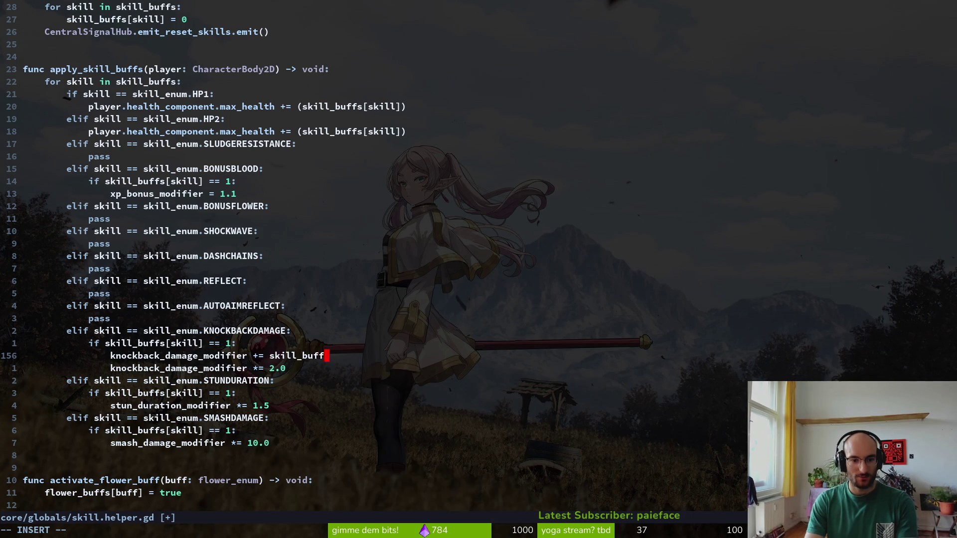
key("BackSpace")
key("BackSpace")
Complete the knockback line as '+= skill_buffs[skill] * 2.0'
type("f")
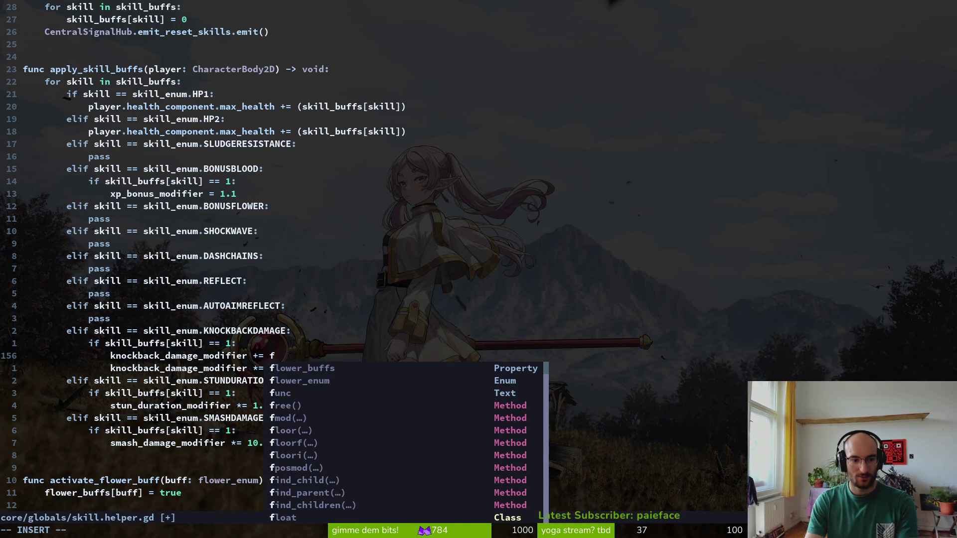
key("BackSpace")
type("ski")
key("Return")
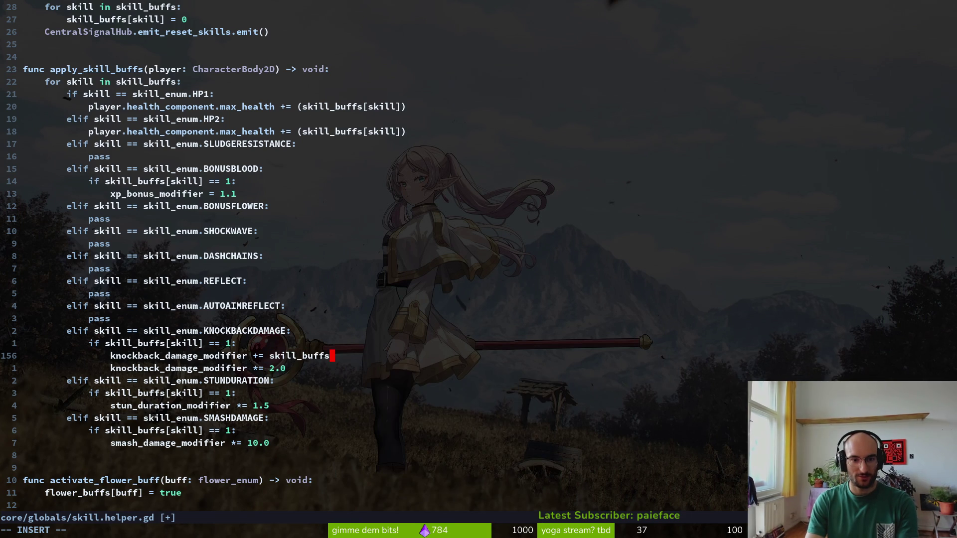
type("[ski")
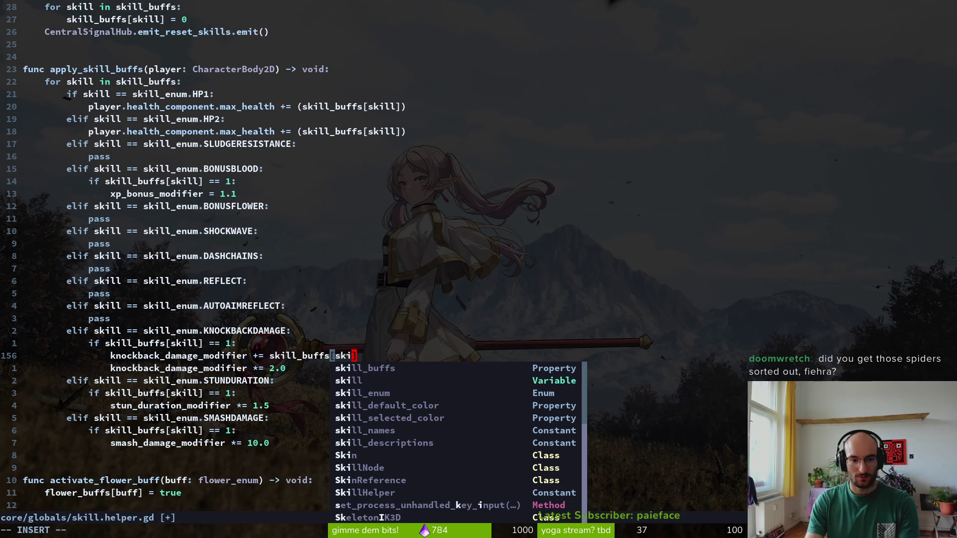
key("Return")
type("]")
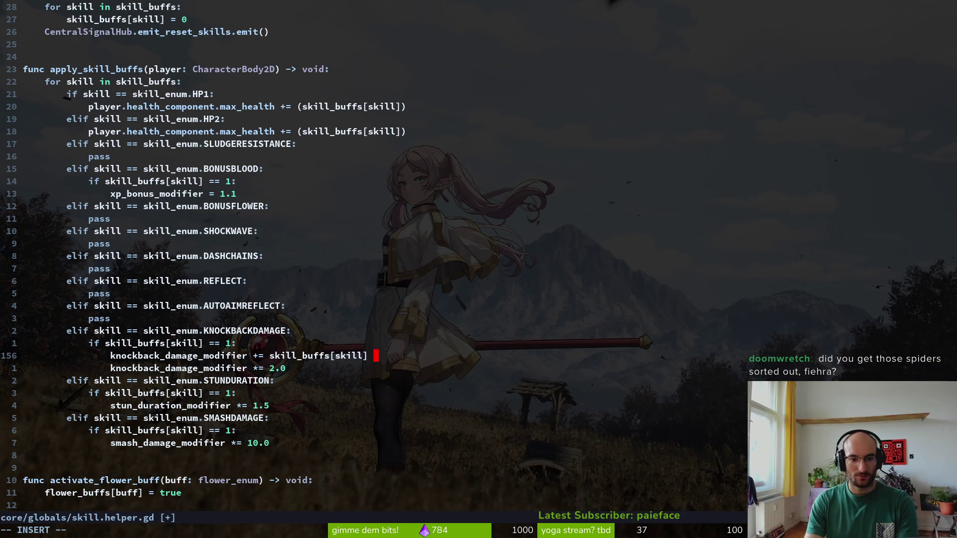
type(" *")
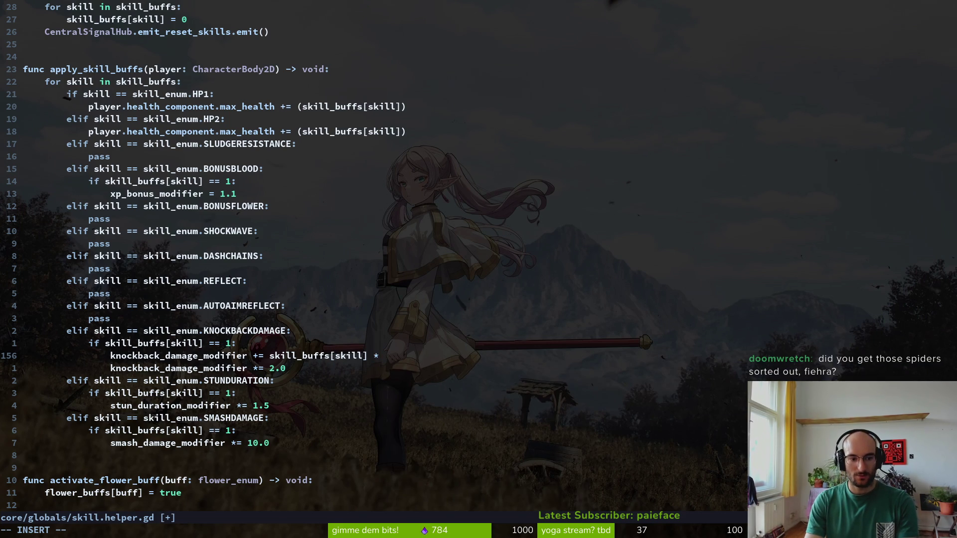
type(" 2.")
type("0")
key("Escape")
Delete the old '*= 2.0' knockback line and add print_debug(knockback_damage_modifier)
key("j")
key("d")
key("d")
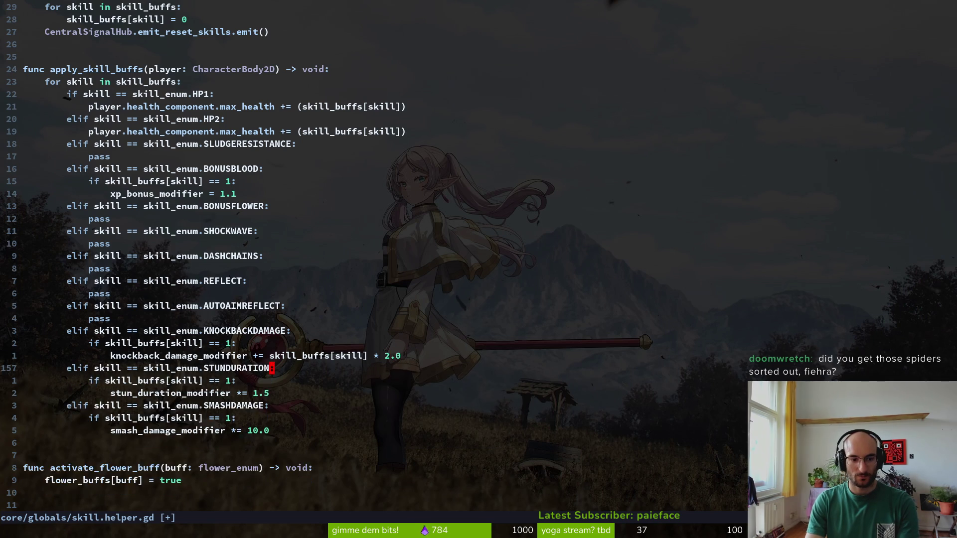
type("Oprde")
key("Return")
type("kkn")
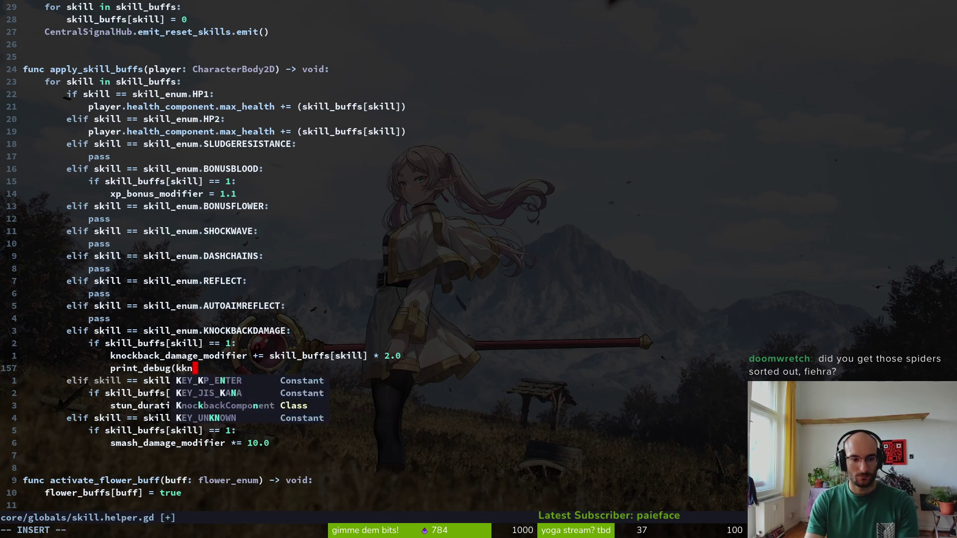
key("BackSpace")
key("BackSpace")
type("nco")
key("Tab")
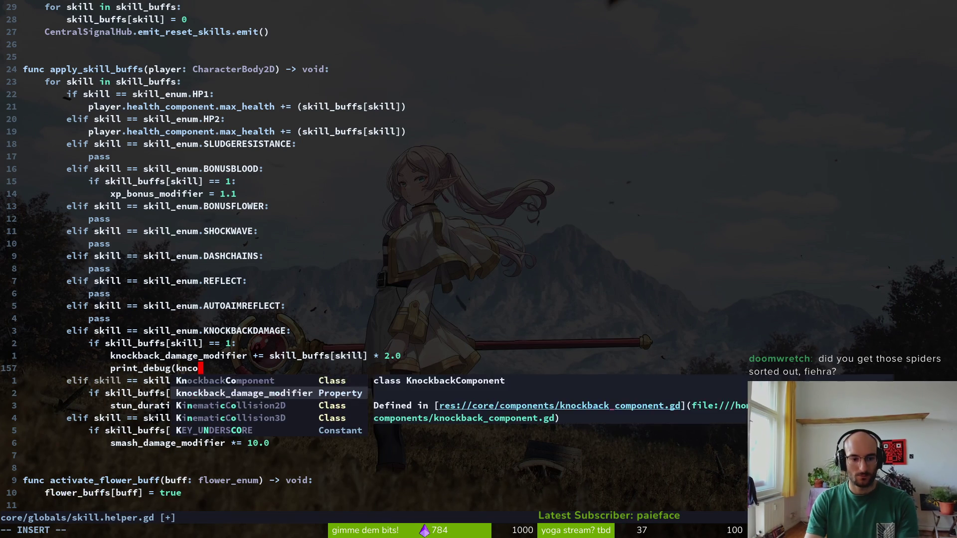
key("Tab")
type(")")
key("Escape")
Copy the knockback and debug lines and paste them under the STUNDURATION check
key("shift+v")
key("Escape")
key("j")
key("k")
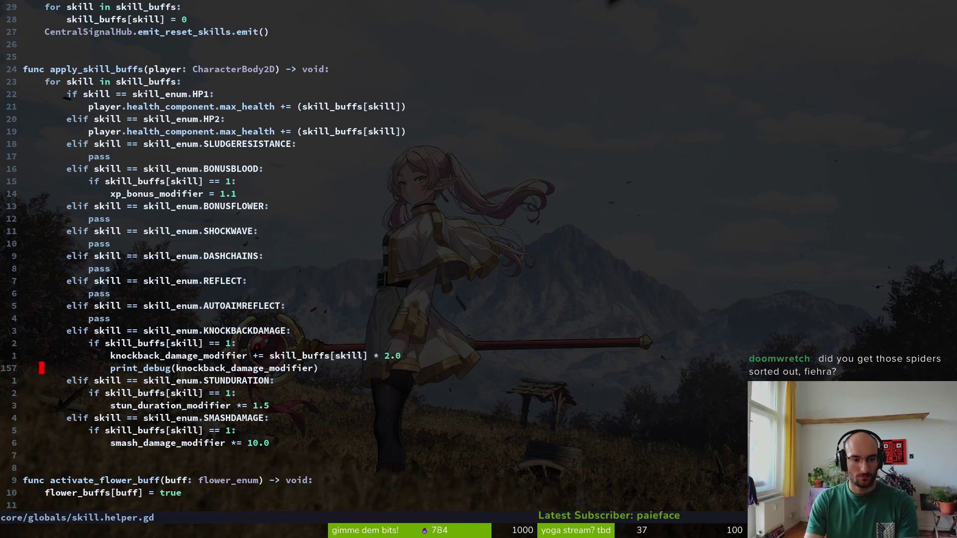
key("k")
key("shift+v")
key("j")
key("y")
key("j")
key("j")
Rename the pasted modifier to stun_duration_modifier with a 1.5 multiplier and save
type("jp")
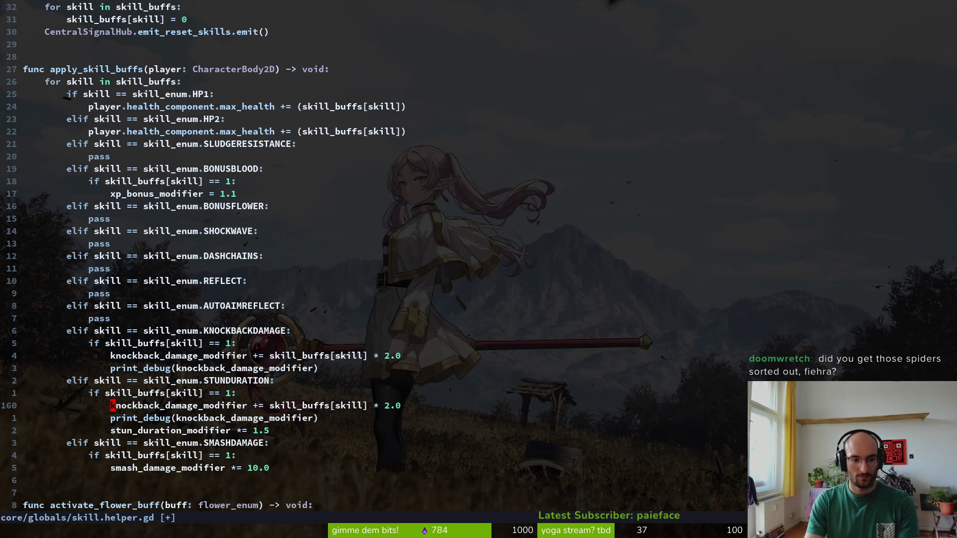
type("cwstun_du")
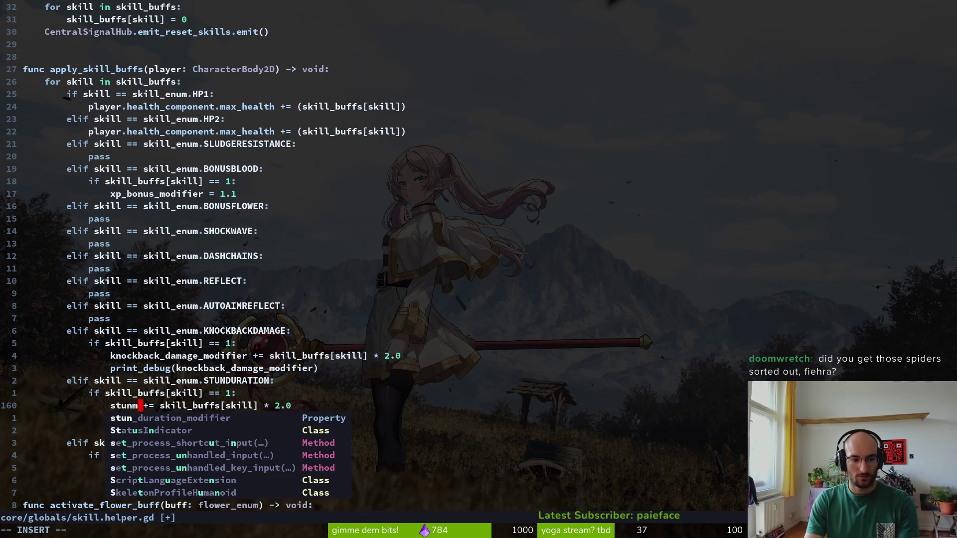
key("Tab")
key("Escape")
key("w")
key("w")
key("w")
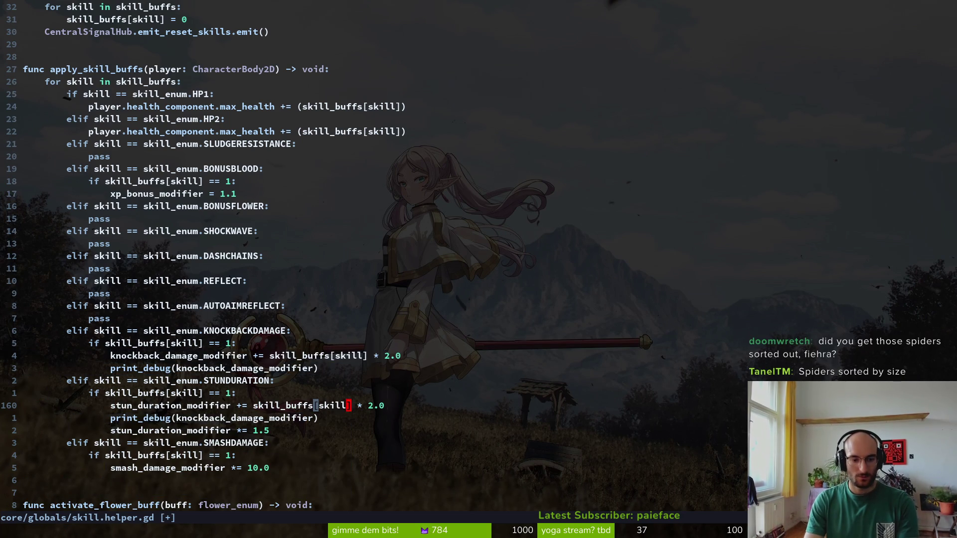
key("w")
key("w")
key("w")
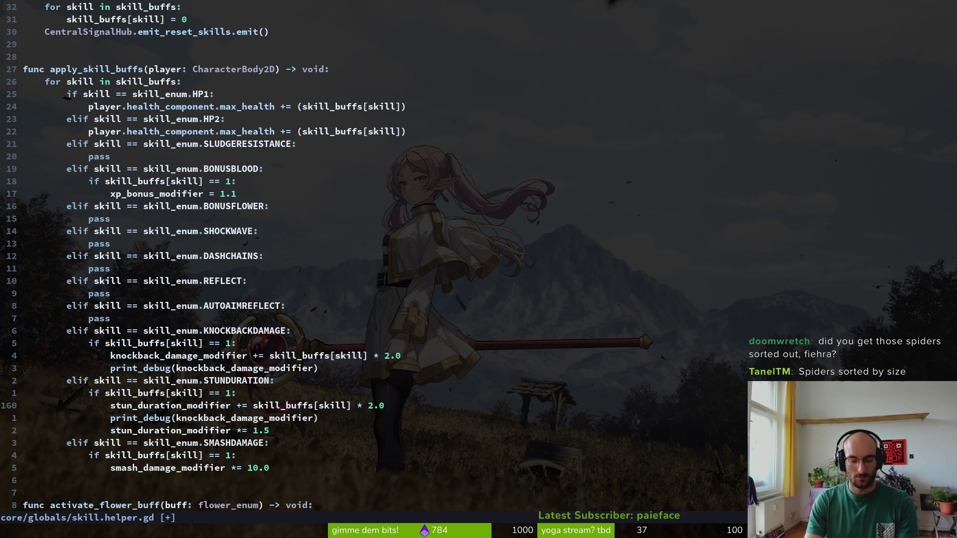
type("ciW")
type("1.5")
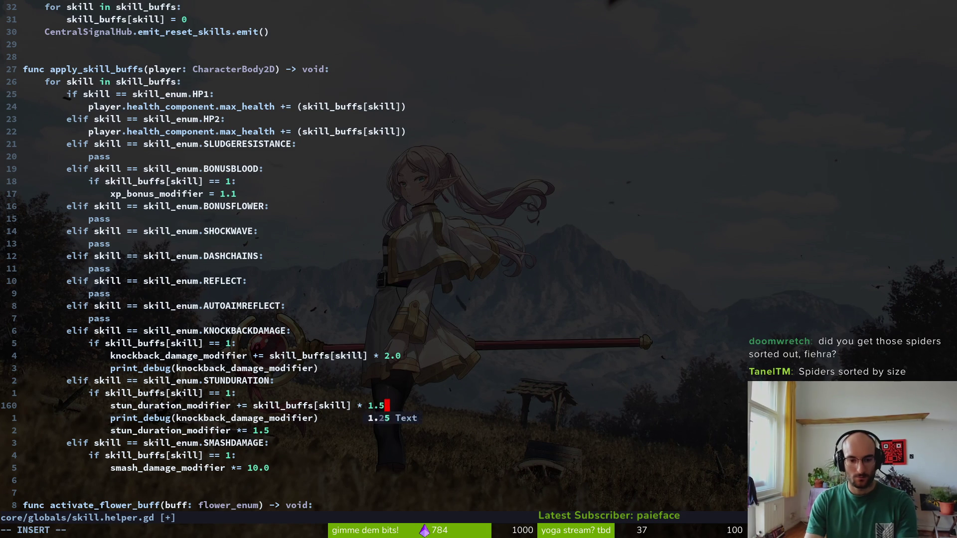
key("Escape")
type("j:w")
key("Return")
Make the debug print show stun_duration_modifier, delete the old stun multiplier line, save
key("ctrl+e")
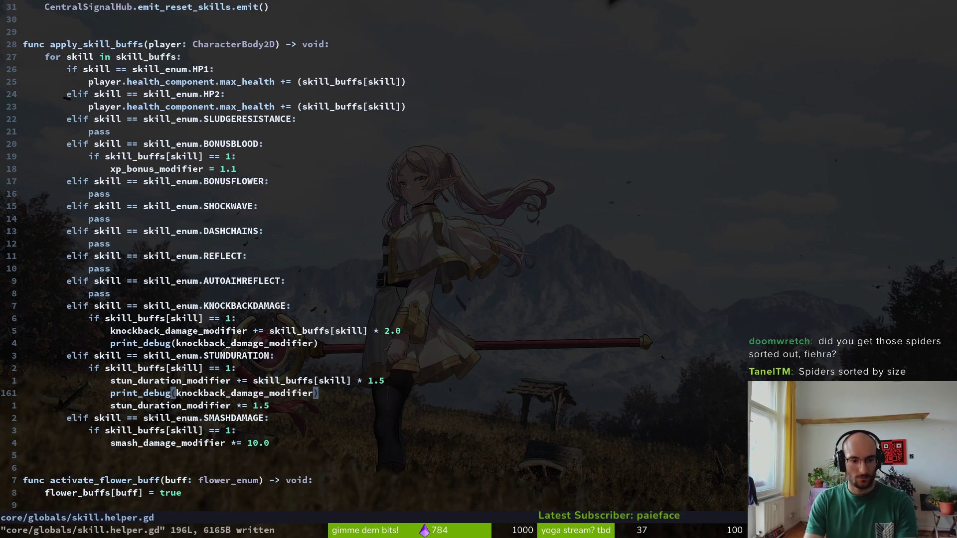
type("ci(stun")
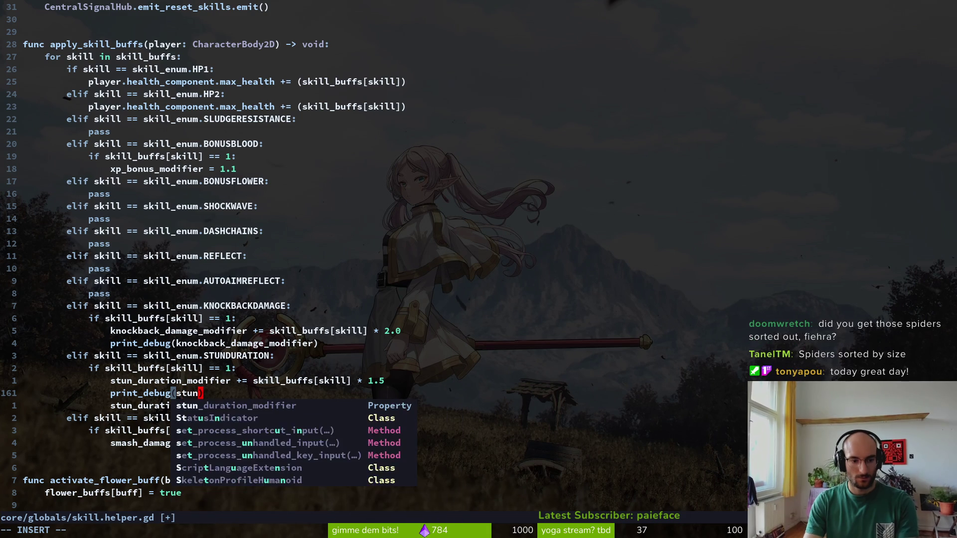
key("Tab")
key("Escape")
type(":w")
key("Return")
key("j")
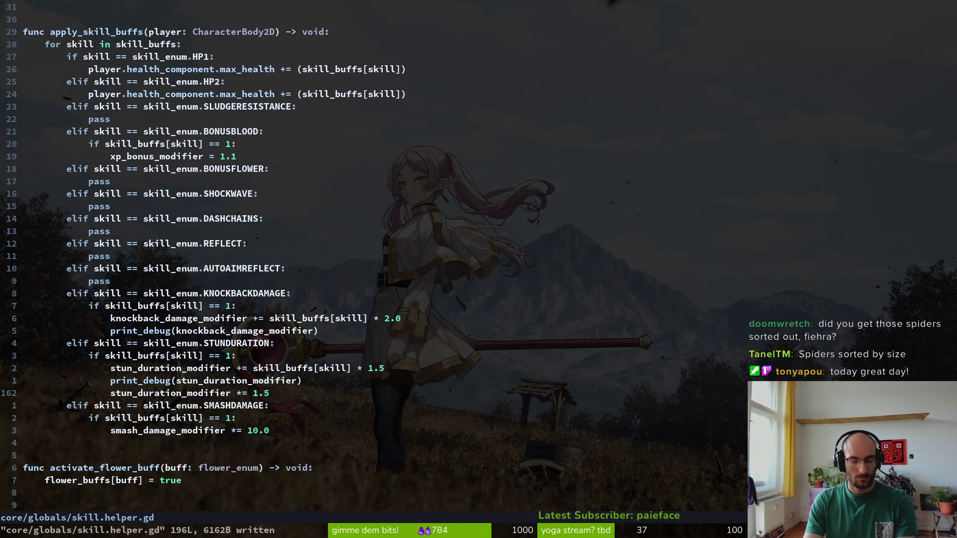
key("d")
key("d")
type(":w")
key("Return")
Copy the additive stun line under SMASHDAMAGE, renamed to smash_damage_modifier
key("k")
key("k")
key("V")
key("Escape")
key("j")
key("j")
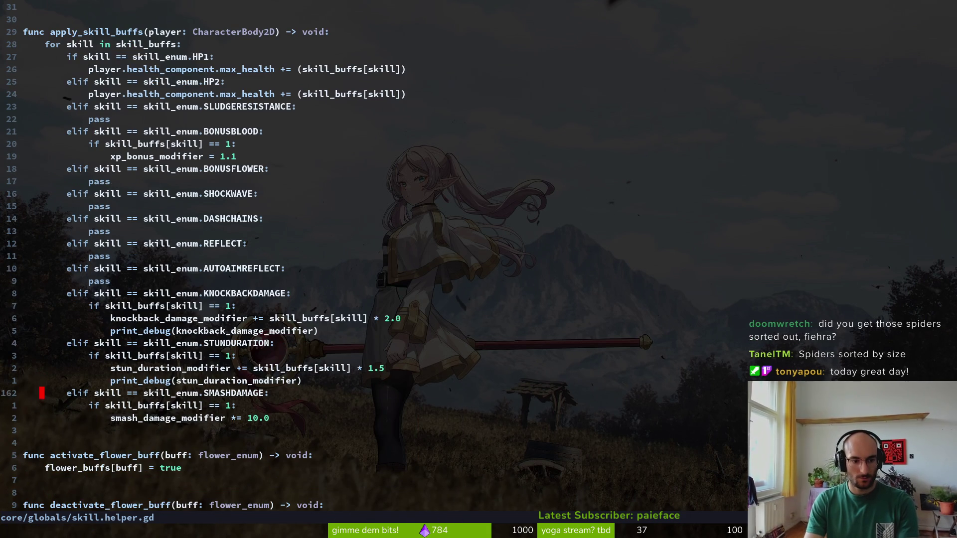
type("jp")
type("cwis")
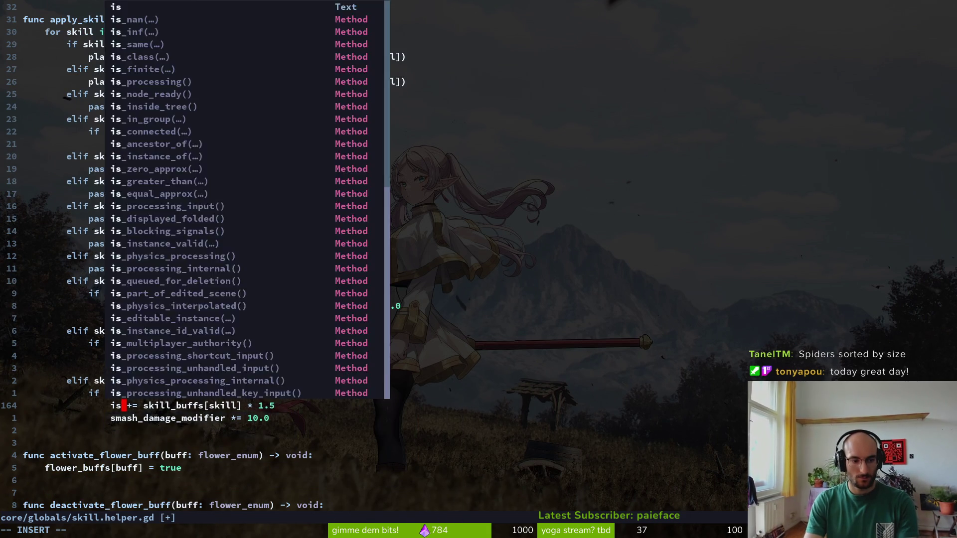
key("BackSpace")
key("BackSpace")
type("smashdm")
key("Tab")
key("Escape")
Delete the old smash damage multiplier line and save skill.helper.gd
key("f")
key("[")
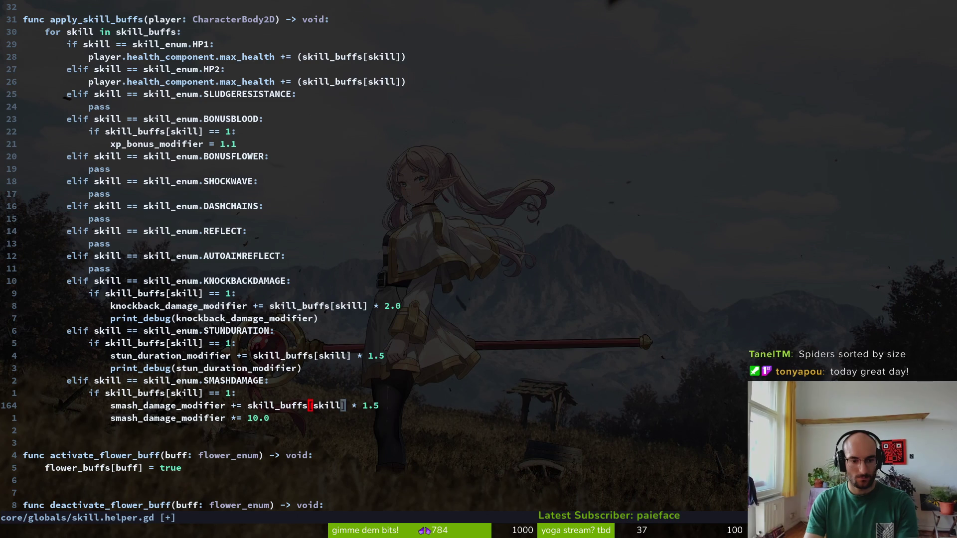
key("f")
key("1")
key("j")
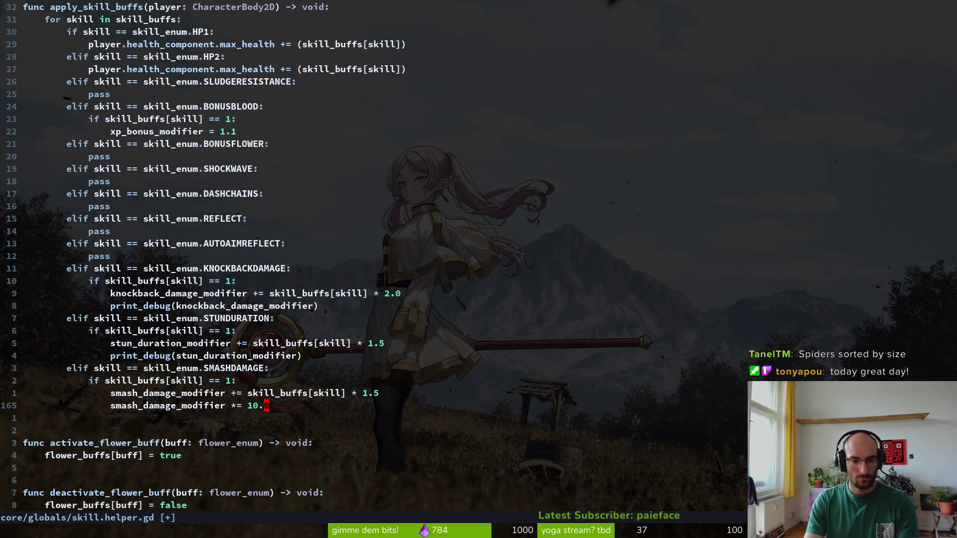
key("d")
key("d")
type(":w")
key("Return")
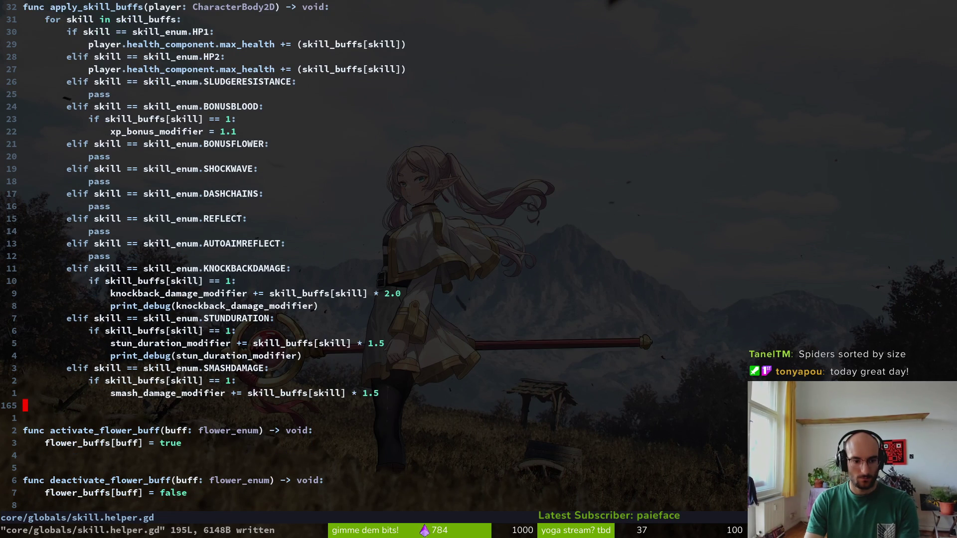
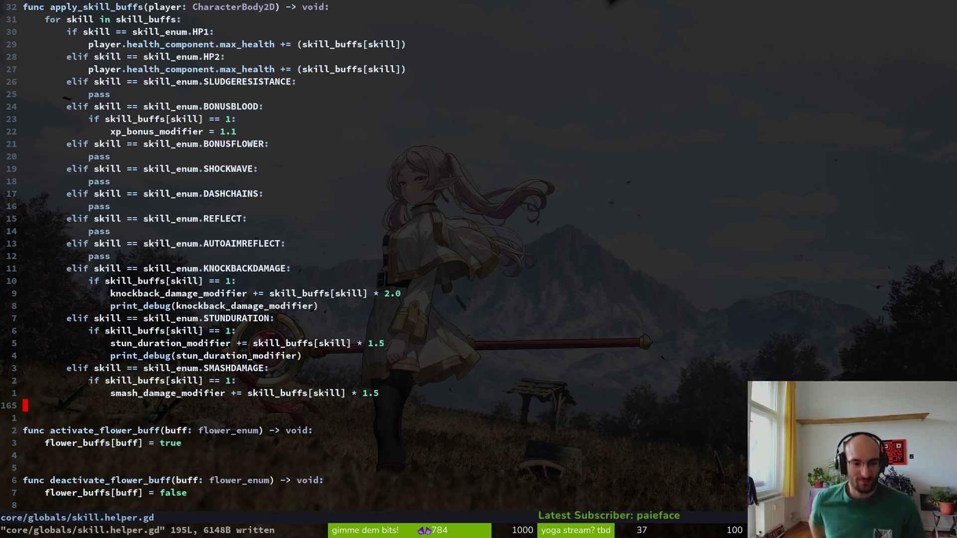
Go to the SMASHDAMAGE modifier line in skill.helper.gd and run the pollen game in debug
key("k")
key("k")
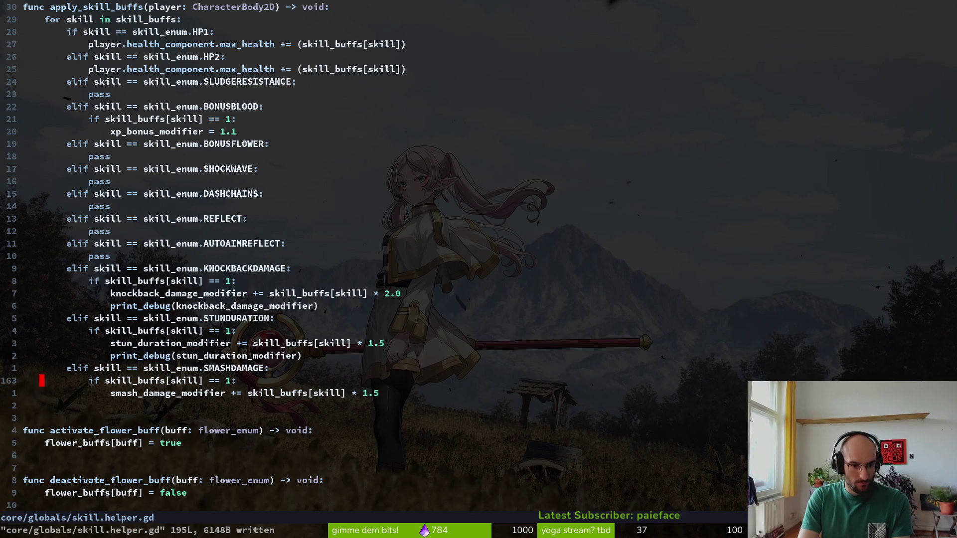
key("j")
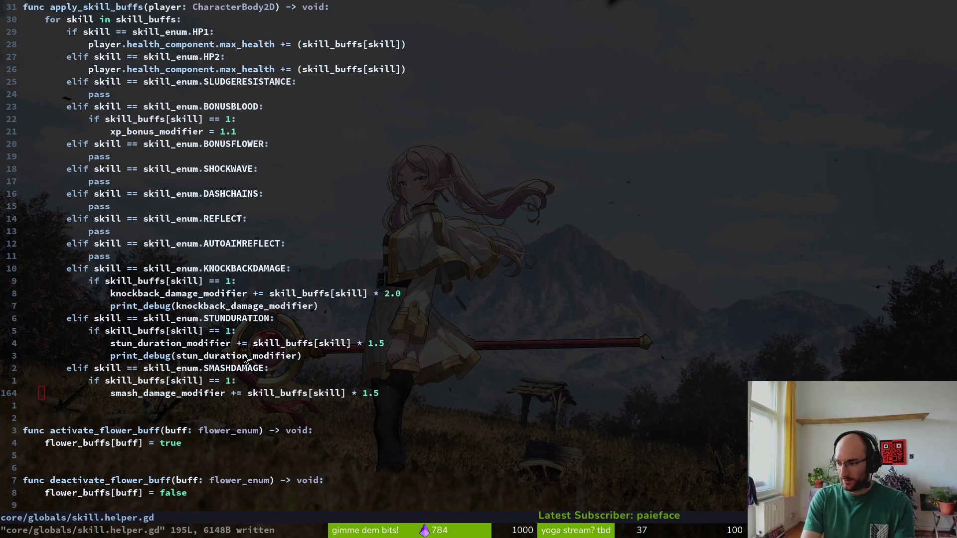
key("F5")
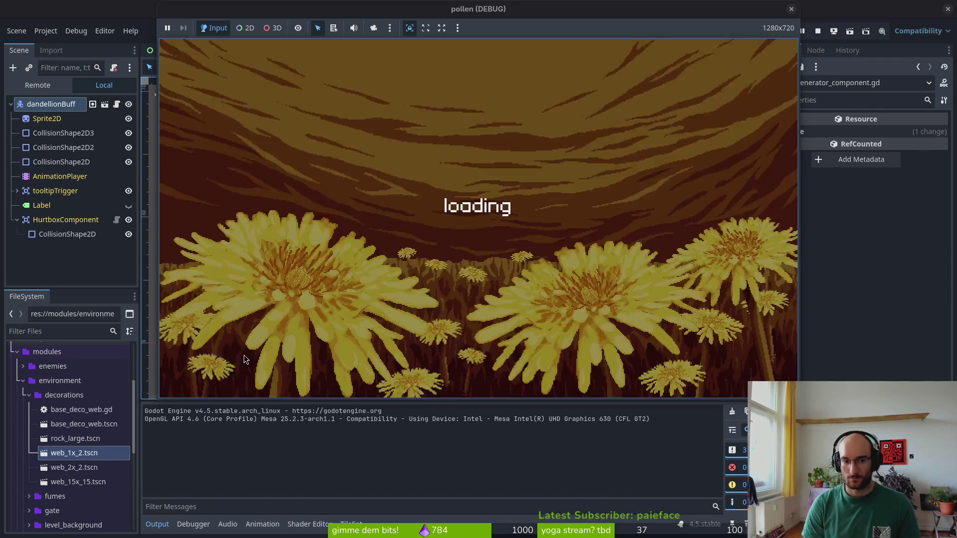
Buy the knockback damage and increased smash damage skills in the skill tree
key("s")
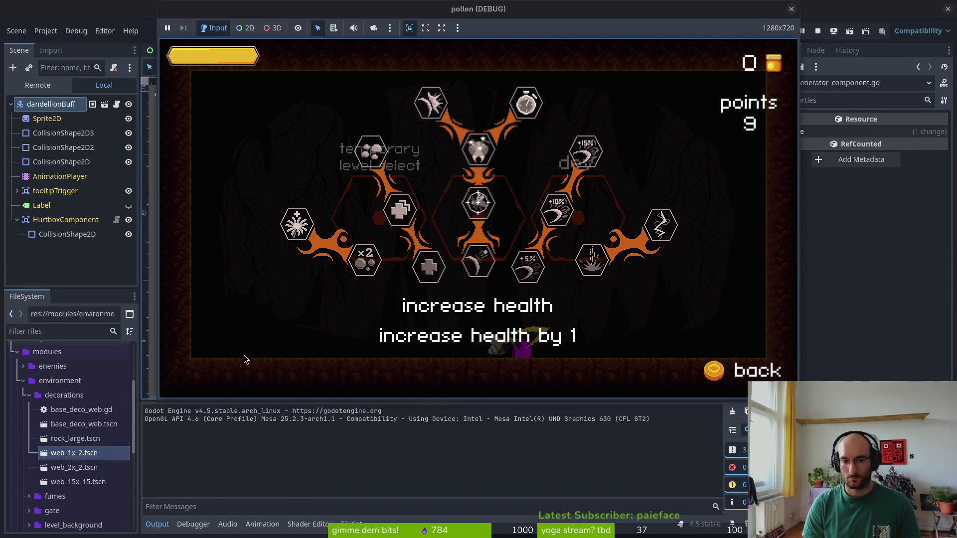
key("d")
key("d")
key("d")
key("a")
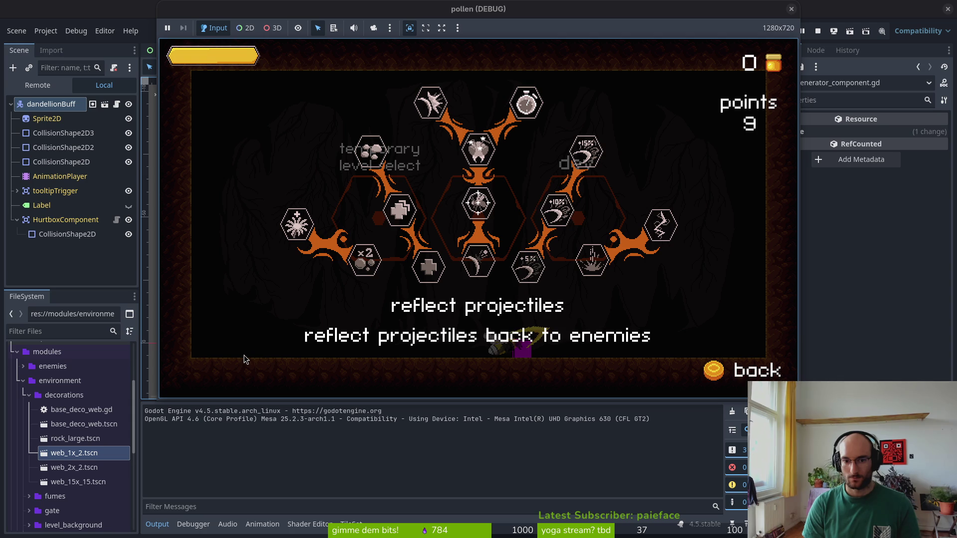
key("space")
key("w")
key("w")
key("space")
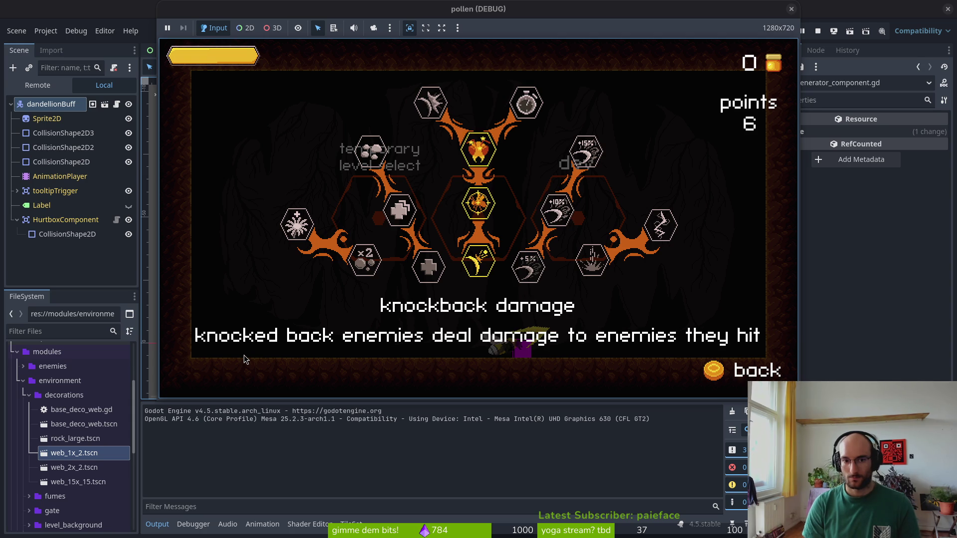
key("a")
key("space")
key("Escape")
Smash the enemy and bumblebee in the dev level, then stop the game and return to Neovim
key("d")
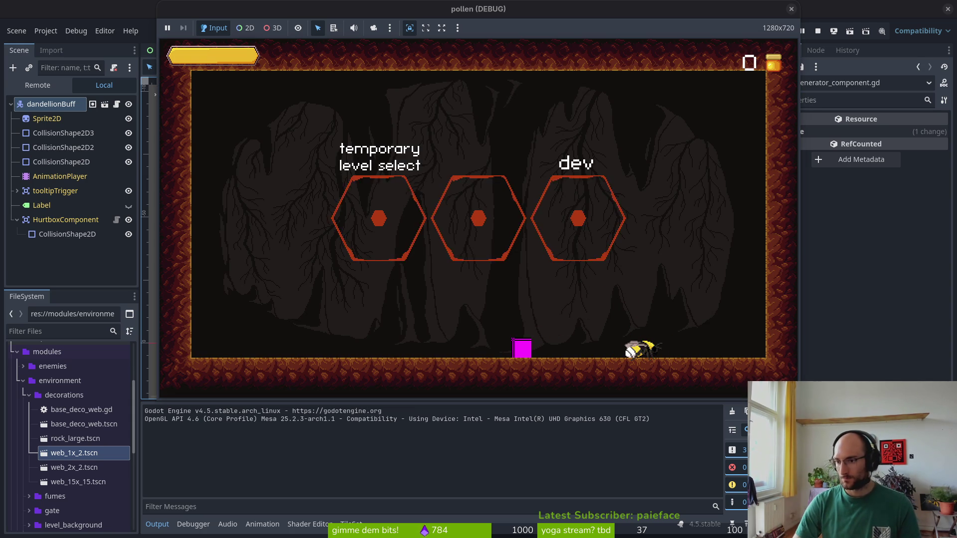
key("a")
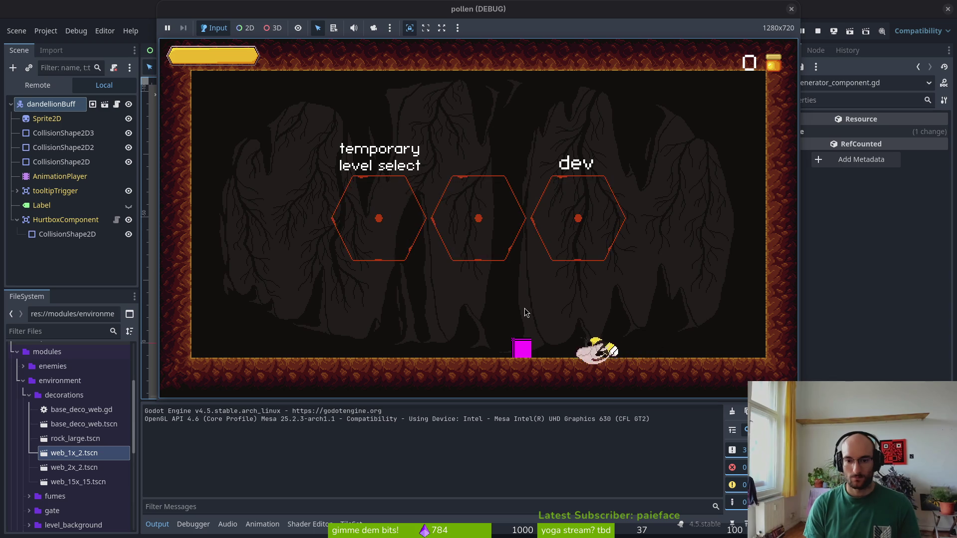
key("space")
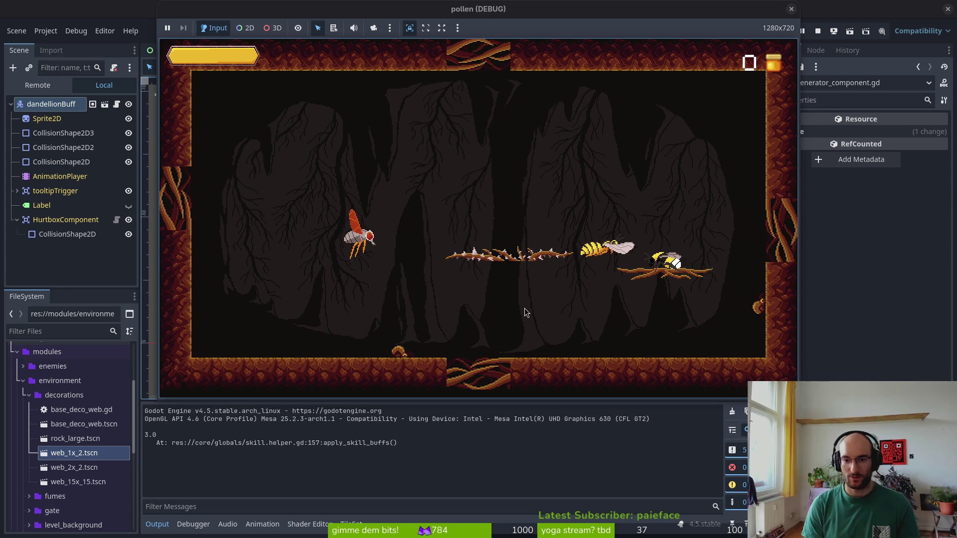
key("space")
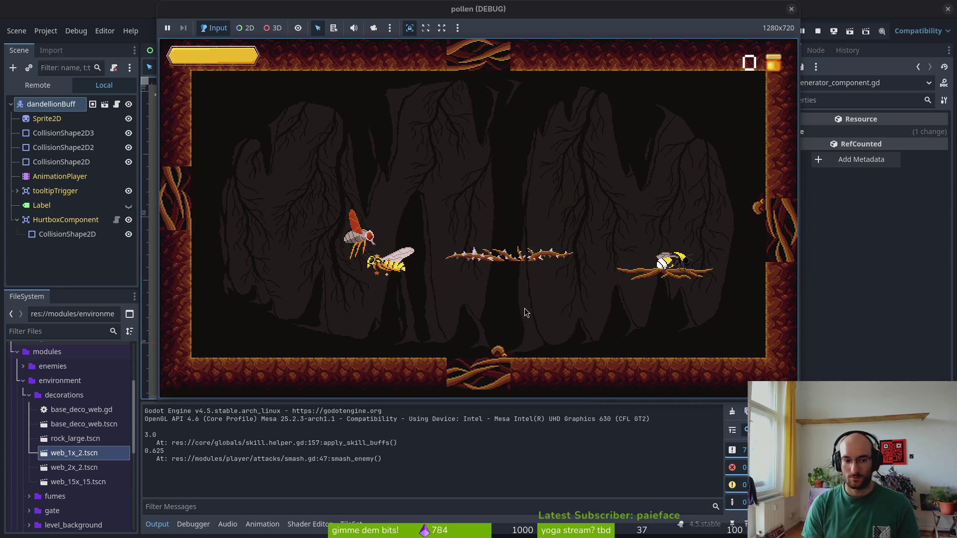
key("Right")
key("Right")
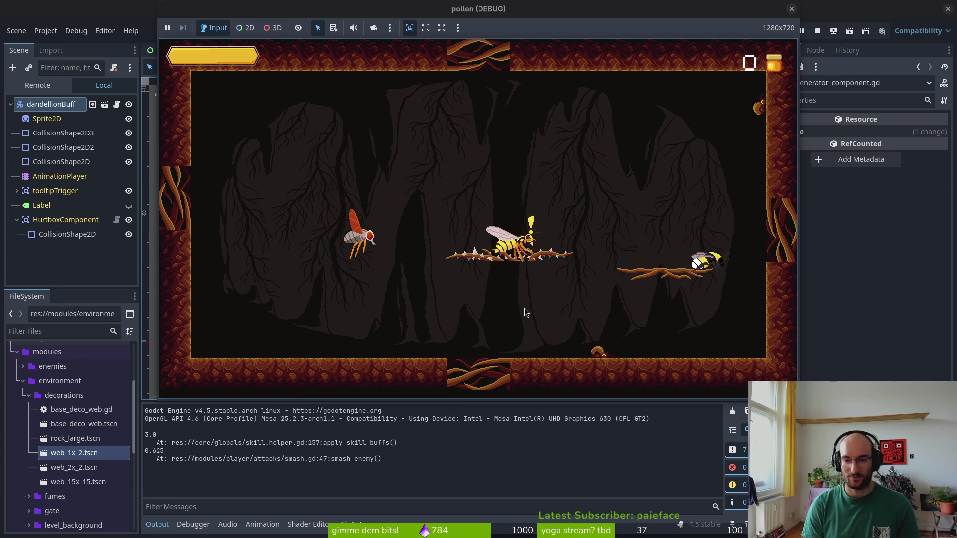
key("space")
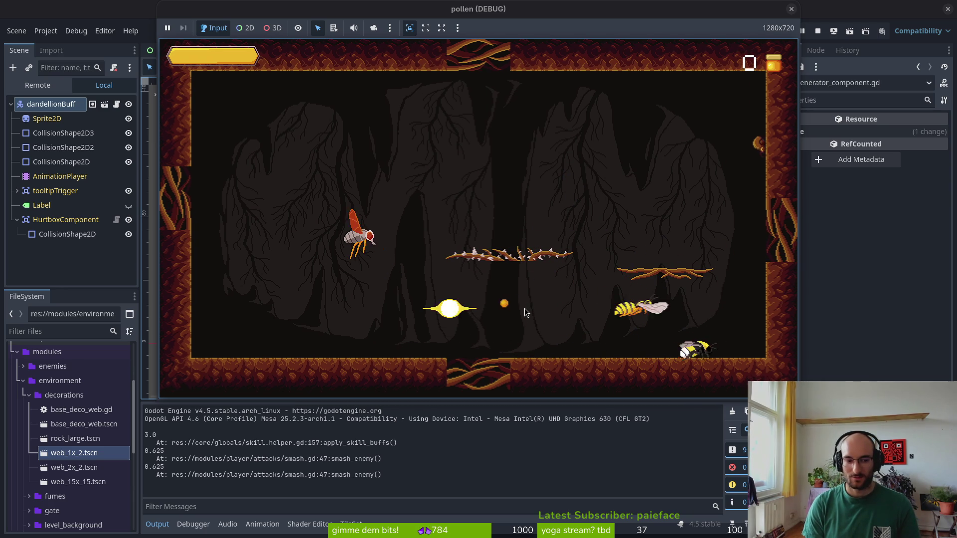
key("space")
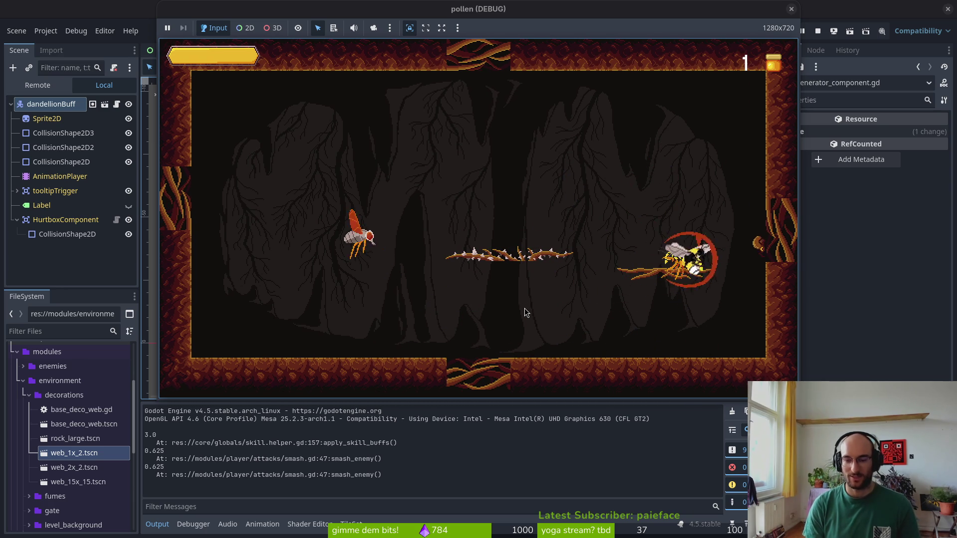
key("F8")
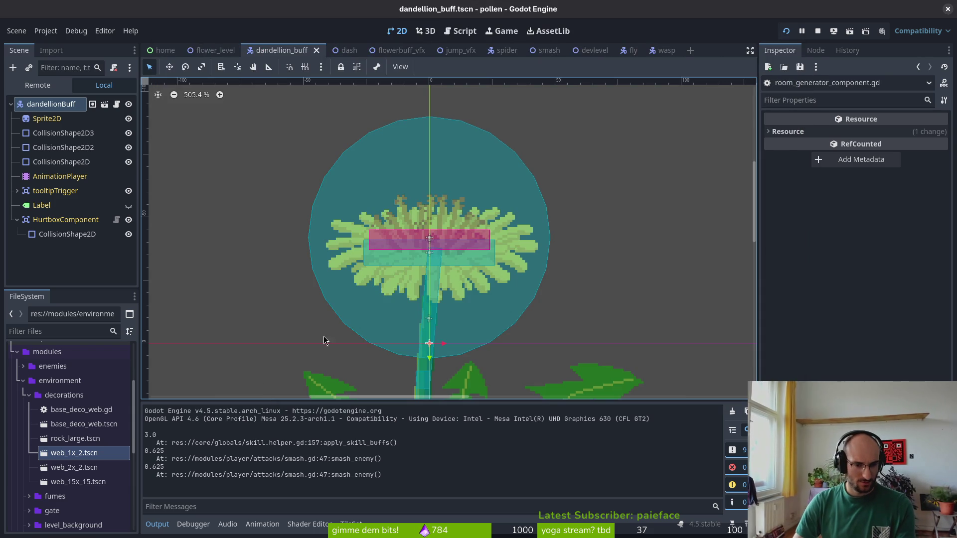
key("alt+Tab")
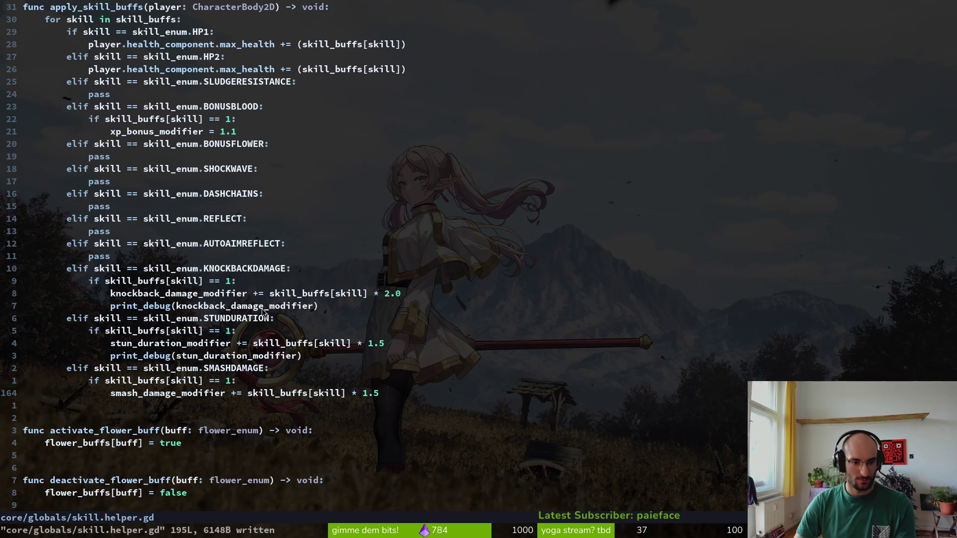
Add a print_debug of smash_damage_modifier below the smash damage modifier line and save
key("7")
key("k")
key("y")
key("y")
key("j")
key("j")
key("j")
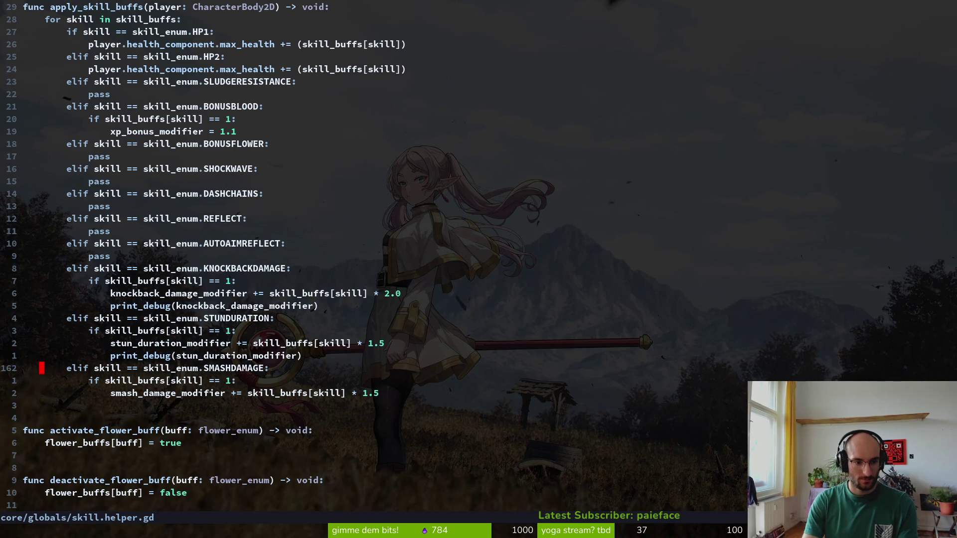
key("j")
key("j")
type("p:w")
key("Return")
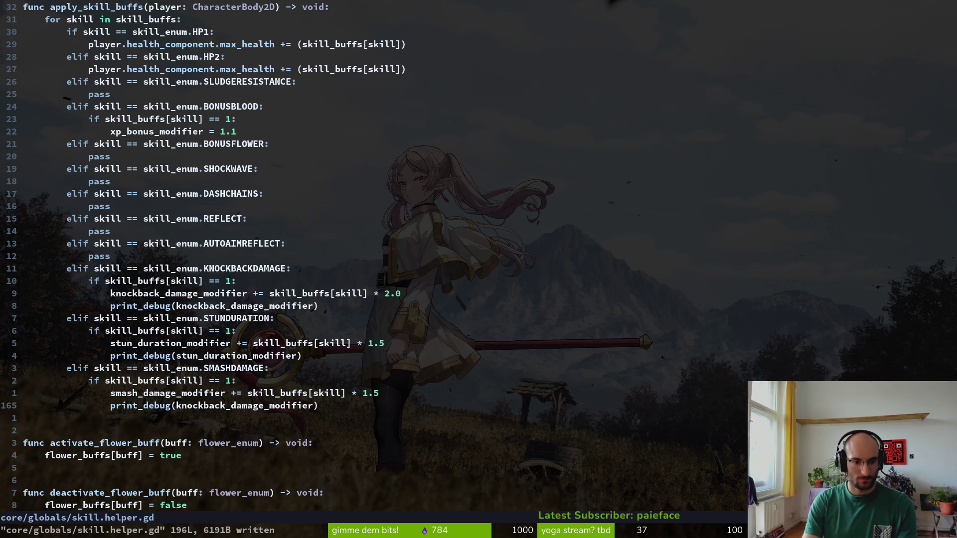
type("cwsmash_damage_modifier")
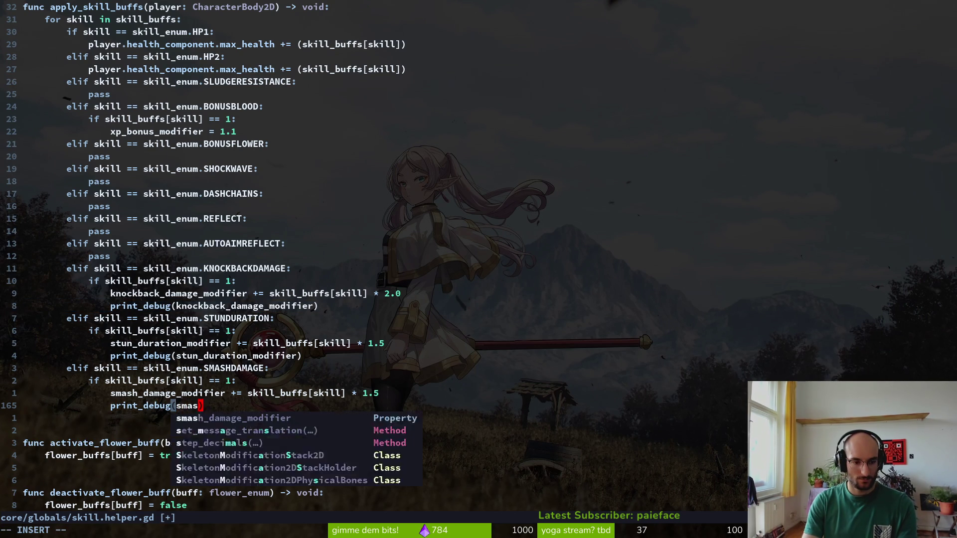
key("Escape")
type(":w")
key("Return")
key("k")
key("k")
key("k")
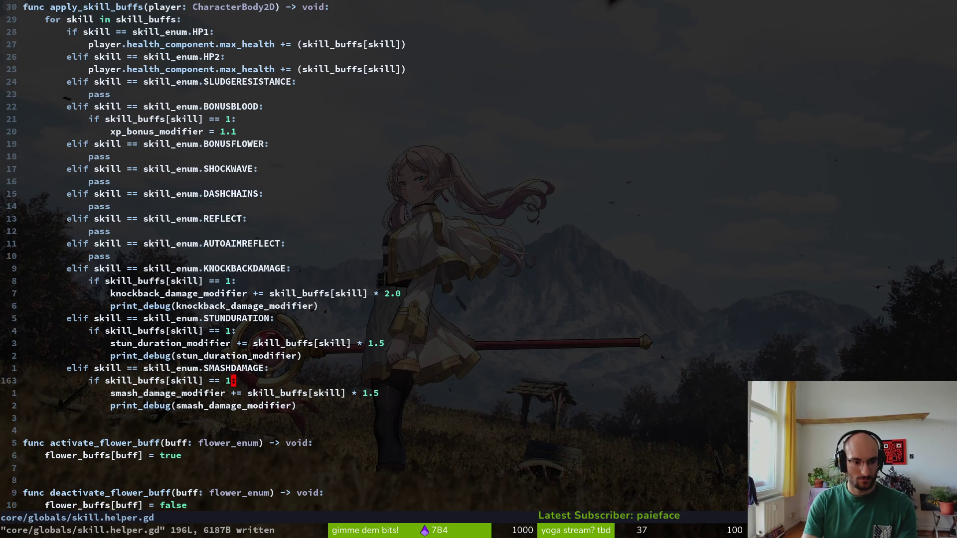
Change the smash skill multiplier from 1.5 to 0.5 and save
key("alt+Tab")
key("alt+Tab")
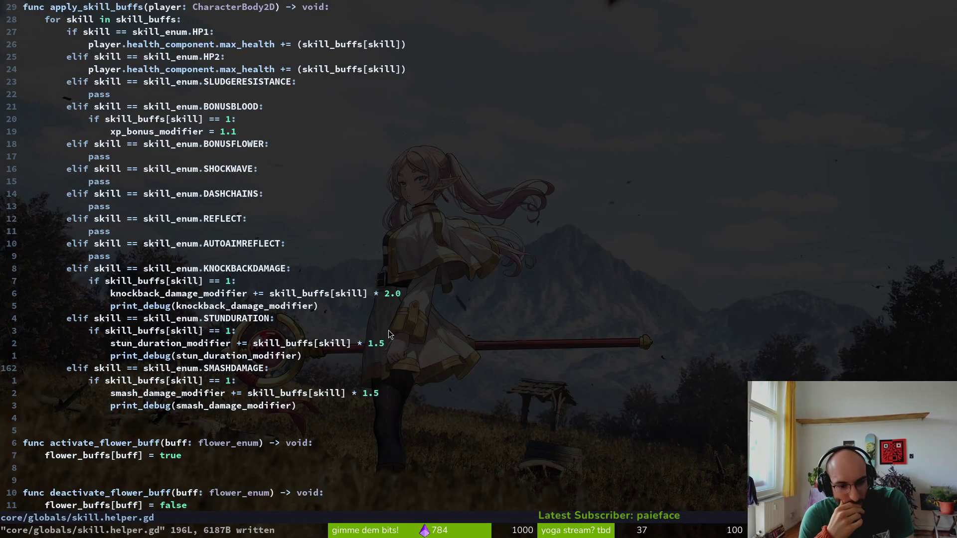
key("ctrl+r")
type(":w")
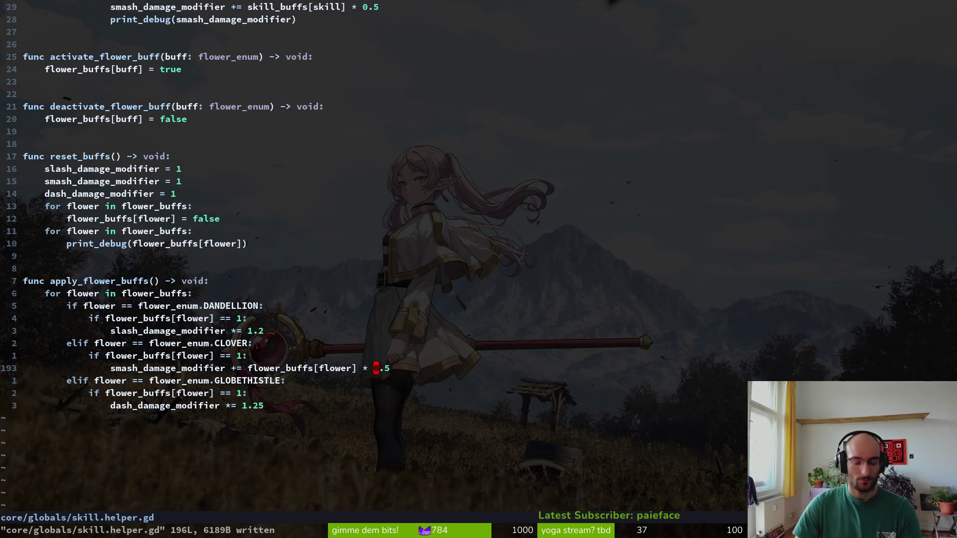
Check the Godot output panel, then return to skill.helper.gd
key("alt+Tab")
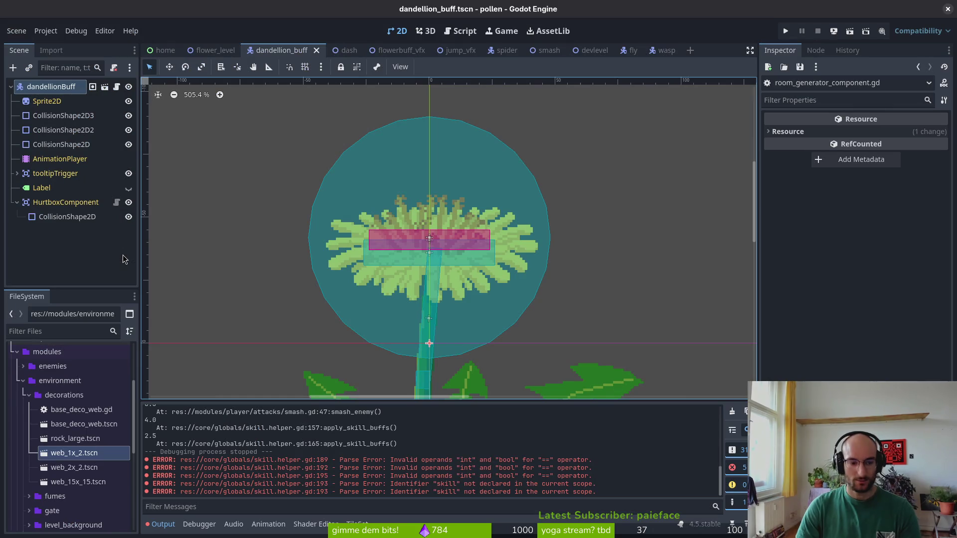
scroll(202, 451, "up", 3)
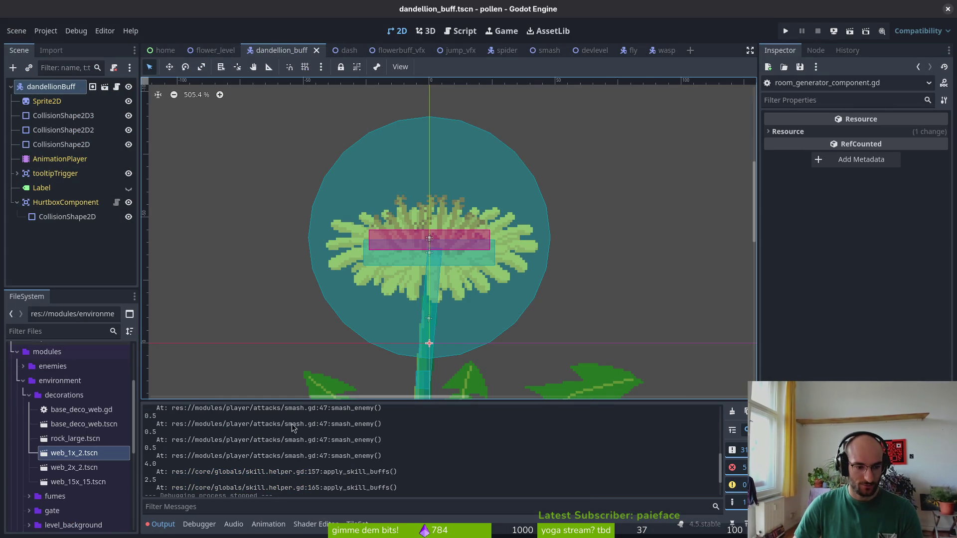
scroll(299, 425, "down", 3)
key("alt+Tab")
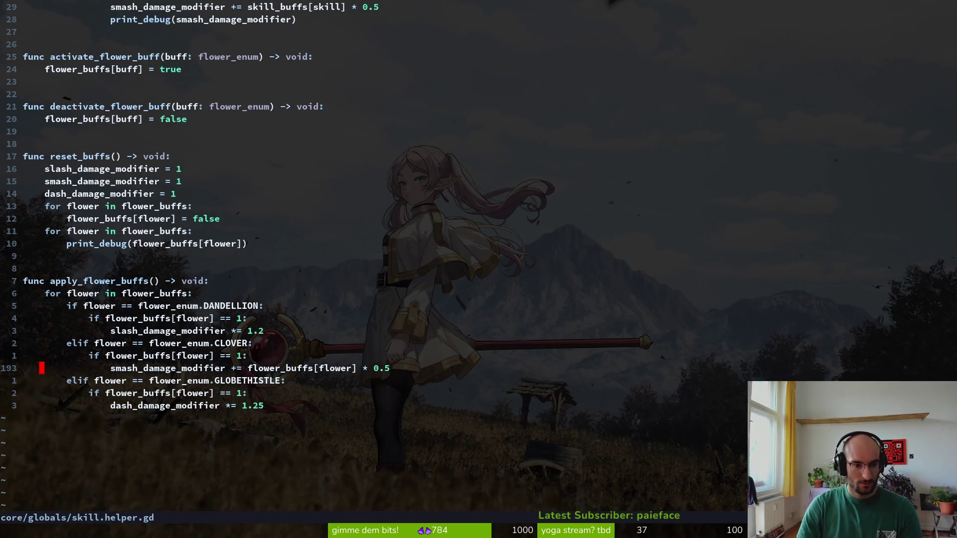
Make the DANDELION buff line add to slash_damage_modifier and save
key("y")
key("y")
key("k")
key("k")
type("kVp")
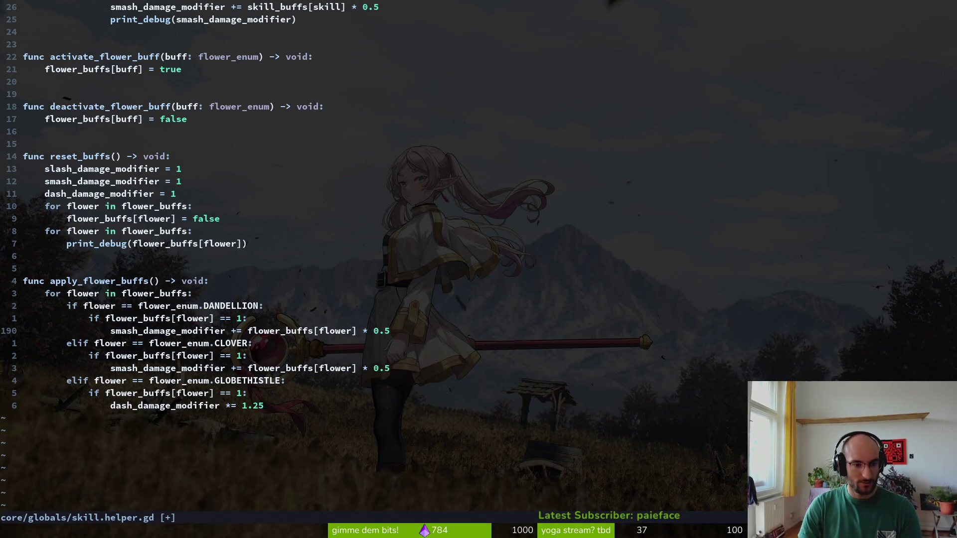
type("cwslash_damage_modifier")
key("Escape")
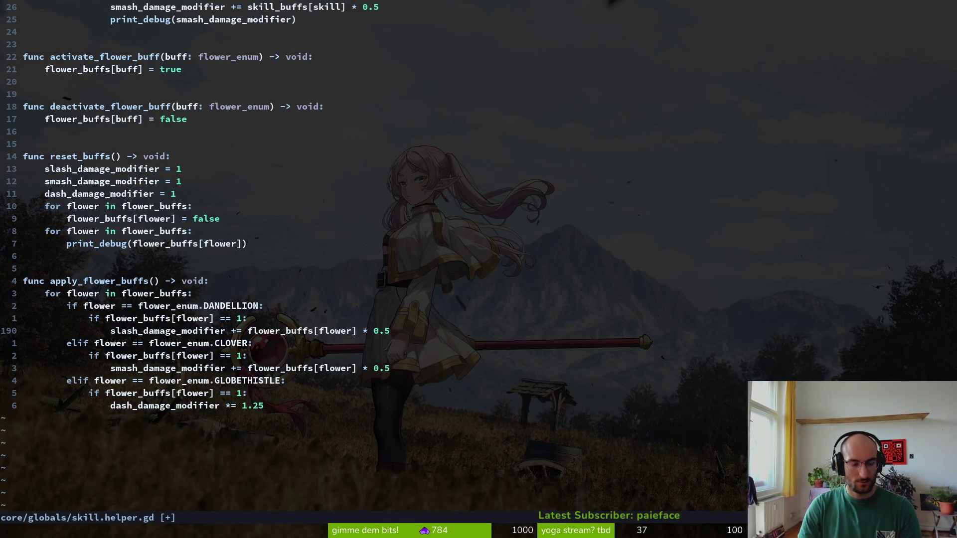
key("u")
key("u")
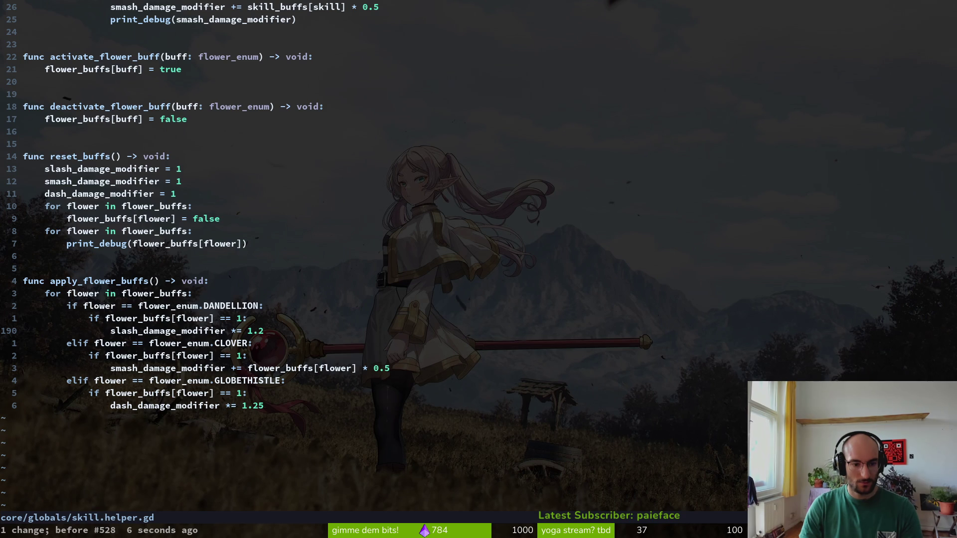
key("ctrl+r")
key("ctrl+r")
key("ctrl+r")
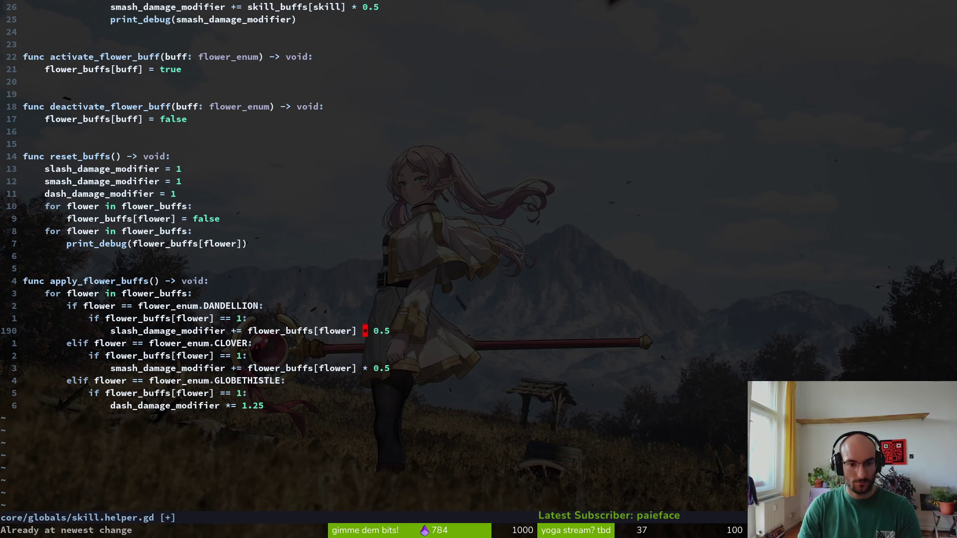
type("r2:w")
key("Return")
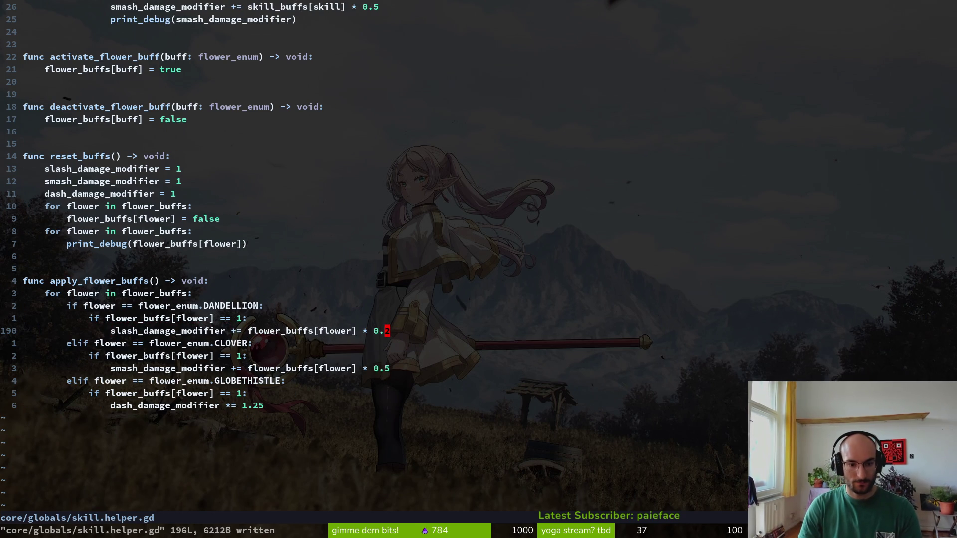
Copy the dandelion line into the GLOBETHISTLE block, targeting dash_damage_modifier
key("V")
key("y")
key("j")
key("j")
key("j")
key("j")
key("j")
type("p")
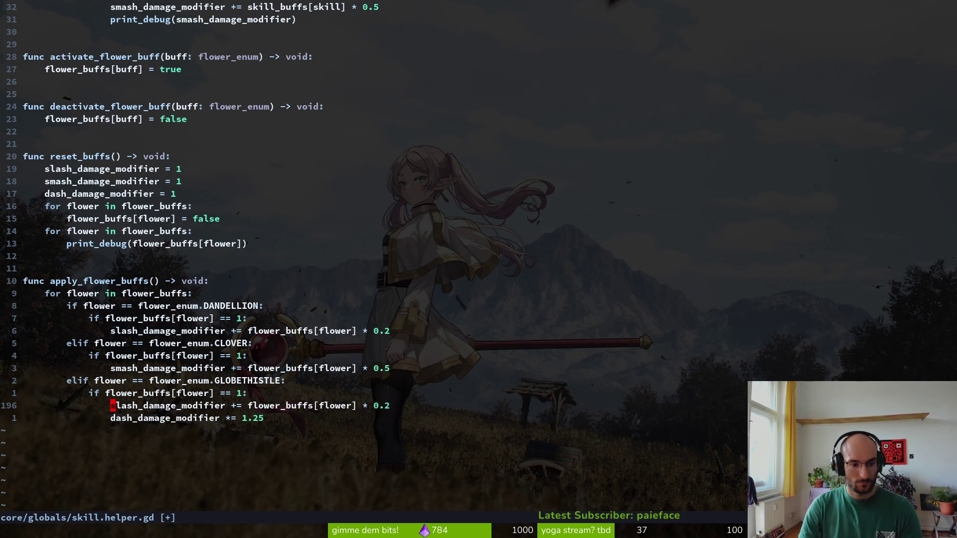
type("cwdash")
key("Return")
key("Escape")
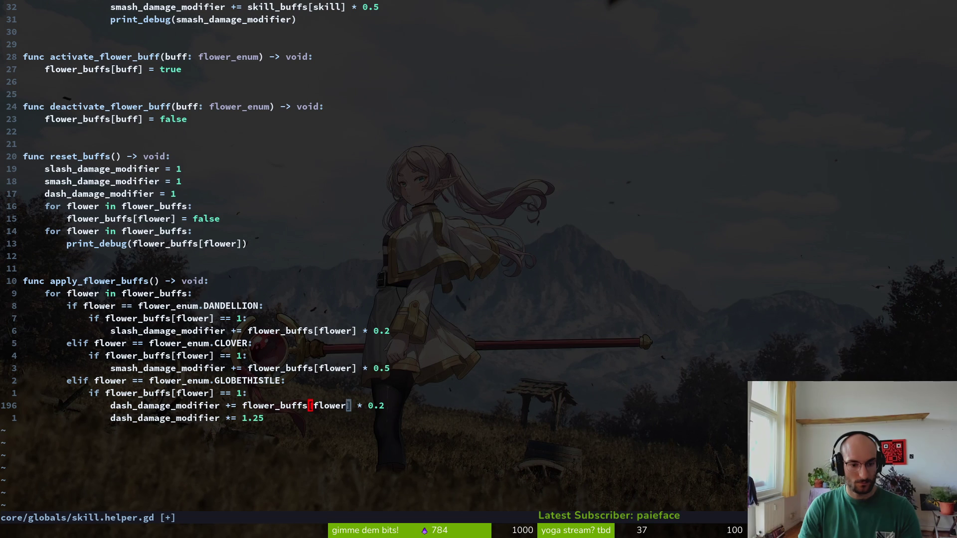
Set the dash factor to 0.25, delete the '*= 1.25' line, and save
key("j")
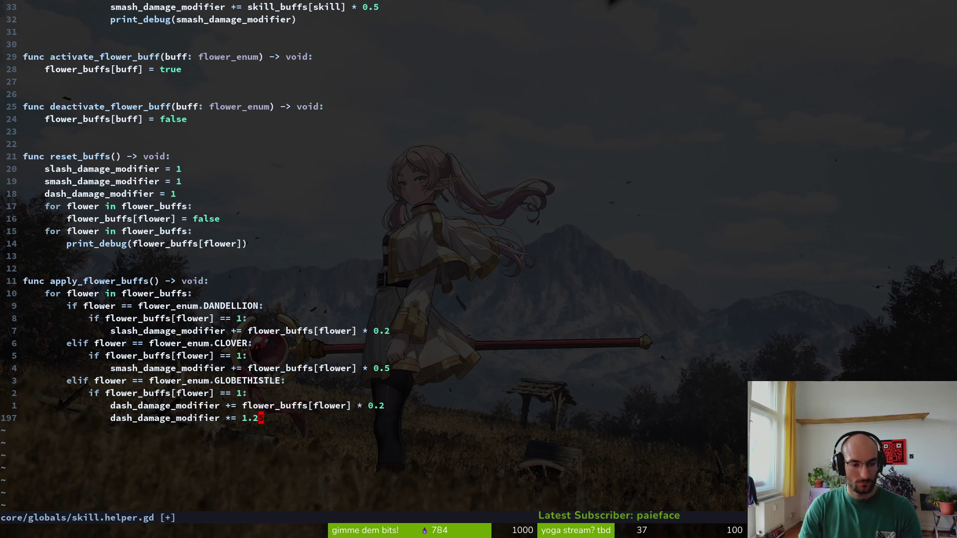
key("k")
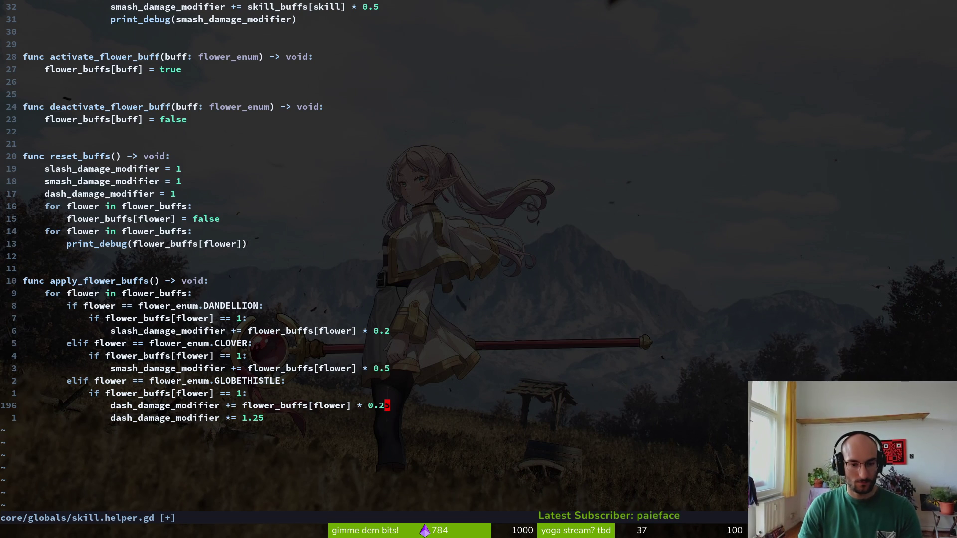
key("ctrl+s")
key("j")
key("d")
key("d")
key("ctrl+s")
key("k")
key("k")
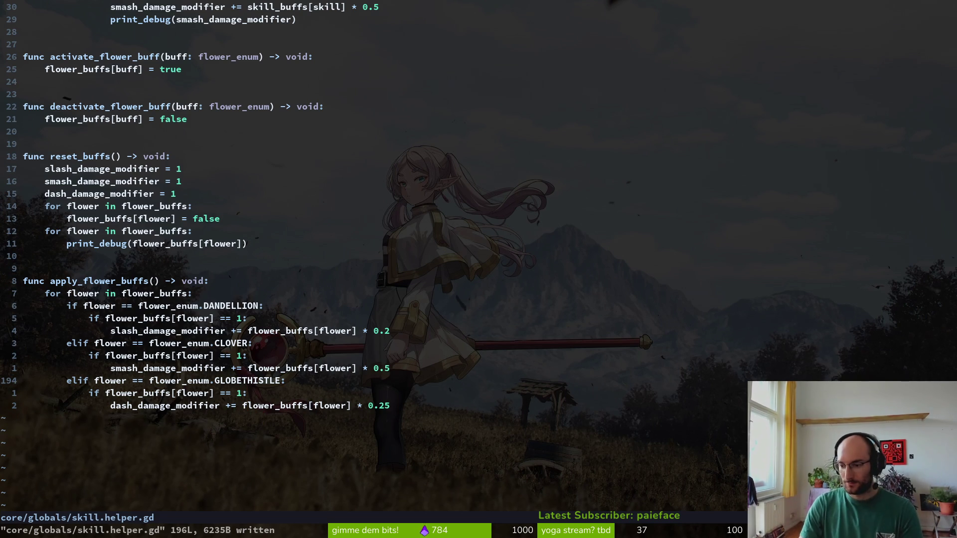
Review the CLOVER branch up to the flower_buffs loop
key("k")
key("k")
key("k")
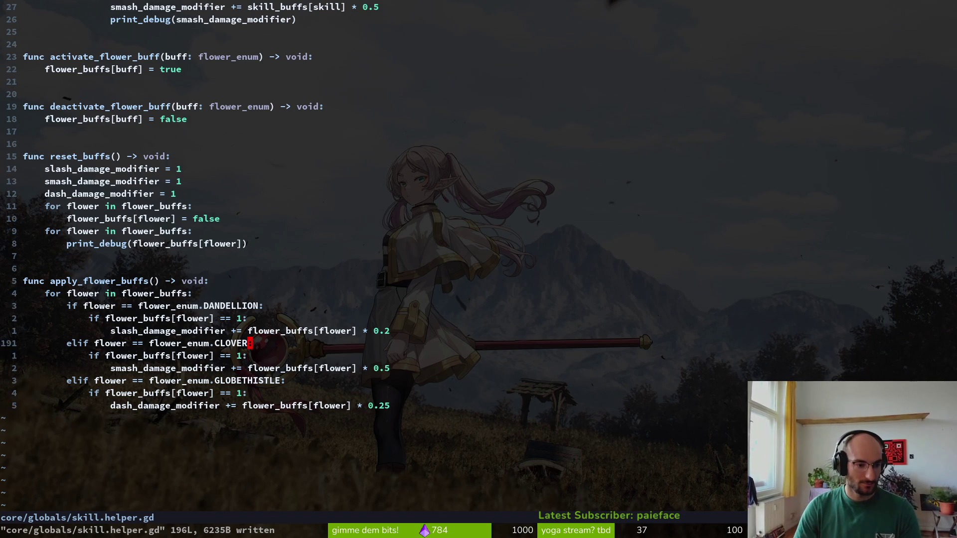
key("j")
key("k")
key("k")
key("k")
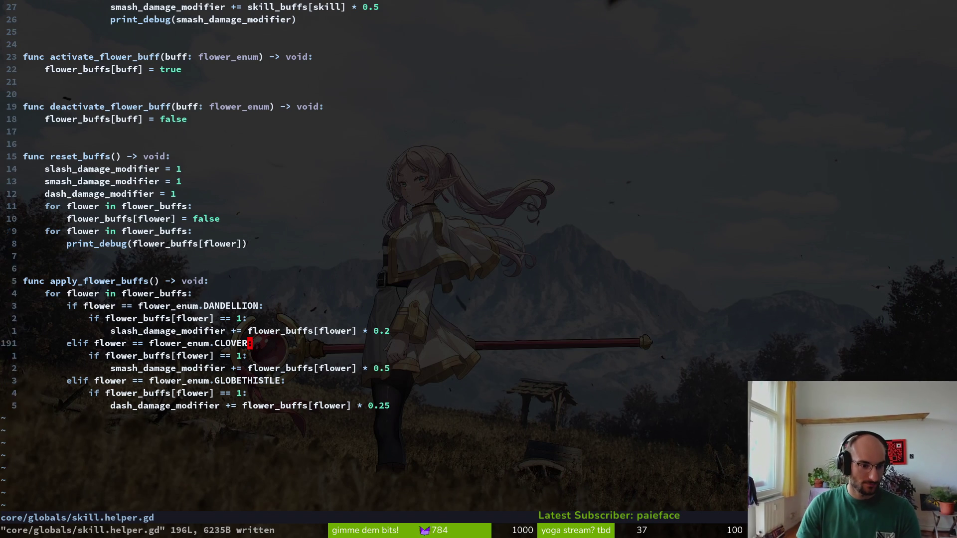
key("ctrl+s")
Run the pollen project from Godot and start a new game
key("alt+Tab")
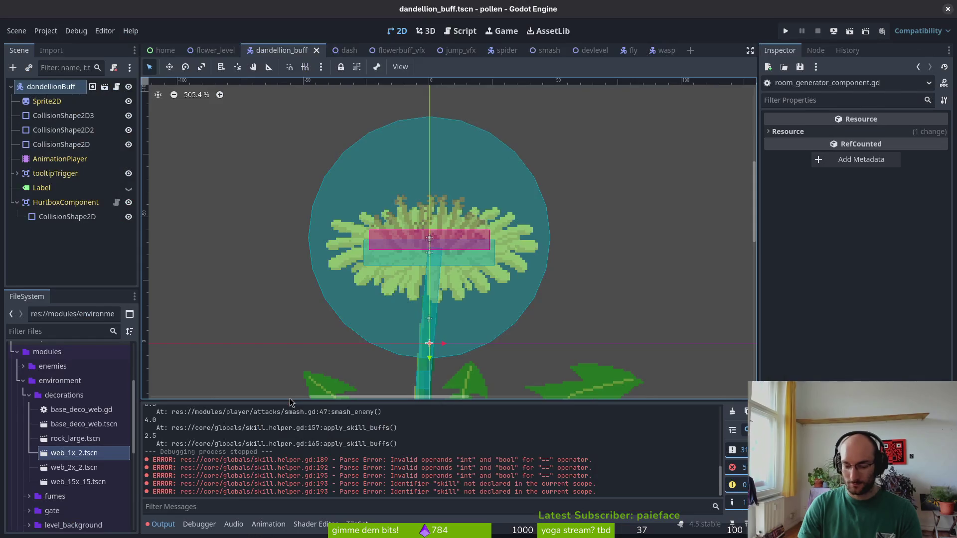
key("F5")
key("Return")
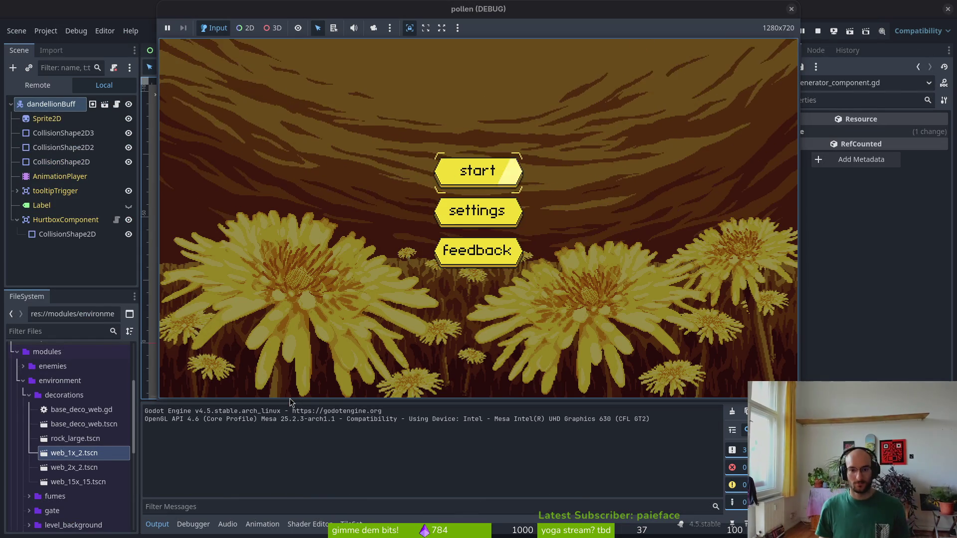
key("Return")
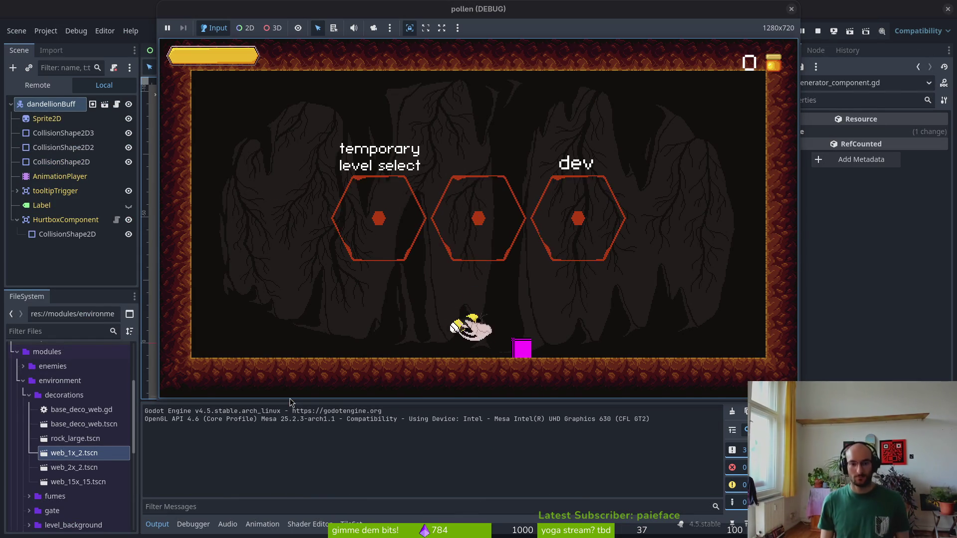
Buy reflect projectiles, reflect auto aim and another upgrade in the skill tree
key("Left")
key("Right")
key("Down")
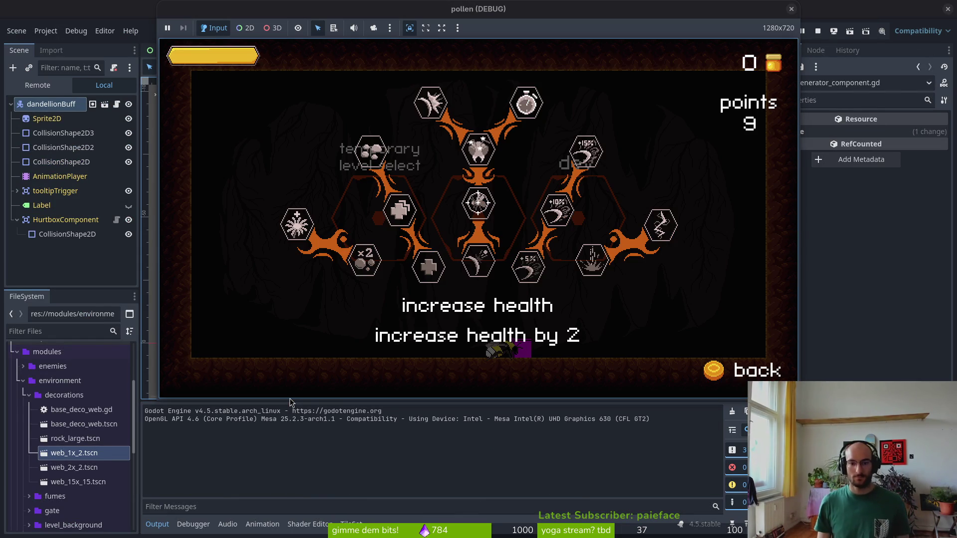
key("Right")
key("Up")
key("Return")
key("Down")
key("Return")
key("Up")
key("Up")
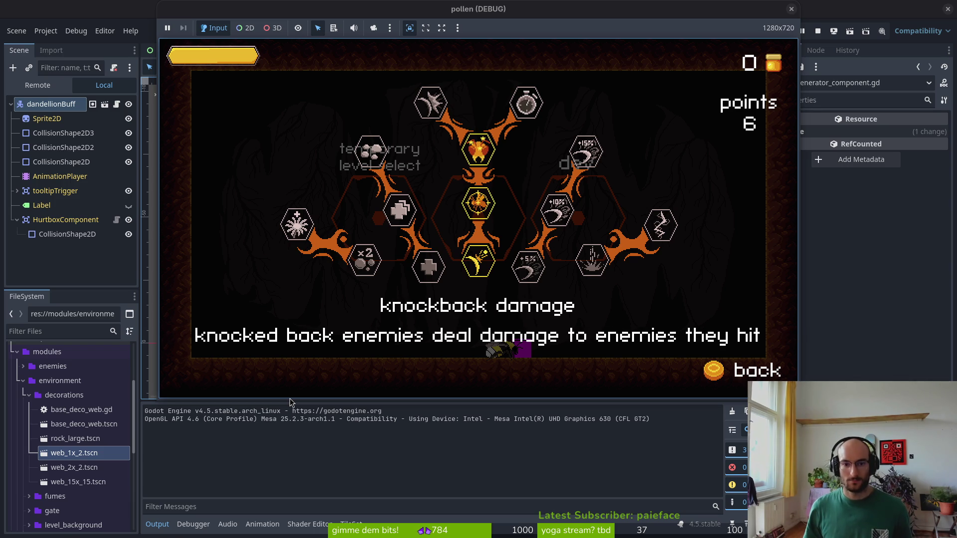
key("Left")
key("Escape")
Enter the middle hexagon portal, smash the cave enemies, and head to the next portal
key("Up")
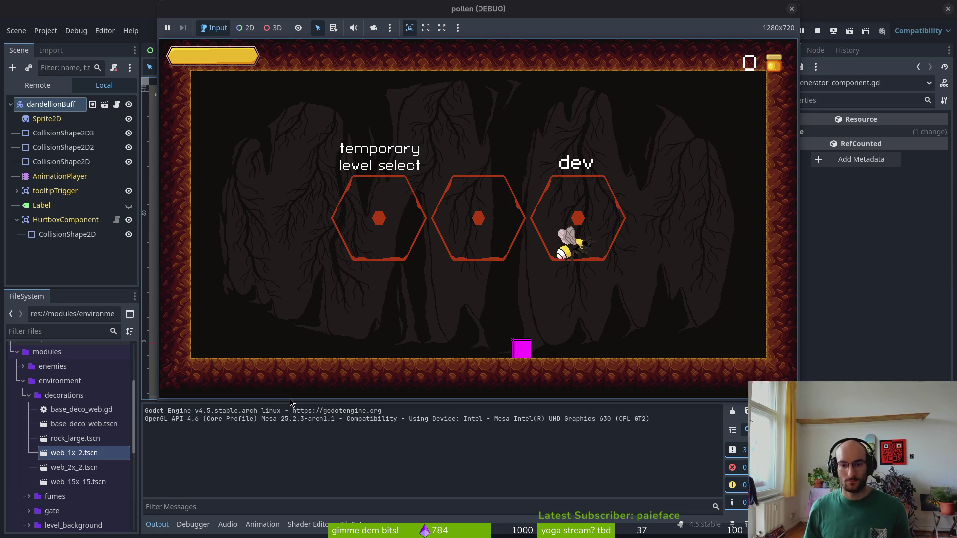
key("Left")
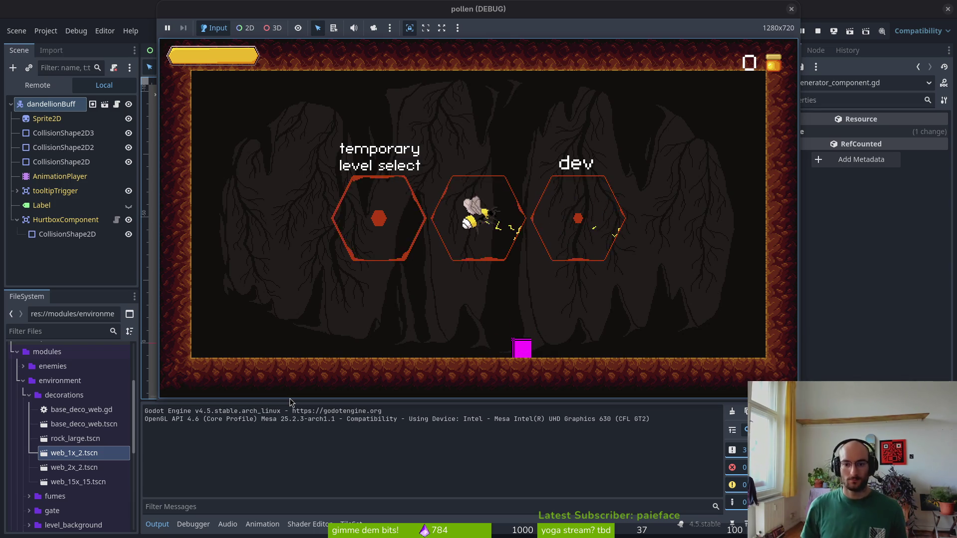
key("Left")
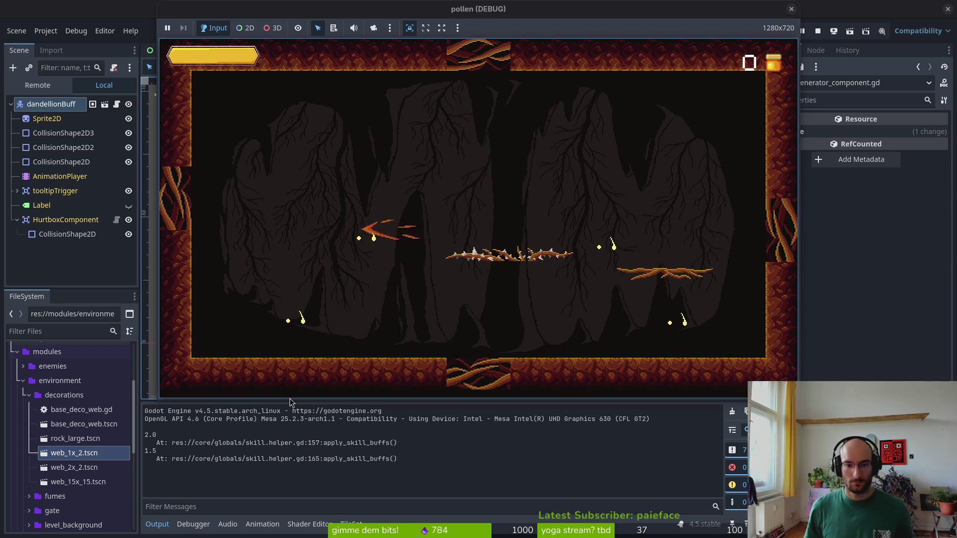
key("x")
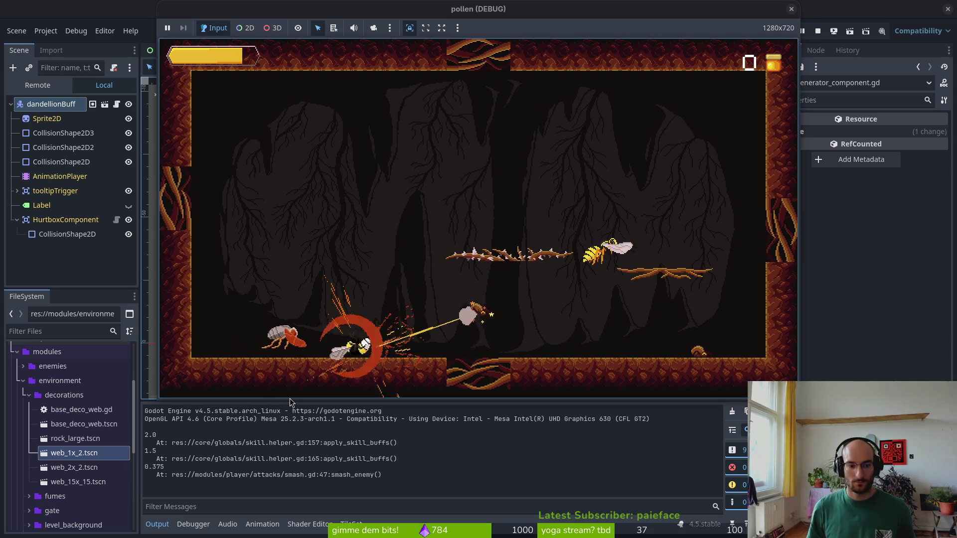
key("Up")
key("x")
key("Left")
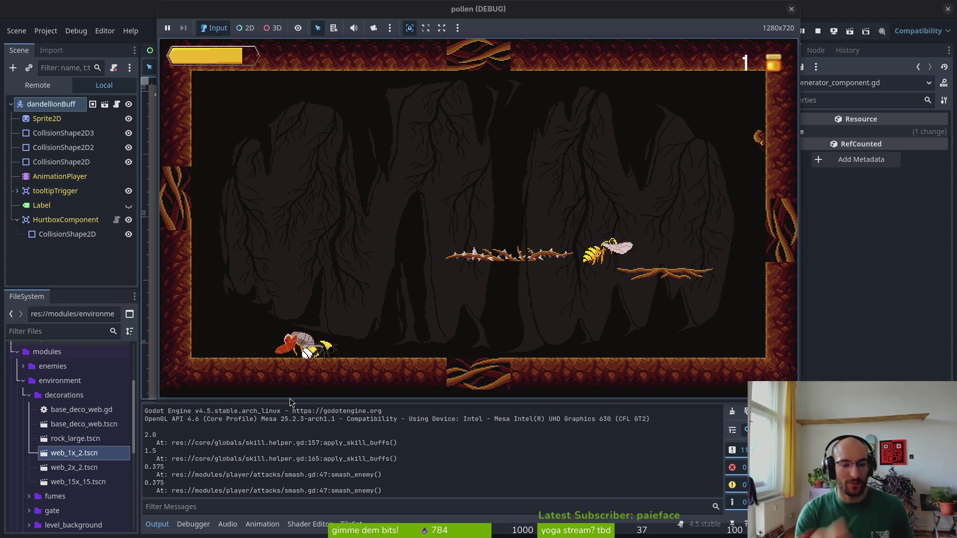
key("space")
key("d")
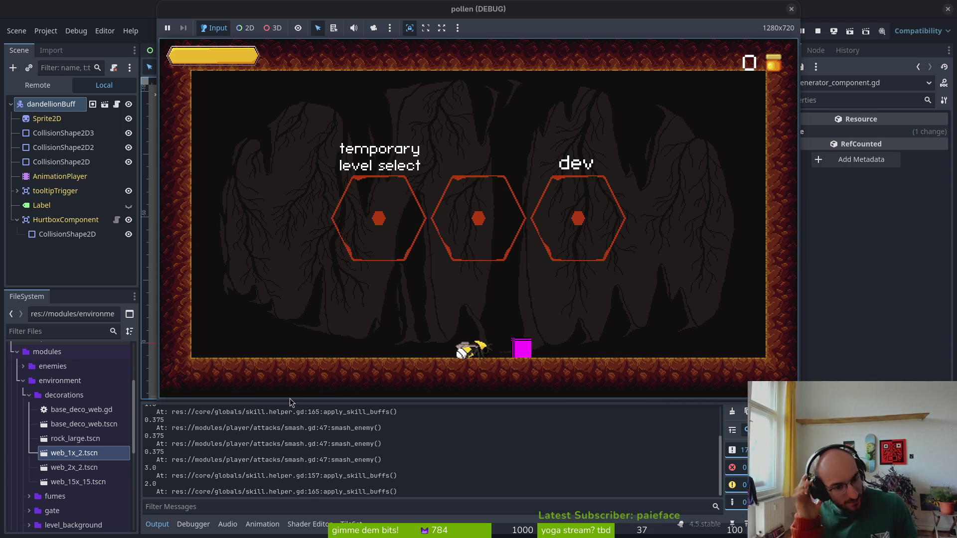
key("w")
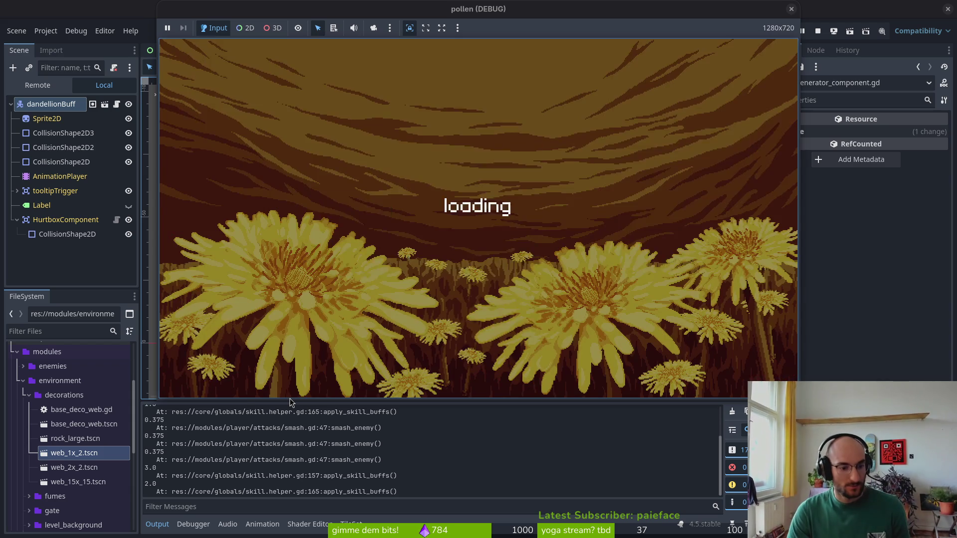
Load the flower level and dash into the dandelion to collect its pollen
key("Return")
key("a")
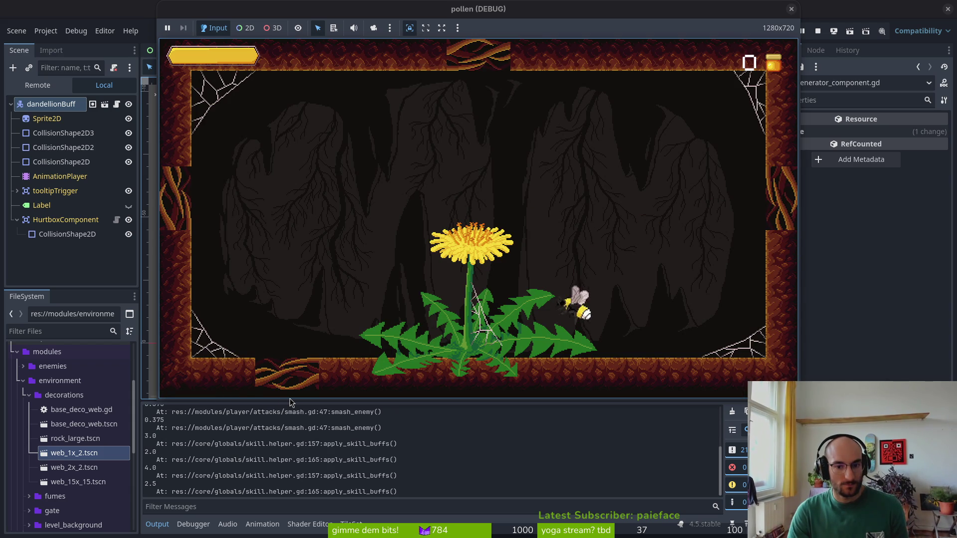
key("w")
key("space")
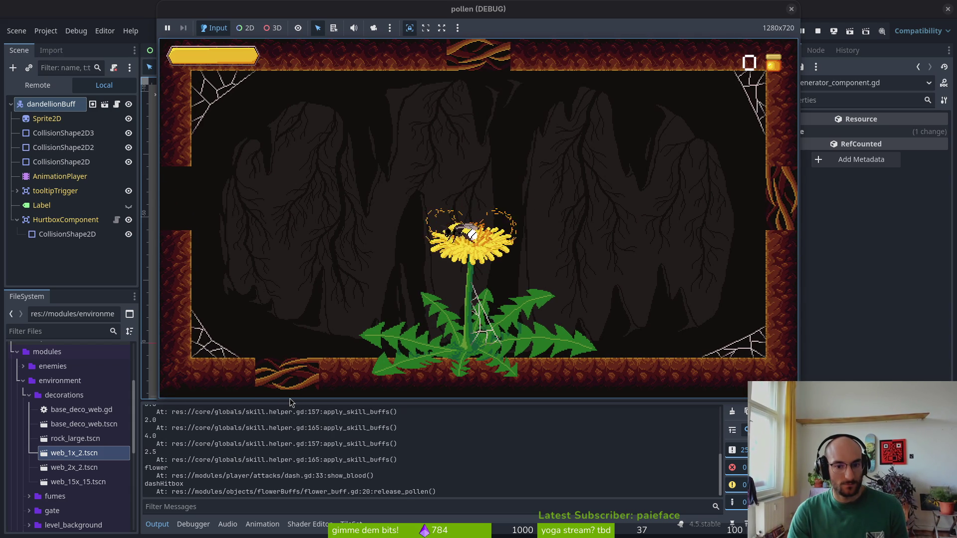
key("a")
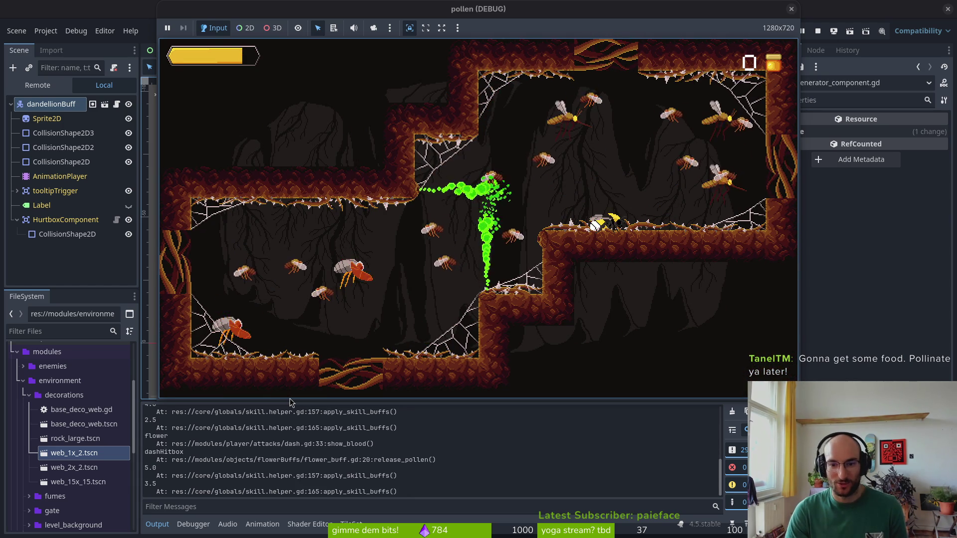
Buy the Increase Health upgrade in the hub's skill tree
key("Tab")
key("space")
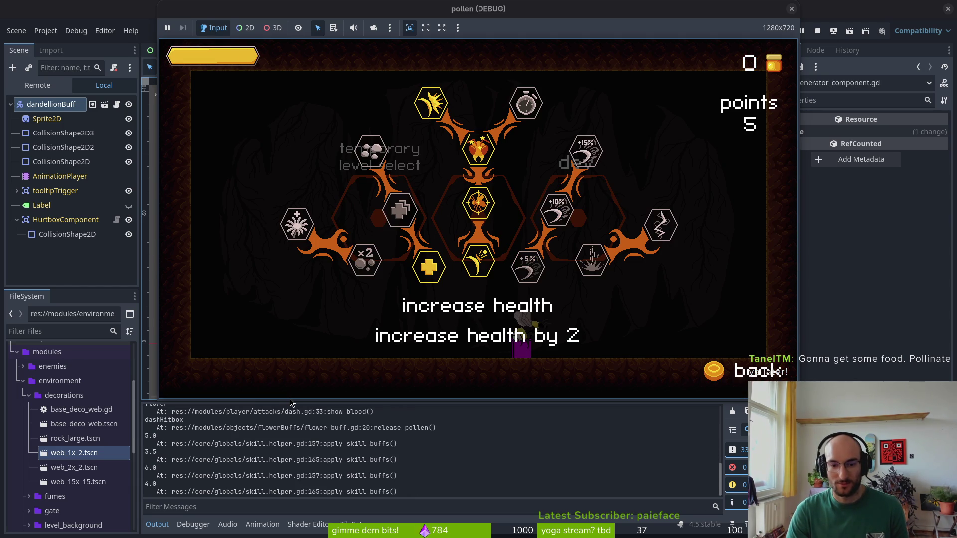
key("Tab")
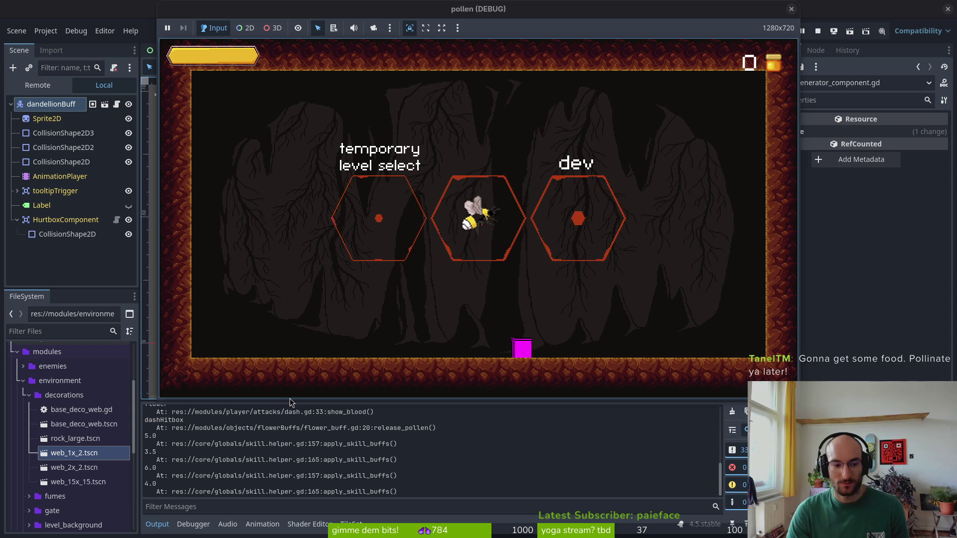
Enter a new cave level and smash the enemy and the red enemy
key("d")
key("a")
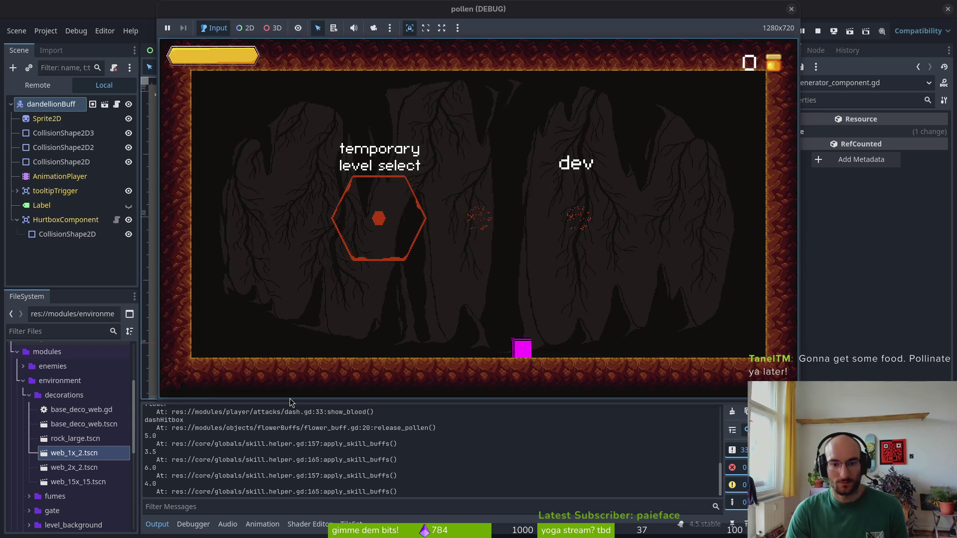
key("space")
key("a")
key("space")
key("s")
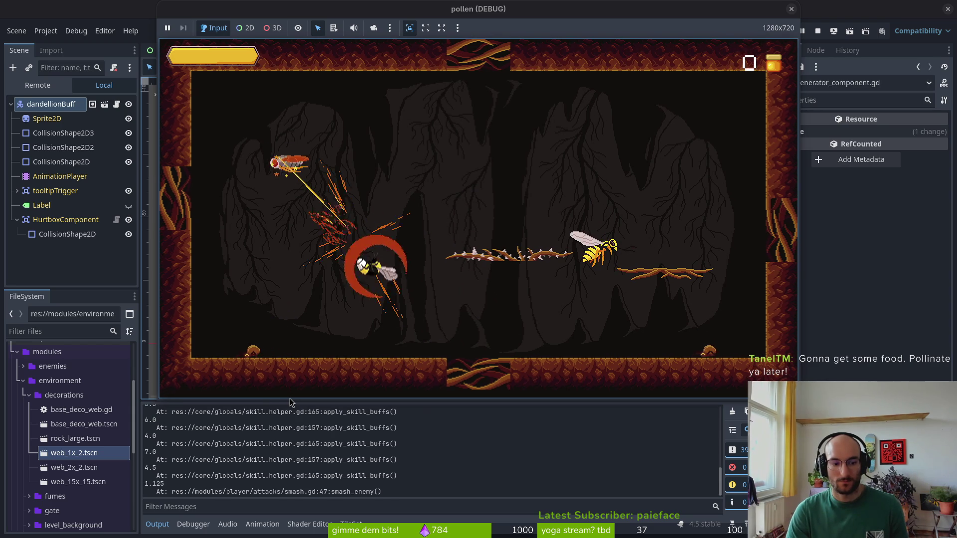
key("a")
key("space")
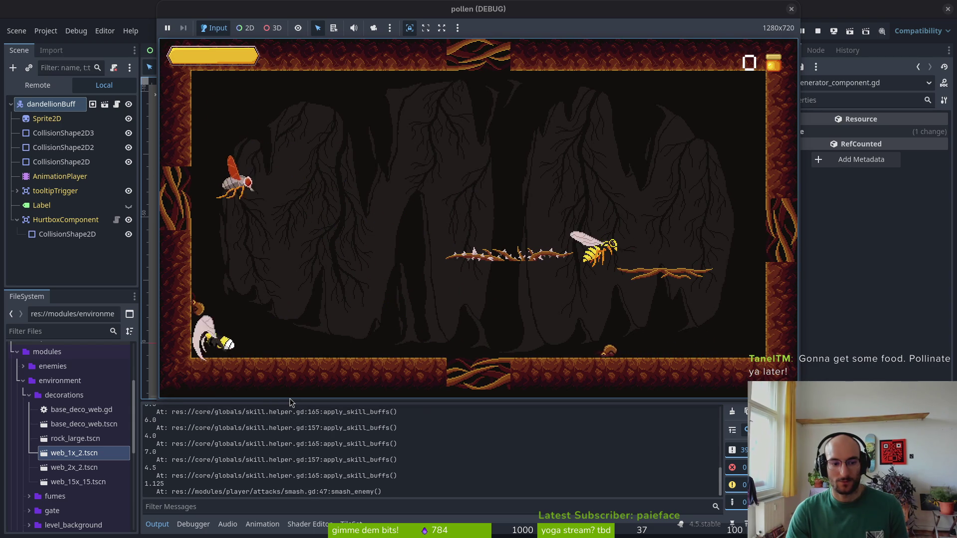
key("s")
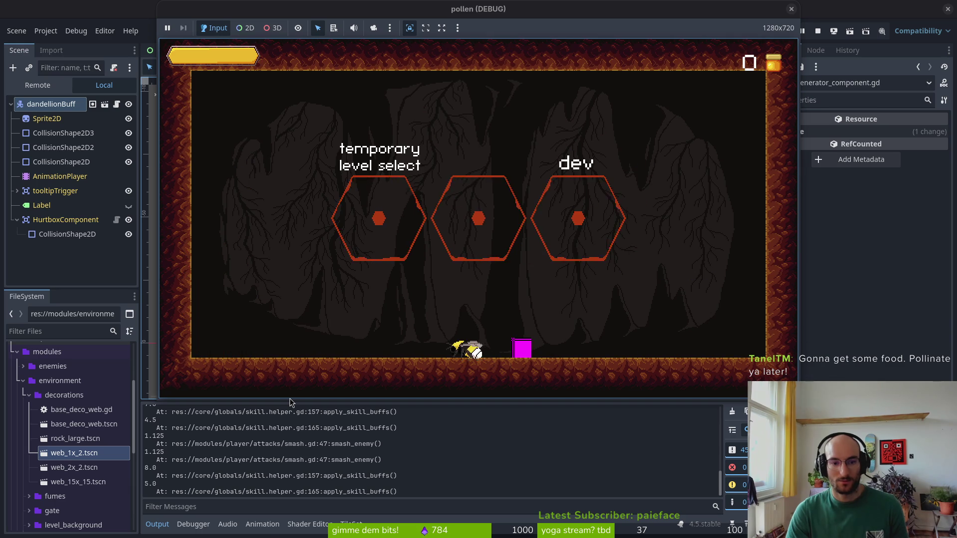
Load the flower level again and dash onto the dandelion for pollen
key("a")
key("space")
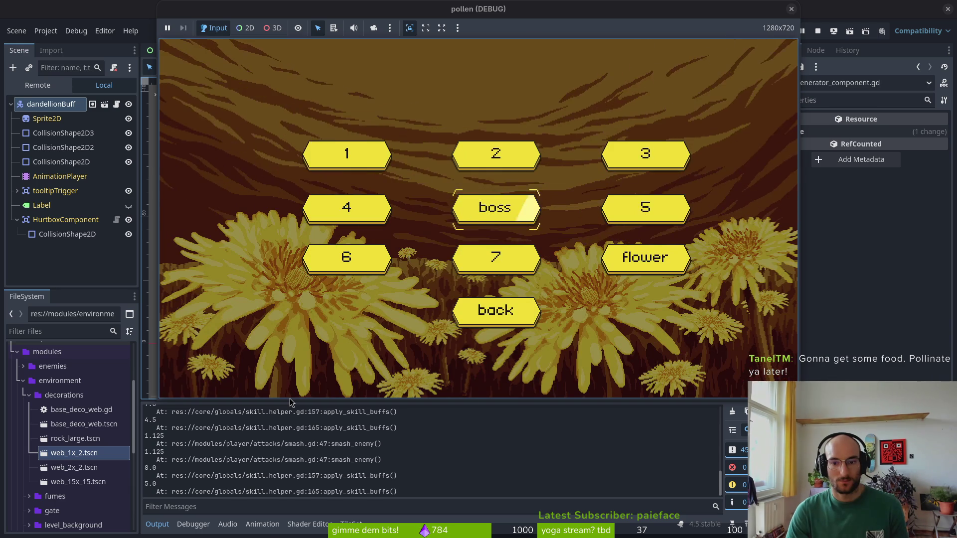
key("Down")
key("Right")
key("space")
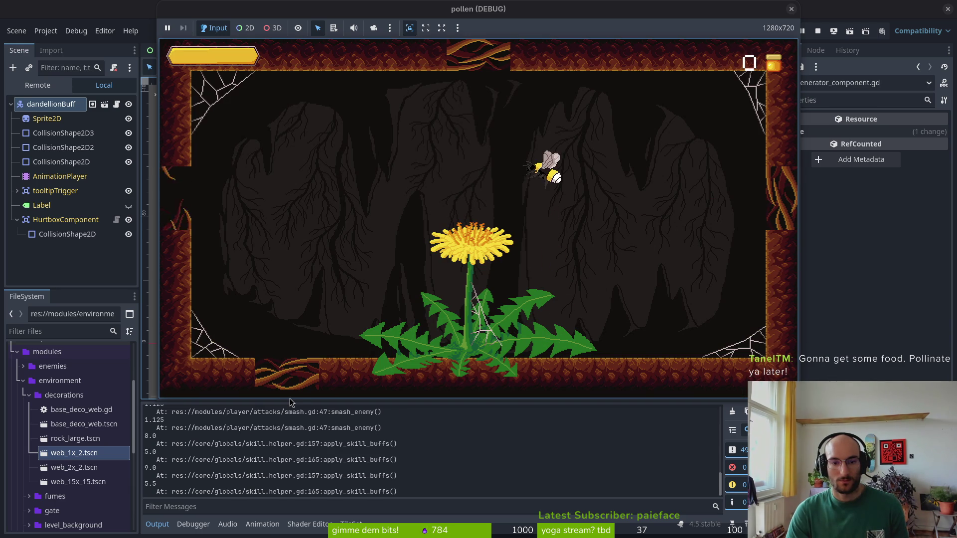
key("shift")
key("a")
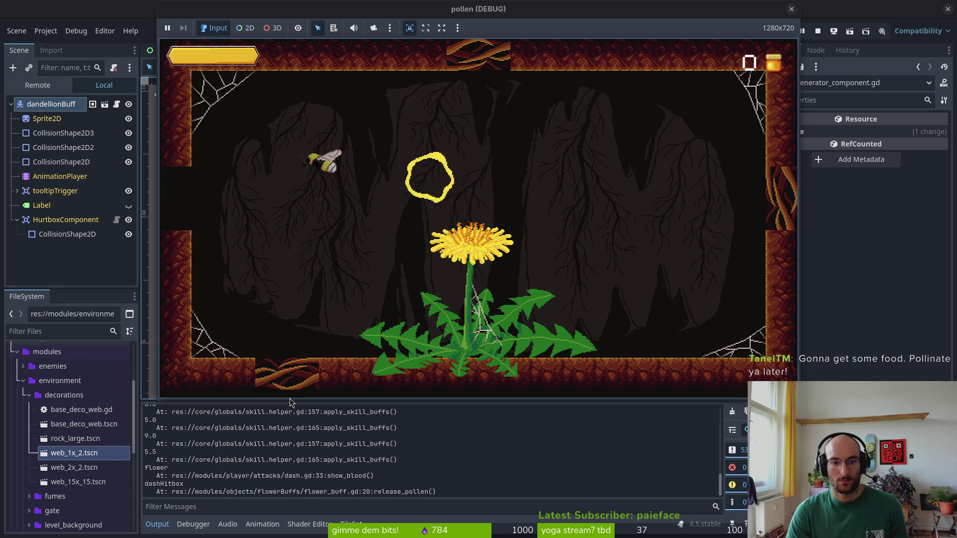
Dash into the next cave room and smash the enemies and wasps on the ledge
key("shift")
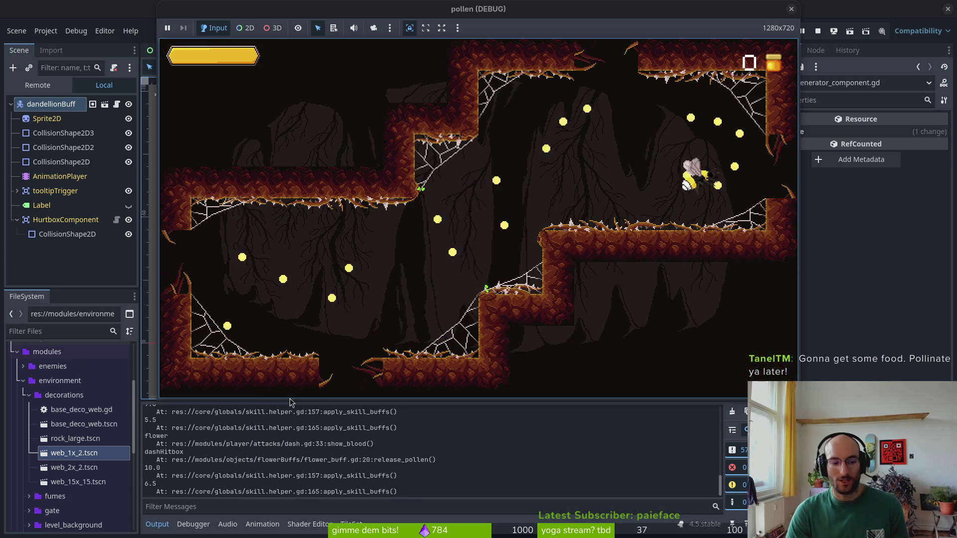
key("shift")
key("Right")
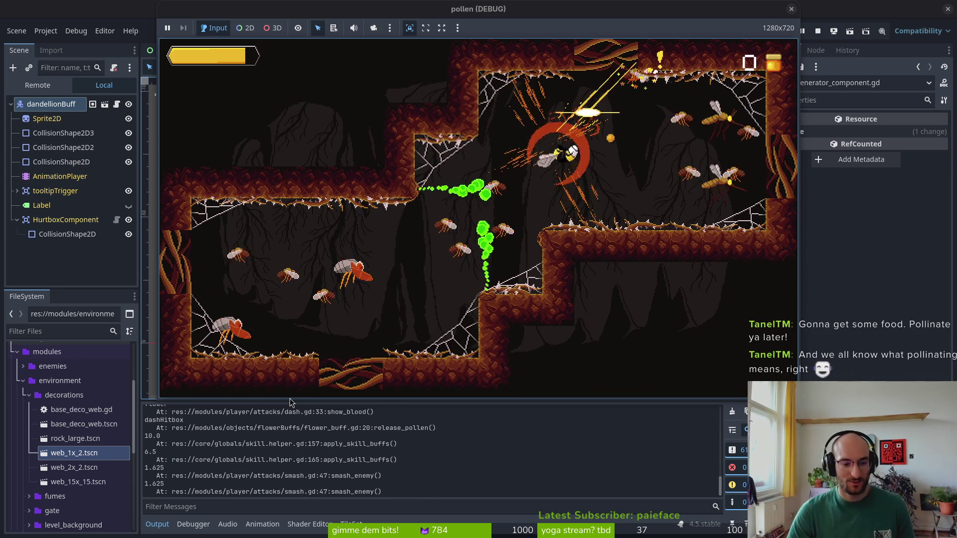
key("a")
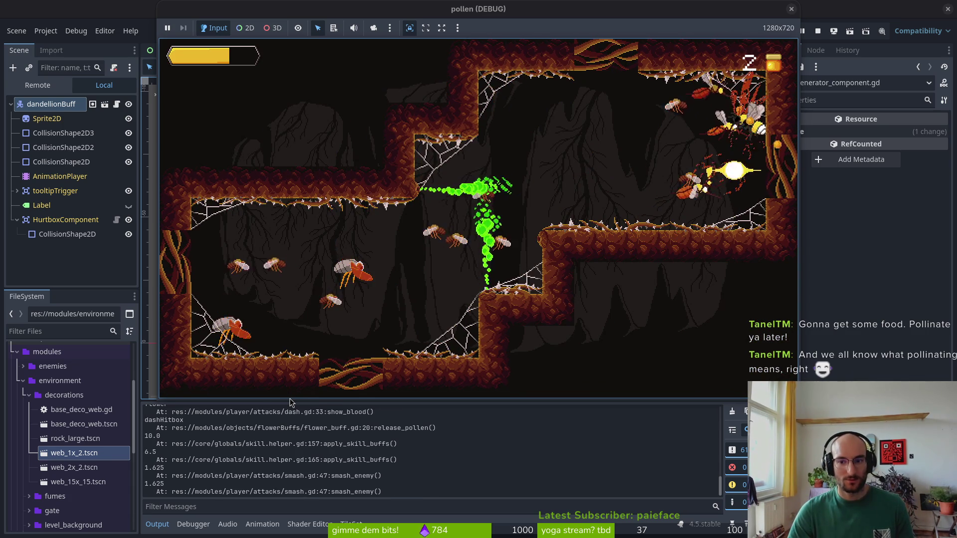
key("a")
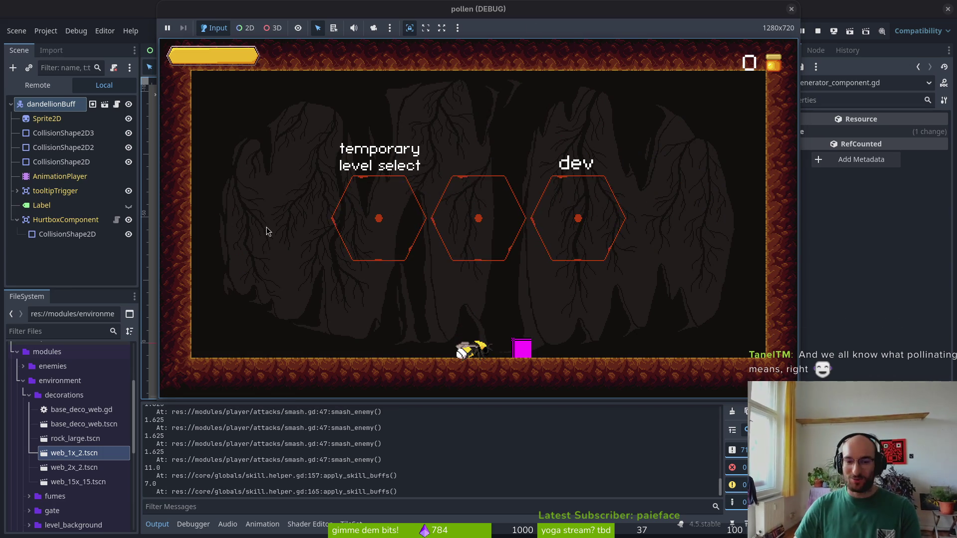
Stop the pollen test run and bring up skill.helper.gd in Vim
key("F8")
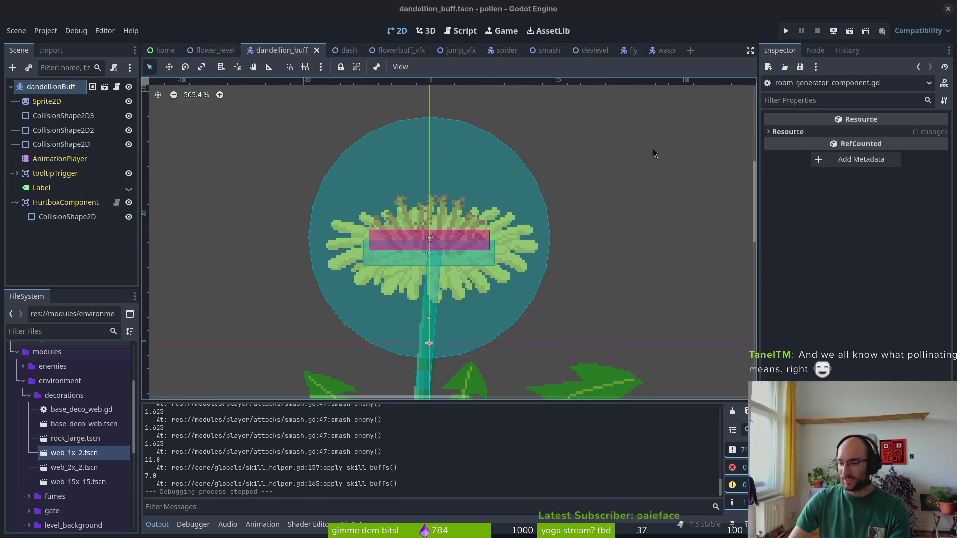
key("alt+Tab")
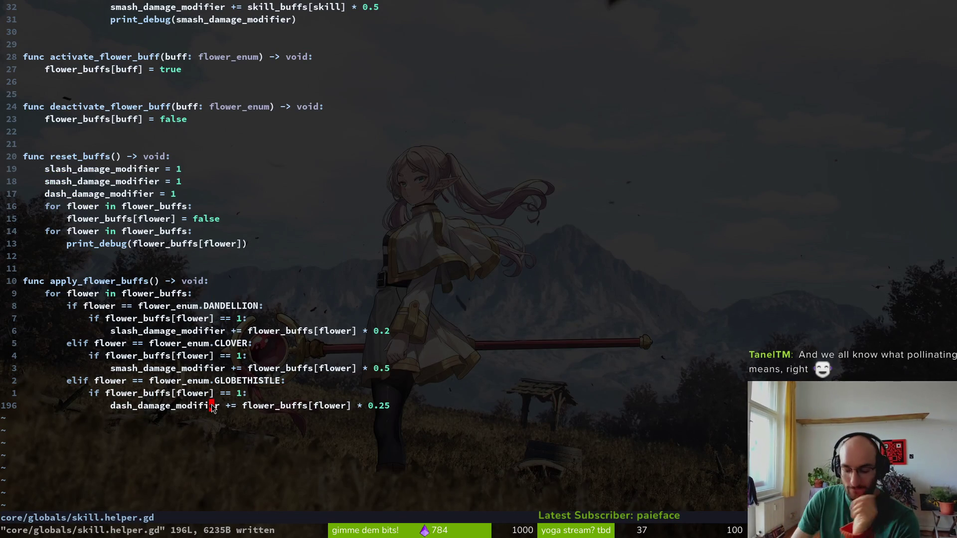
Remove the stray else line added in reset_buffs
type("o")
type("lse:")
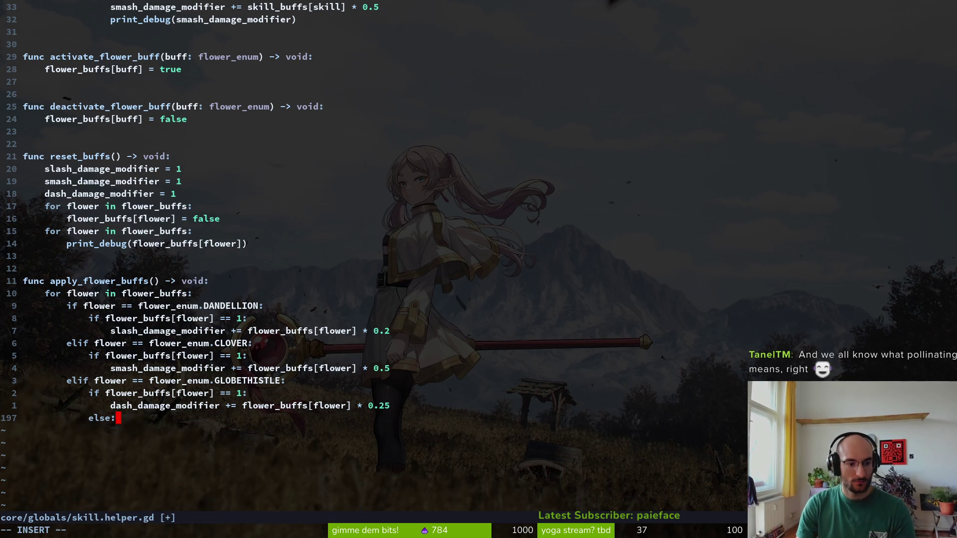
key("Escape")
key("d")
key("d")
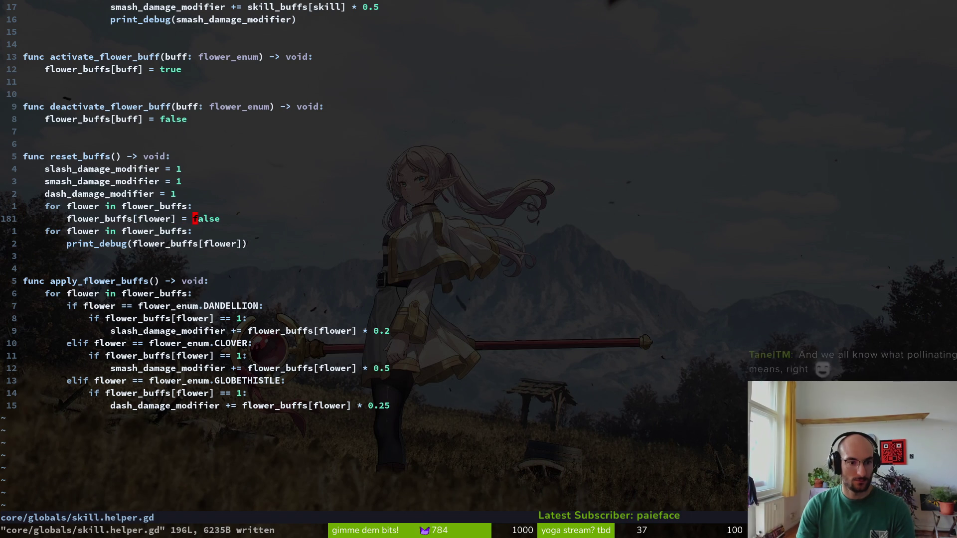
Reset each flower buff to 0 instead of false, merge the debug print into one loop, and save
type("cw0")
key("Escape")
key("j")
key("d")
key("d")
key("d")
key("d")
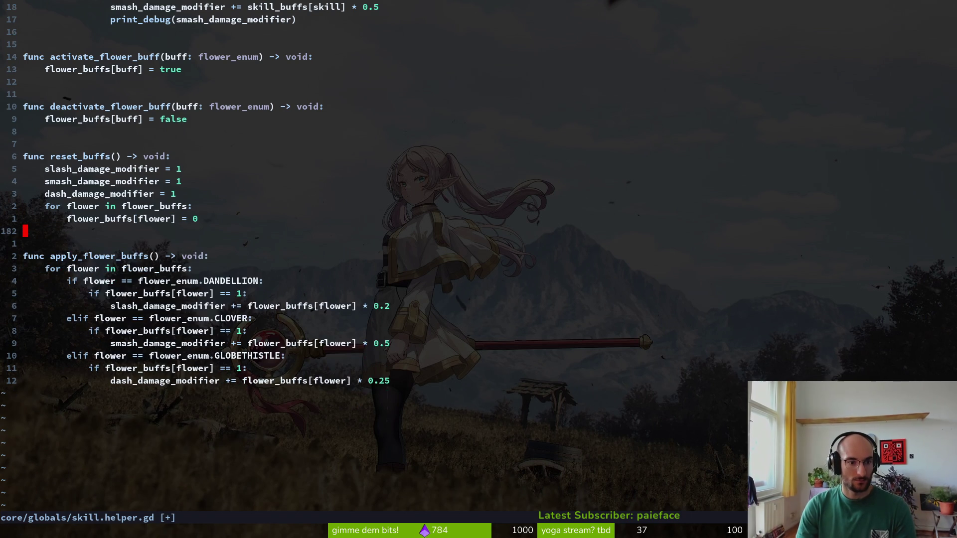
key("u")
key("u")
key("d")
key("d")
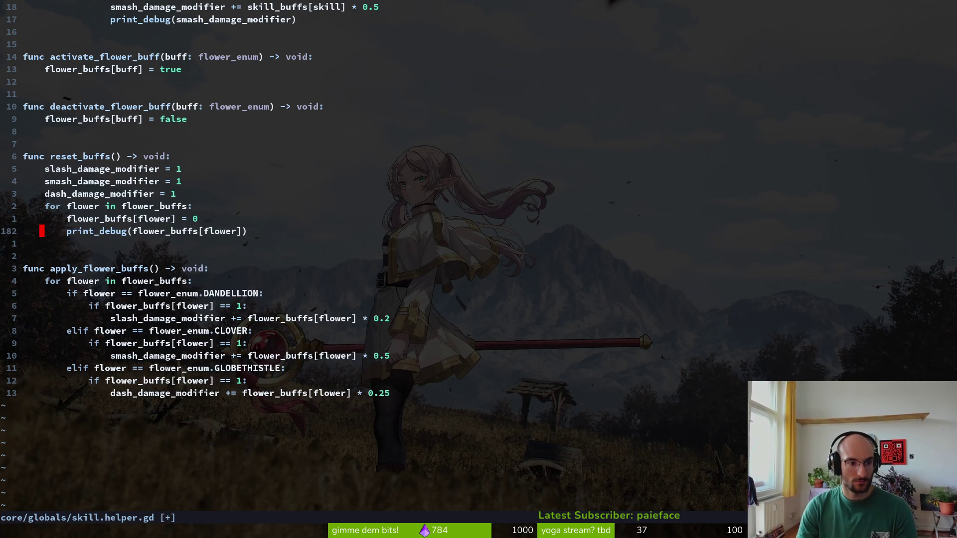
key("Return")
key("ctrl+u")
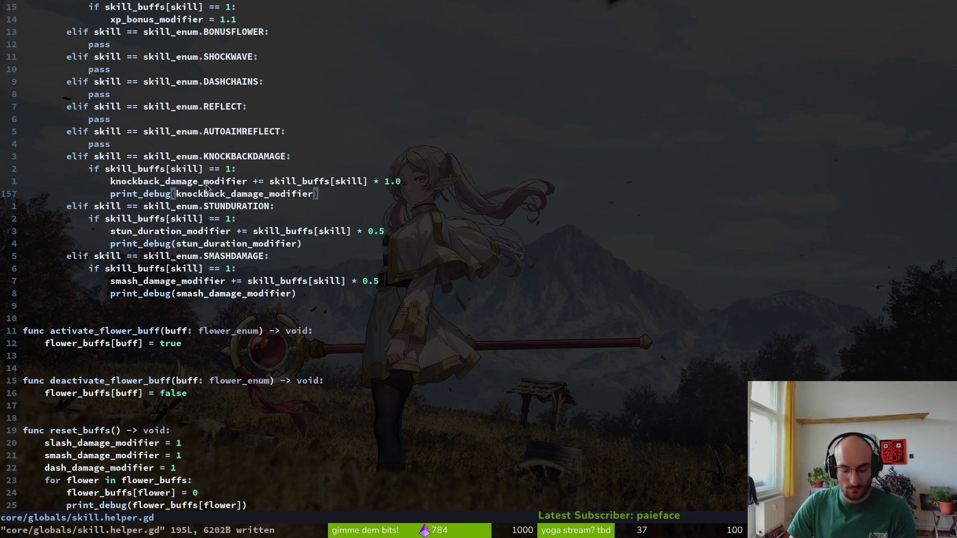
Delete the knockback_damage_modifier and stun_duration_modifier debug prints and save skill.helper.gd
key("V")
key("d")
key("j")
key("j")
key("j")
key("d")
key("d")
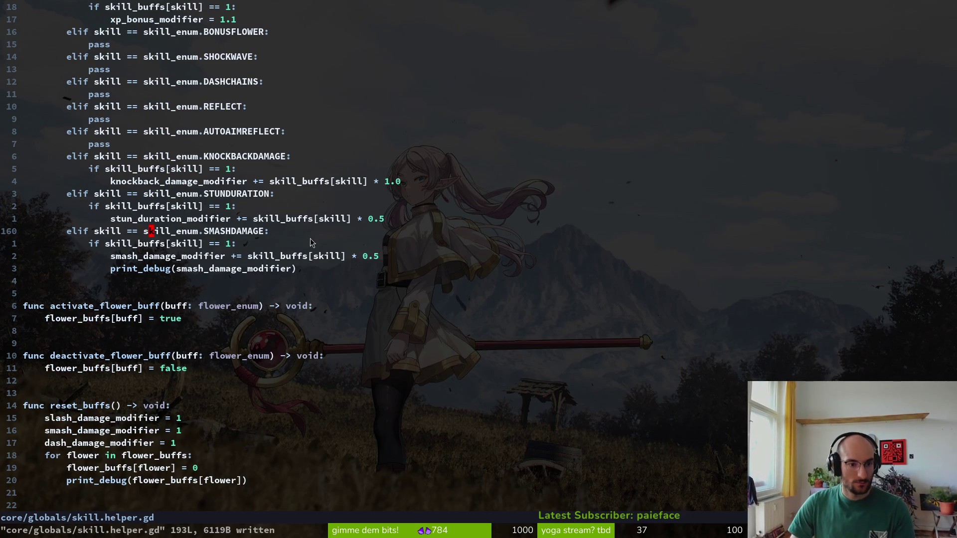
Scroll through the flower buff functions to review the edited code
scroll(230, 263, "down", 7)
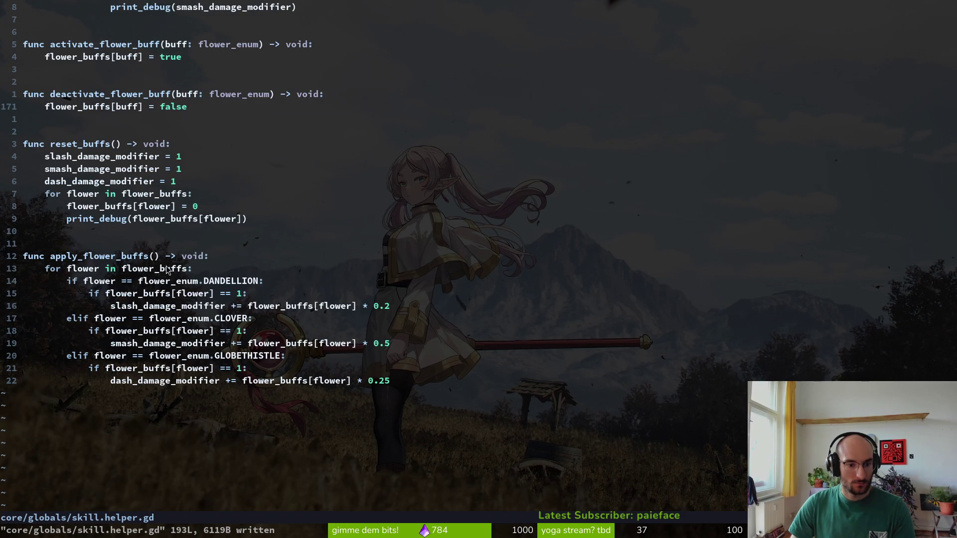
scroll(245, 220, "up", 5)
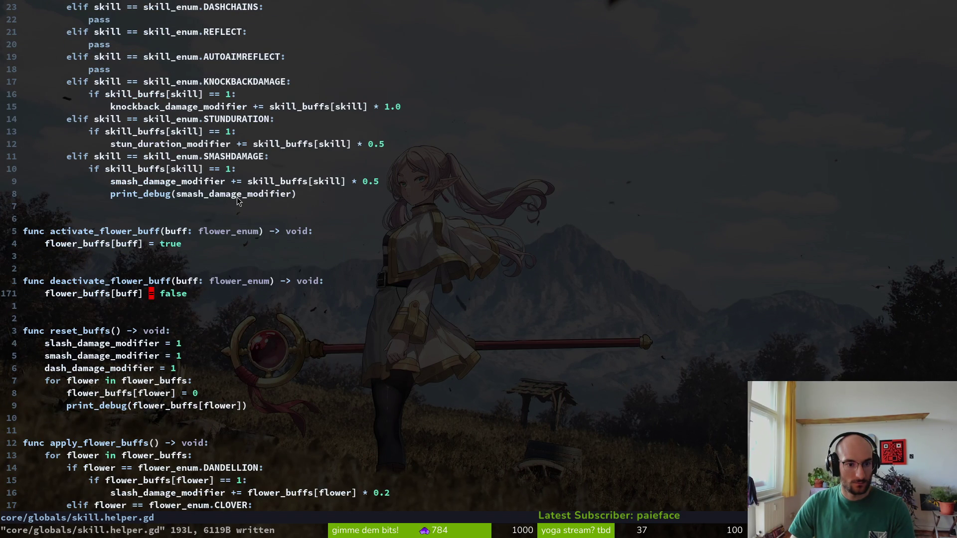
scroll(237, 199, "down", 5)
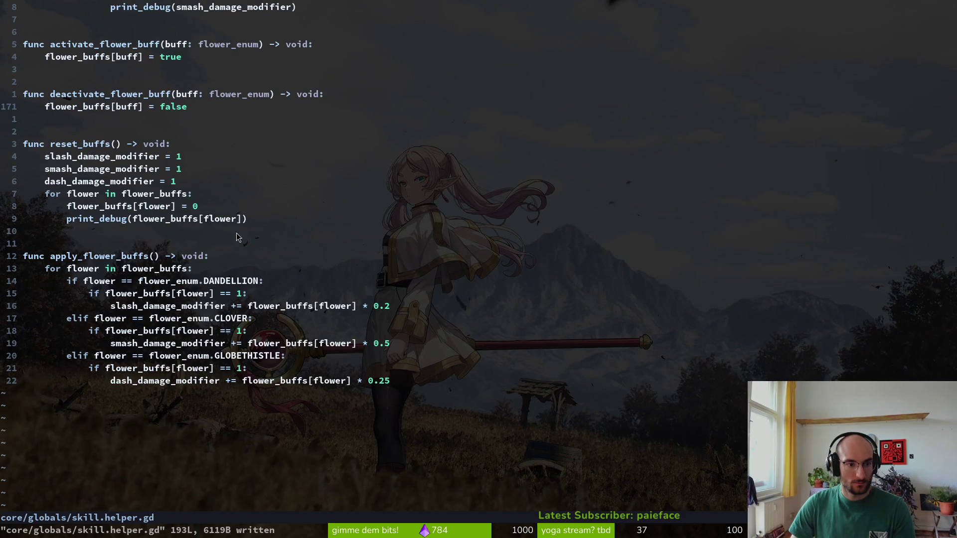
scroll(289, 368, "up", 2)
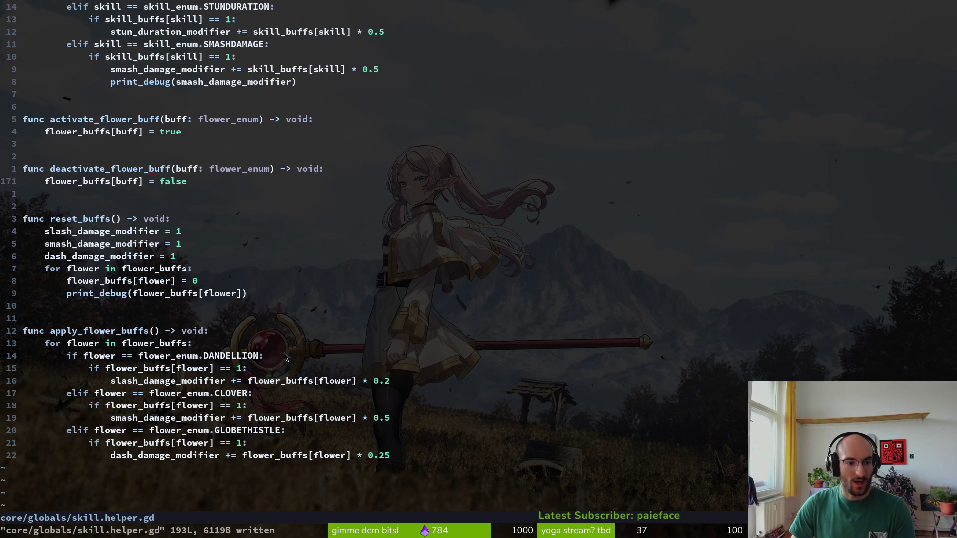
scroll(180, 83, "up", 2)
mouse_move(88, 106)
left_mouse_down()
mouse_move(95, 82)
mouse_move(319, 107)
left_mouse_up()
left_click(288, 107)
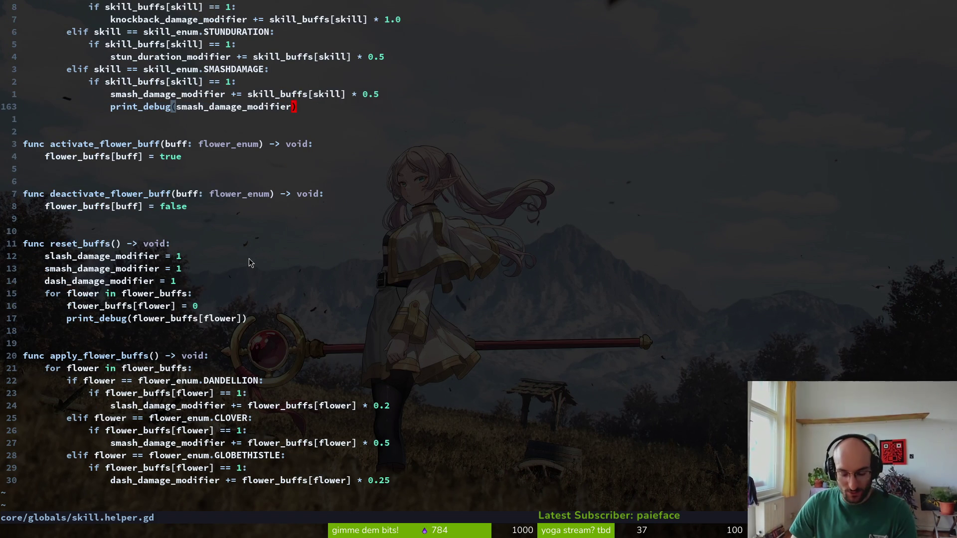
Run the game and load the flower level from level select
key("alt+Tab")
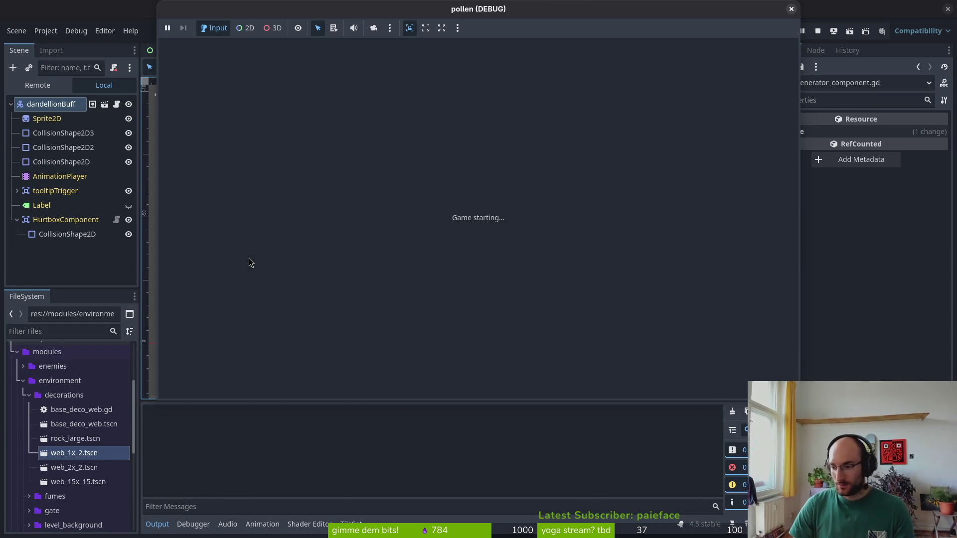
key("Return")
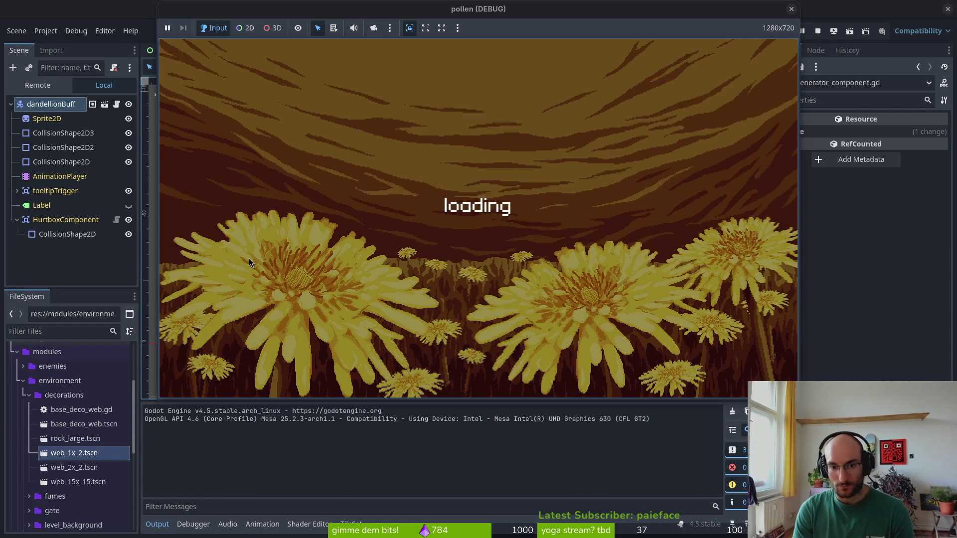
key("Left")
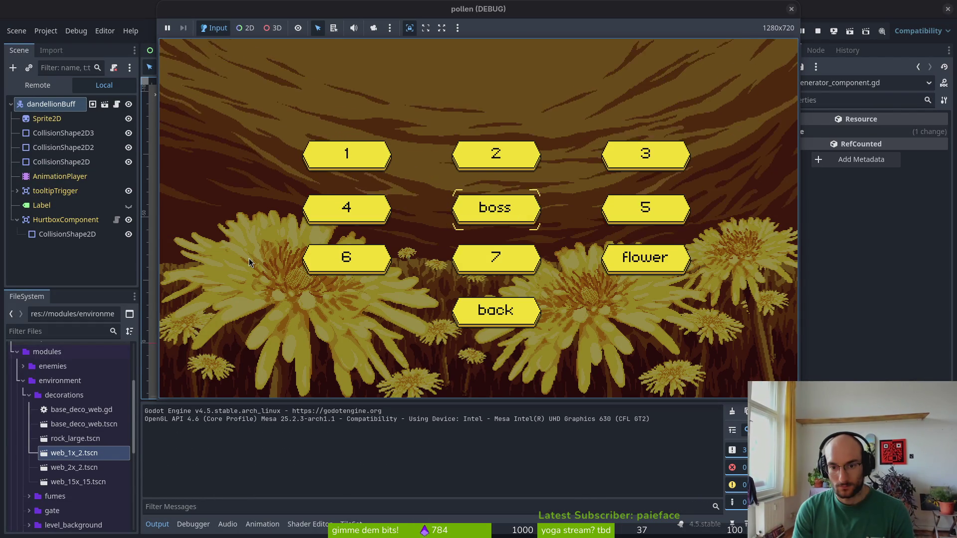
key("Right")
key("Down")
key("Return")
Collect the dandelion buff, clear the next room, and open the skill tree on the pink square
key("Left")
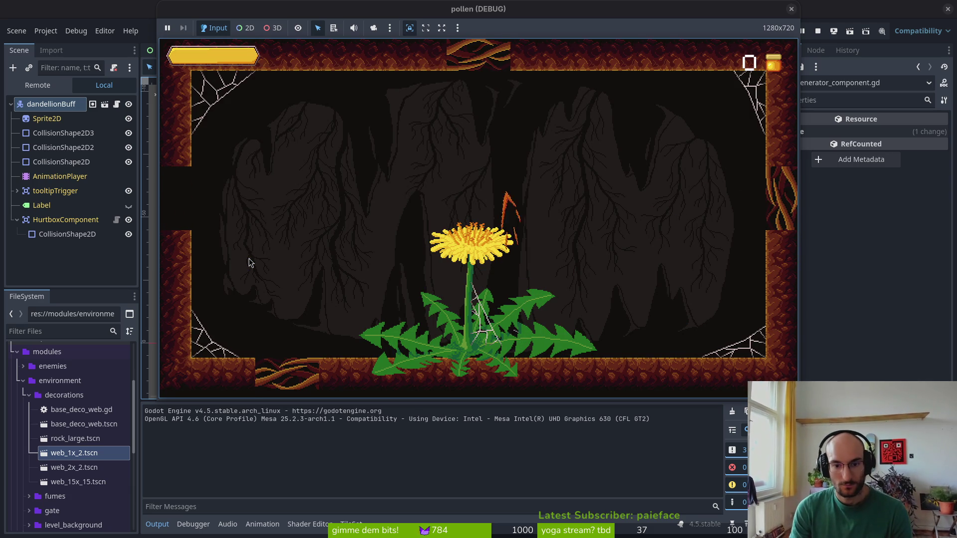
key("Down")
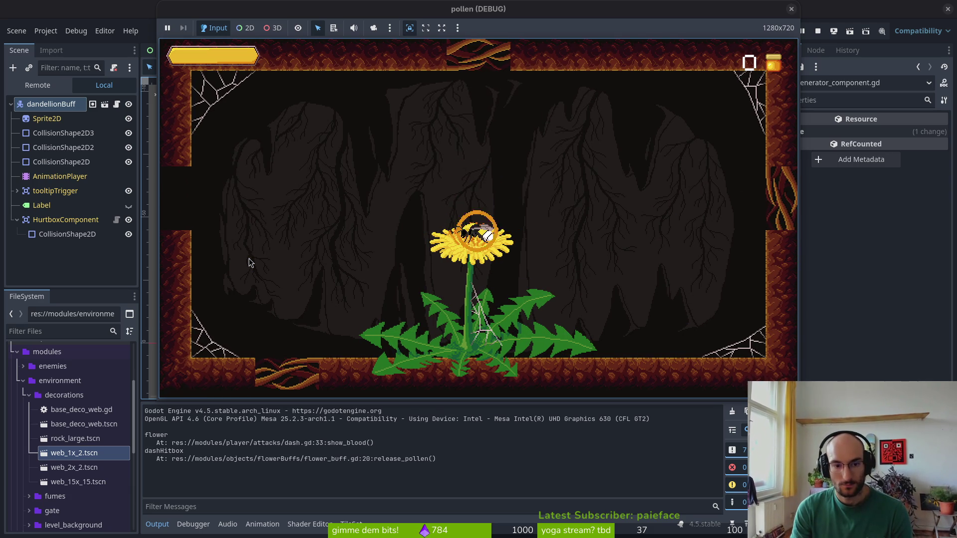
key("Left")
key("Left")
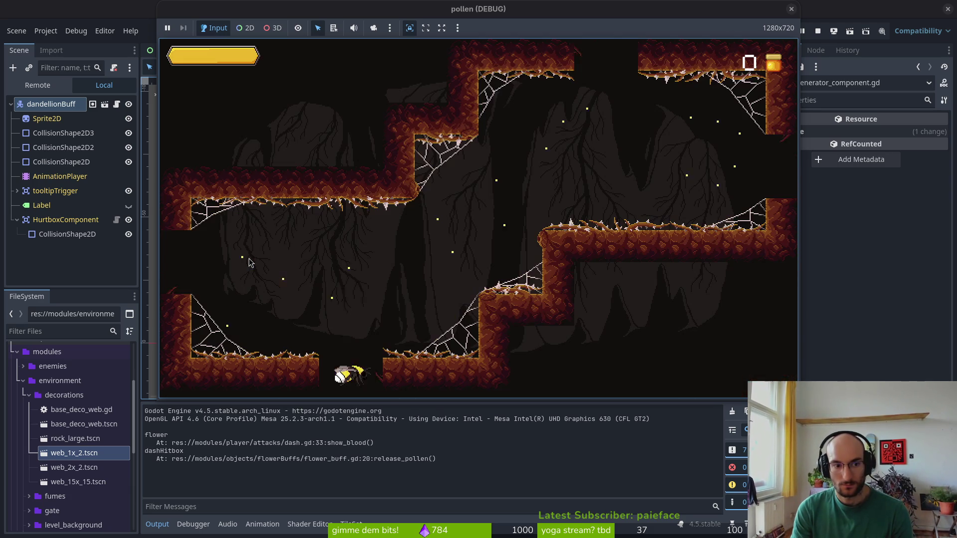
key("Down")
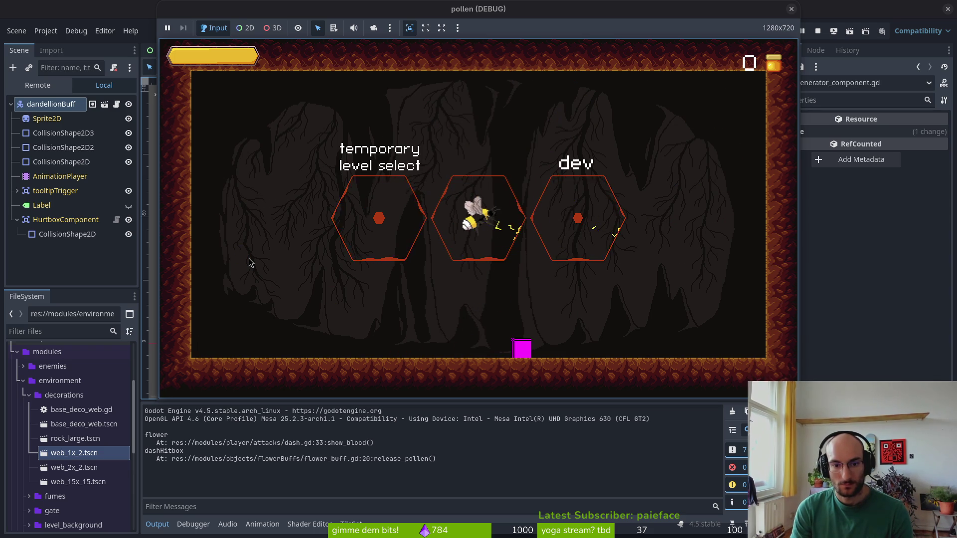
key("Right")
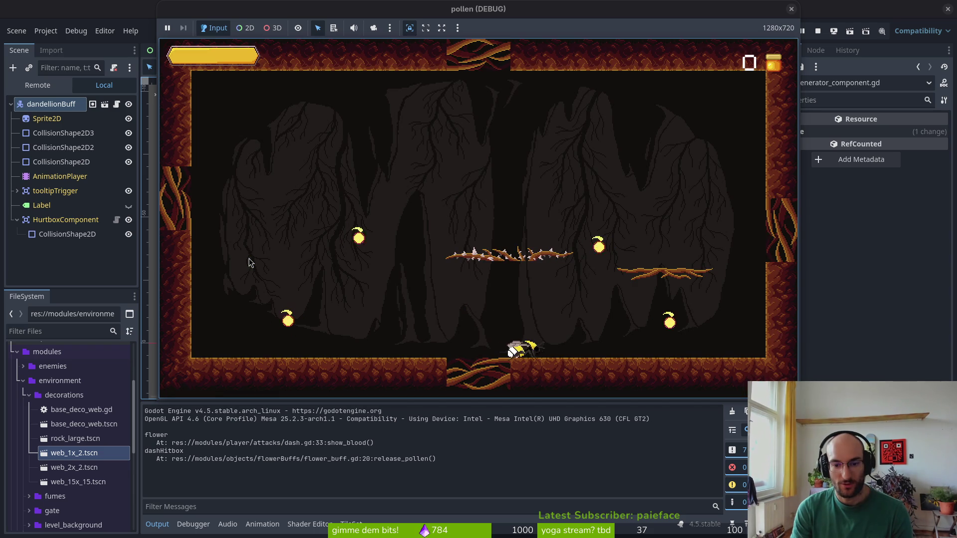
key("Down")
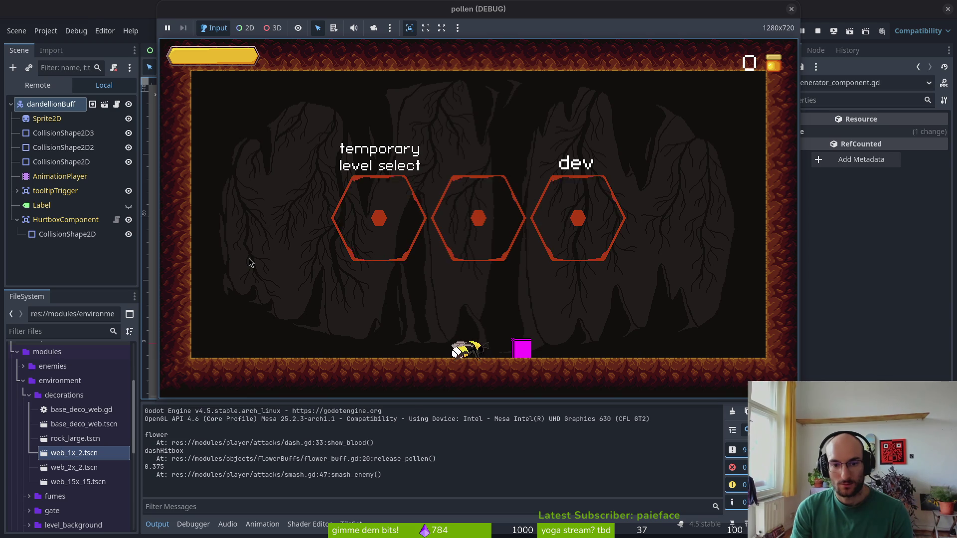
key("Up")
key("Right")
key("Right")
Buy four skills in the skill tree, then close it
key("space")
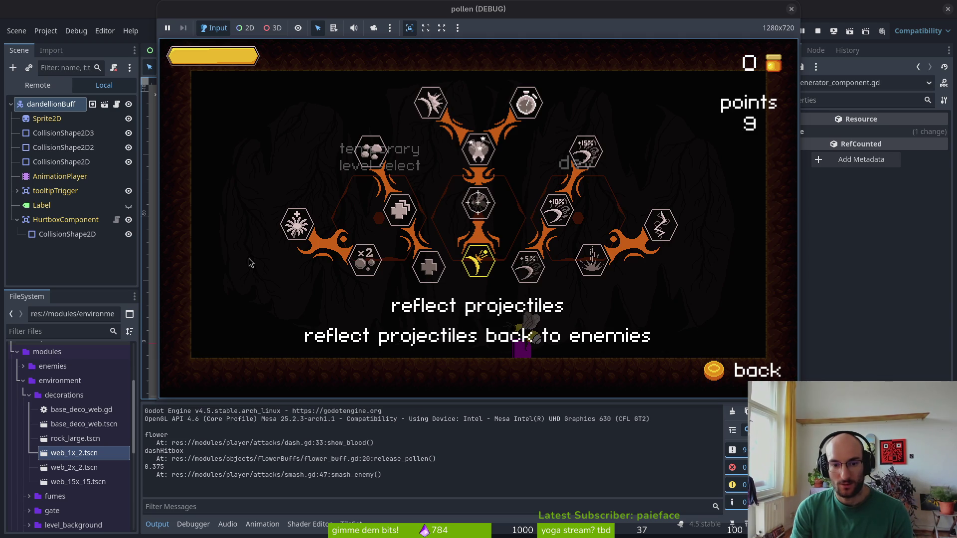
key("Up")
key("space")
key("Up")
key("space")
key("Up")
key("space")
key("Escape")
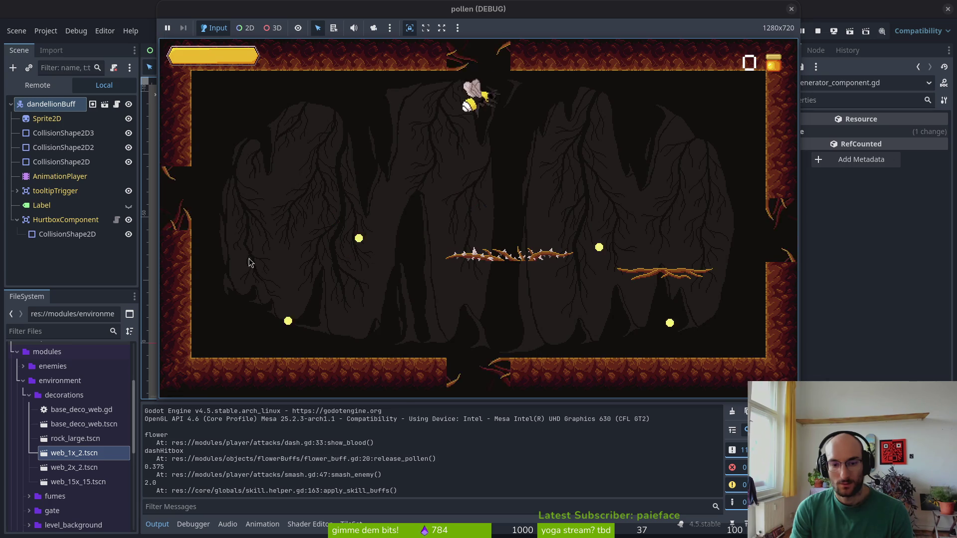
Fight the enemies across the cave level, then fly into the middle hexagon for the level menu
key("Left")
key("space")
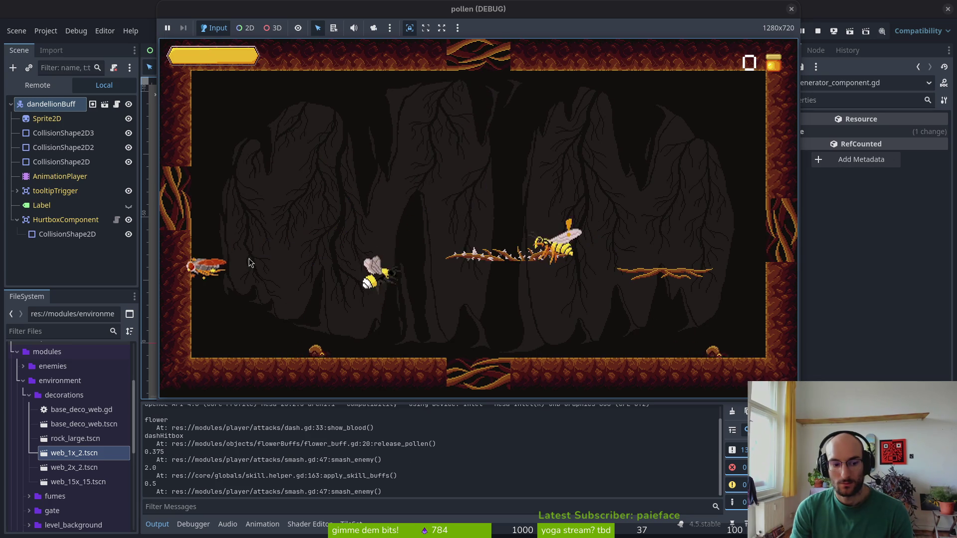
key("Down")
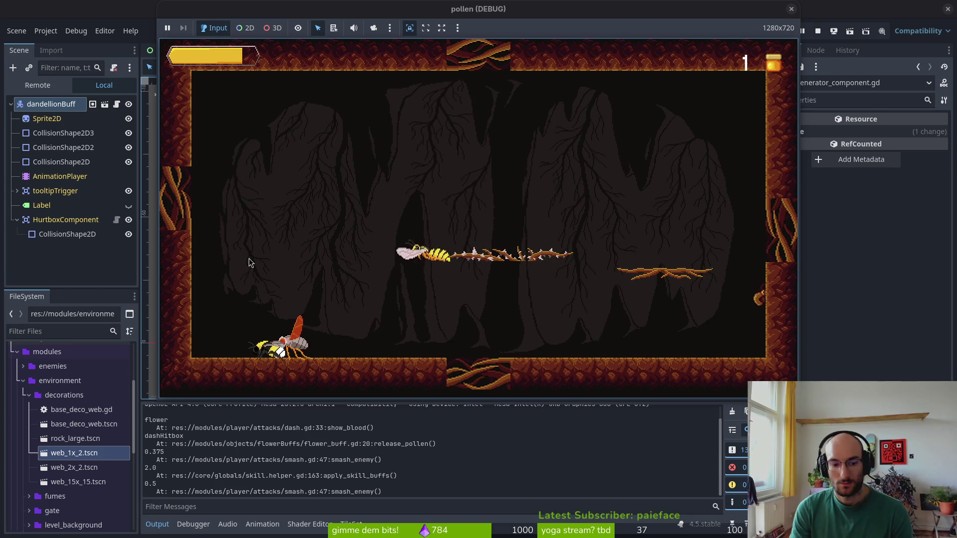
key("Up")
key("Right")
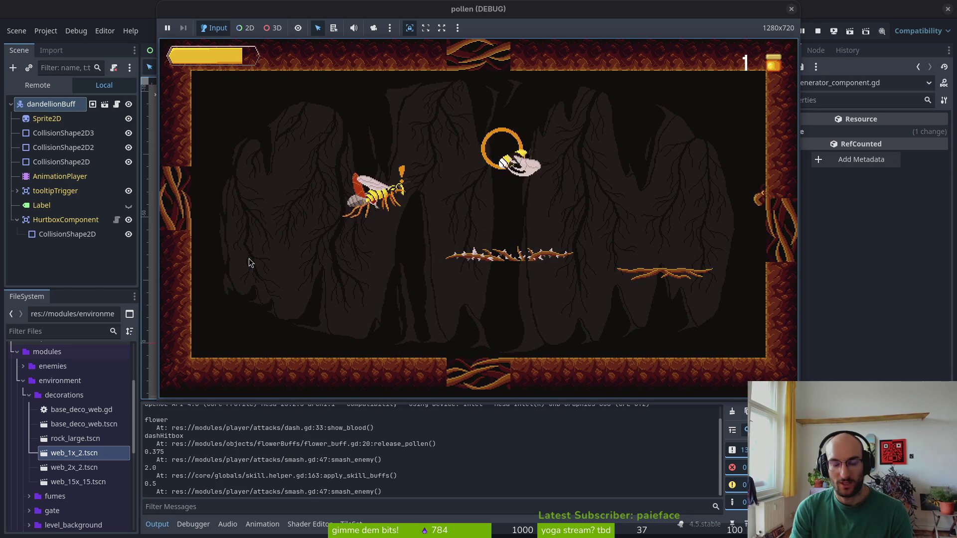
key("Down")
key("Up")
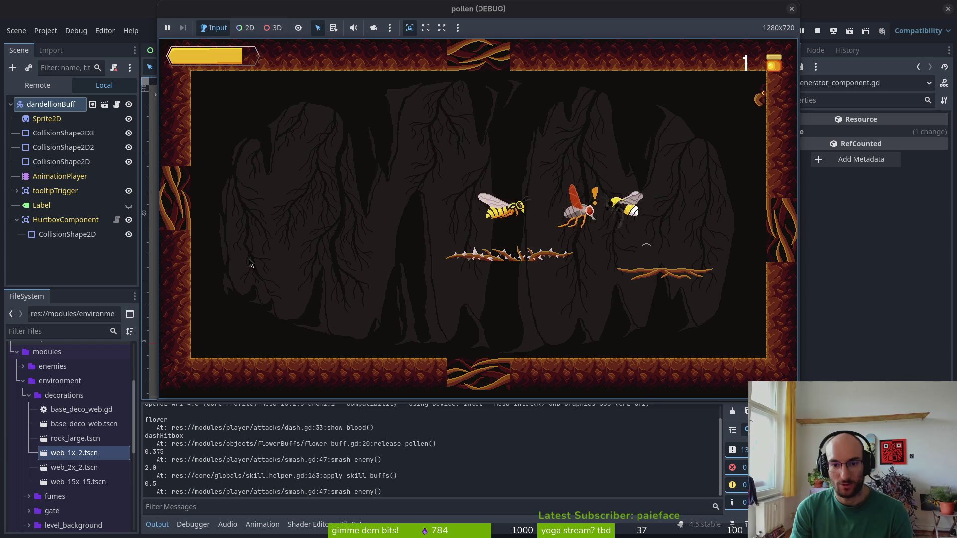
key("Left")
key("Right")
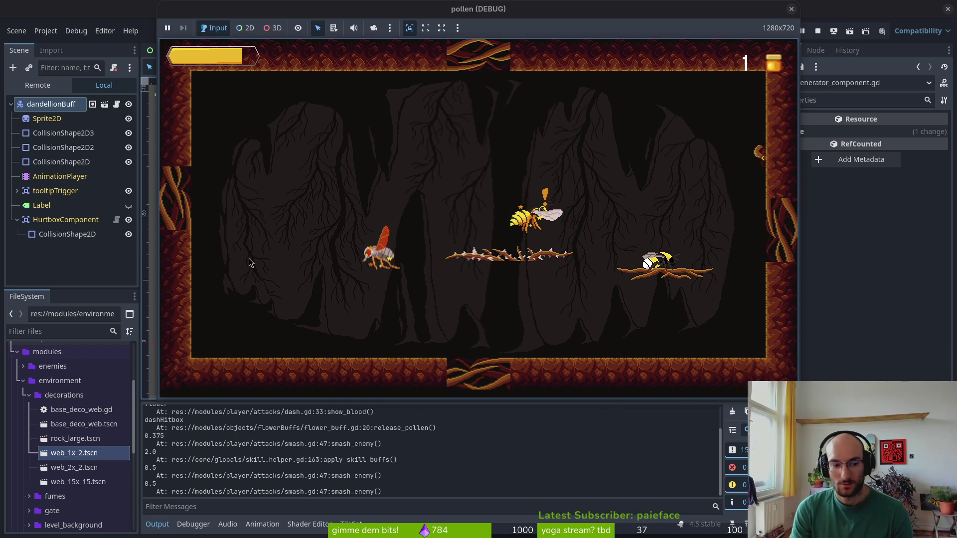
key("Up")
key("Left")
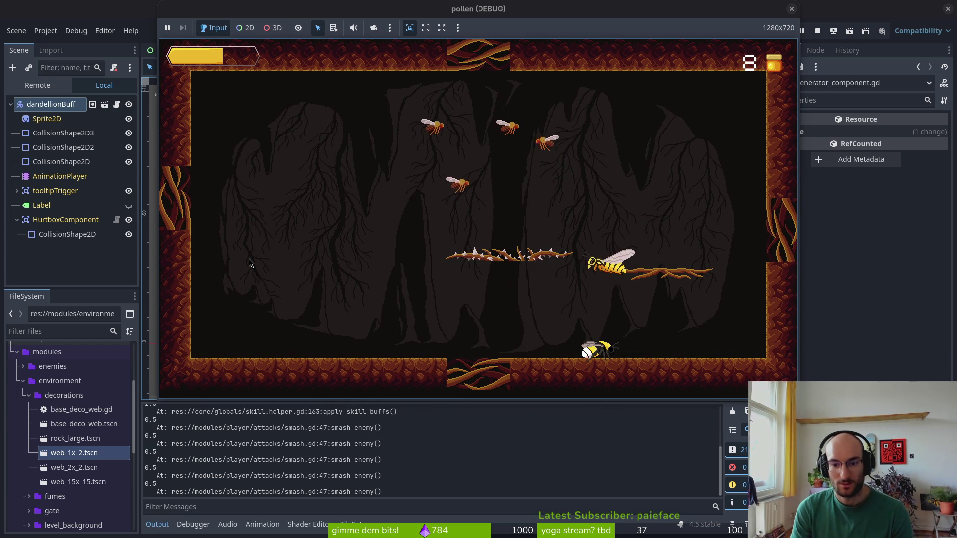
key("Up")
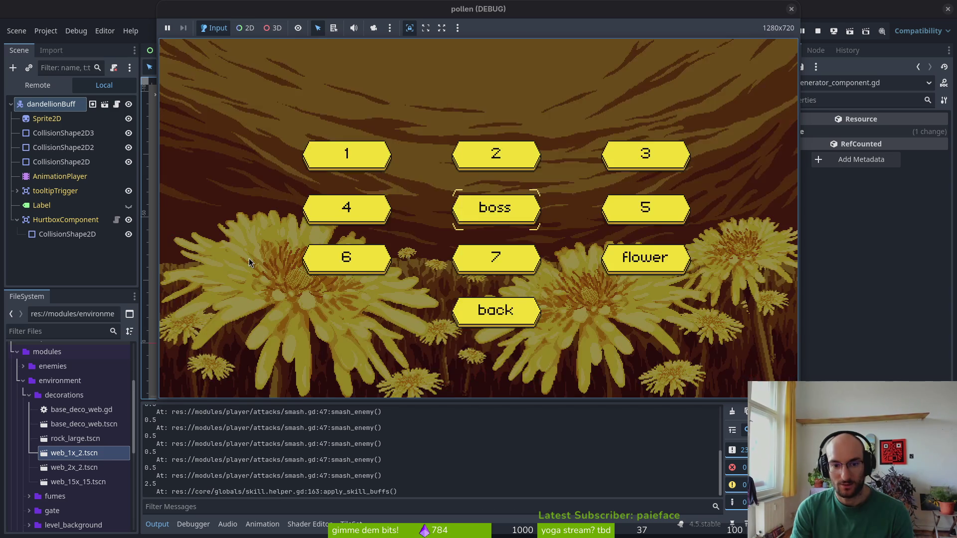
Start the flower level and dash through the dandelion for its buff
key("Down")
key("Return")
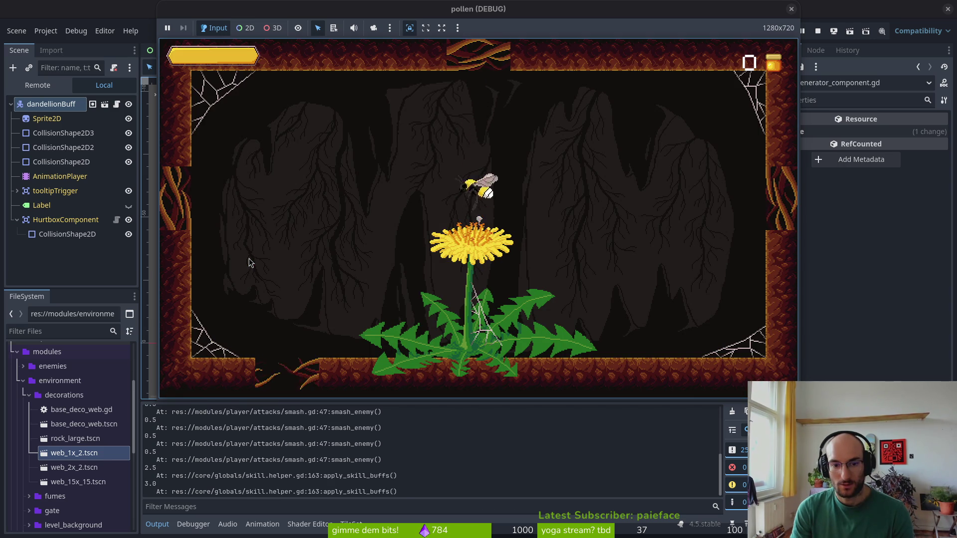
key("Left")
key("Down")
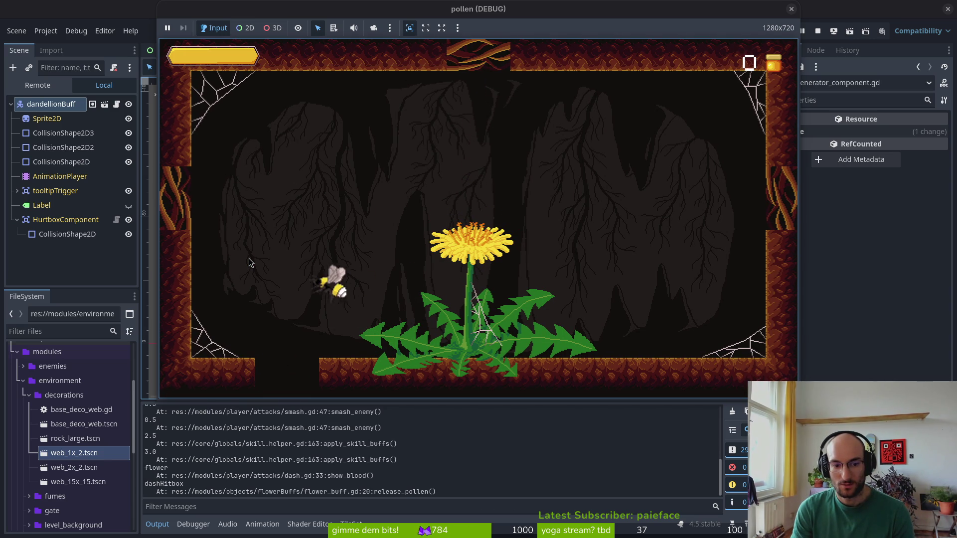
Smash the flies in the following cave rooms, pushing smash_enemy to 1.0
key("Down")
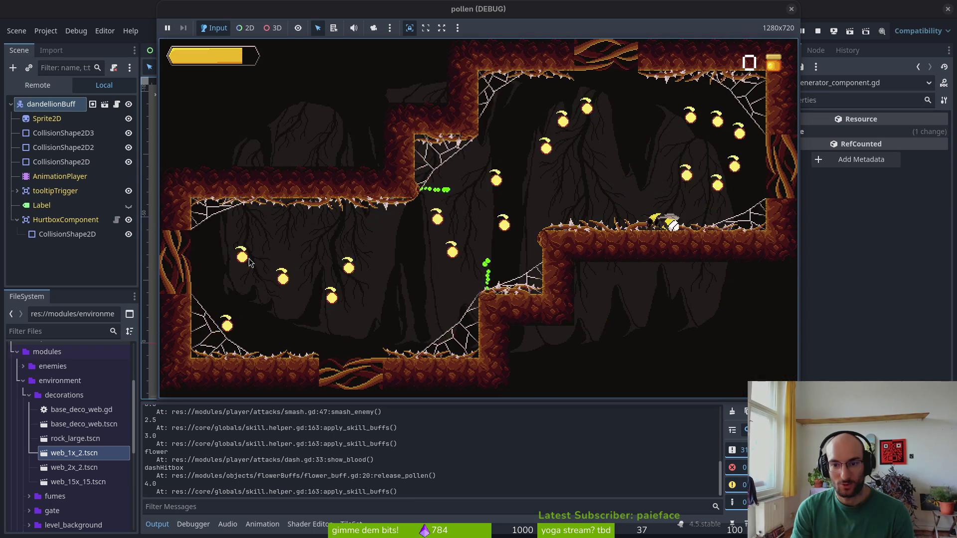
key("Down")
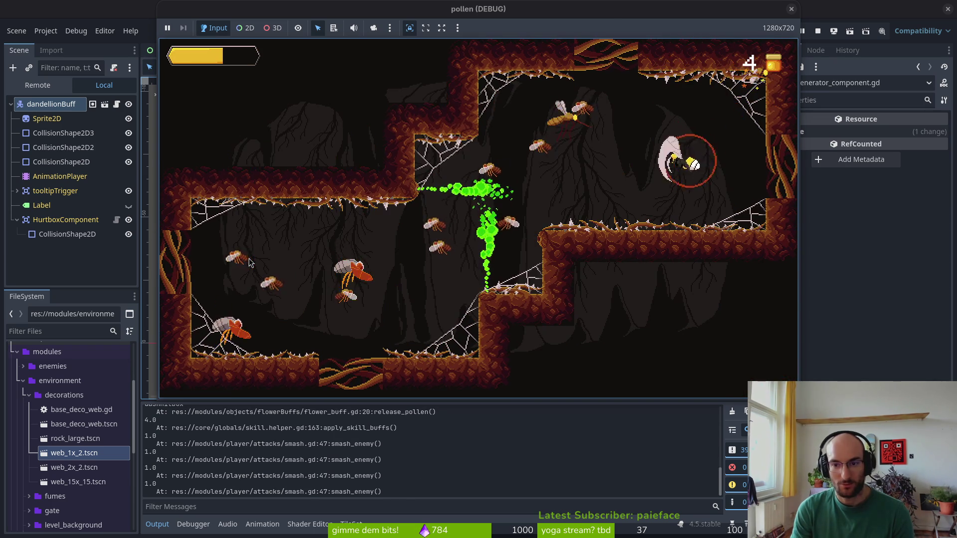
key("Down")
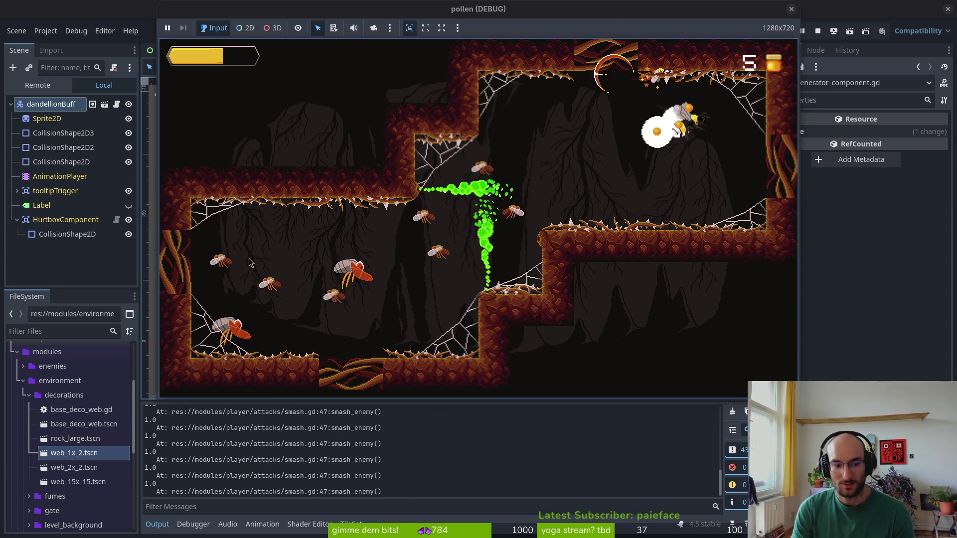
key("Down")
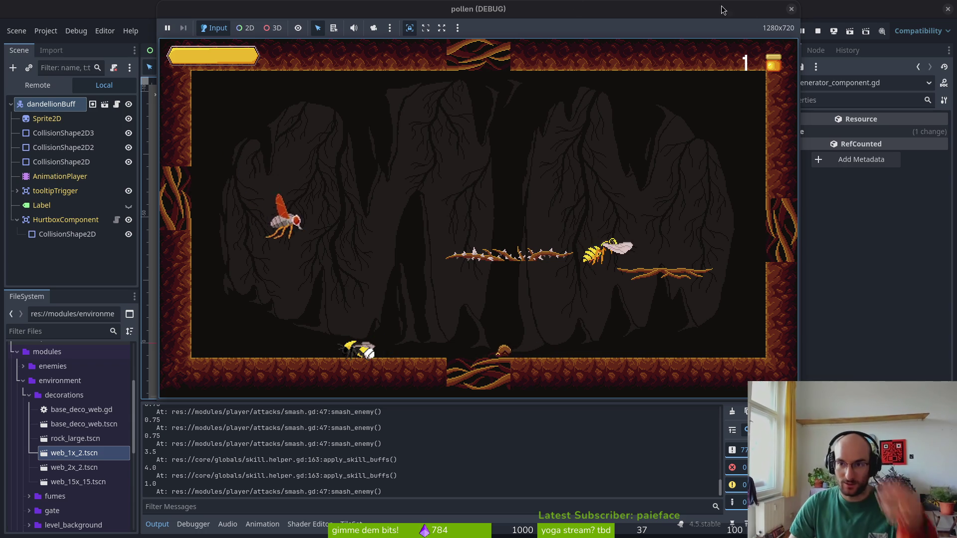
Stop the game, save skill.helper.gd in Vim, and yank the reset_buffs function name
key("F8")
key("alt+Tab")
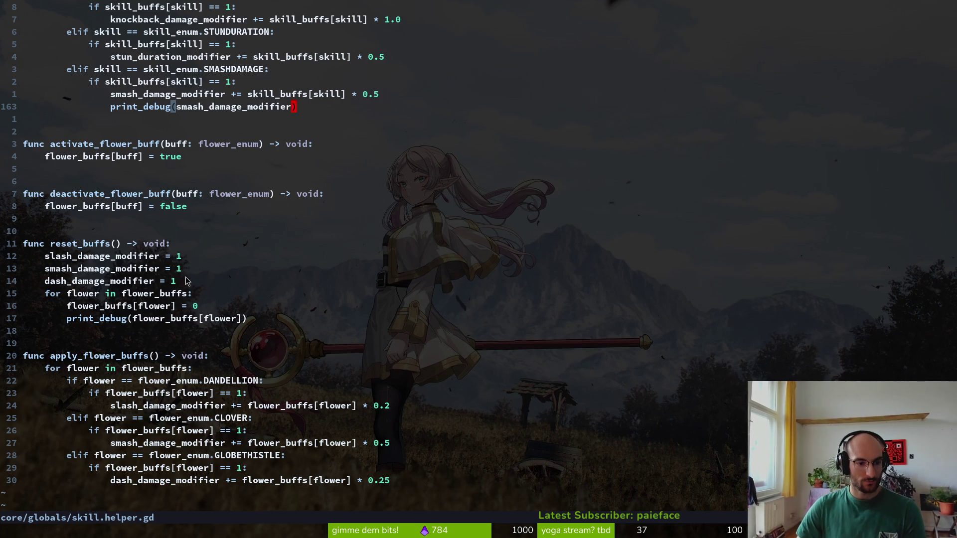
type(":w")
key("Return")
left_click(66, 243)
key("v")
key("i")
key("w")
key("y")
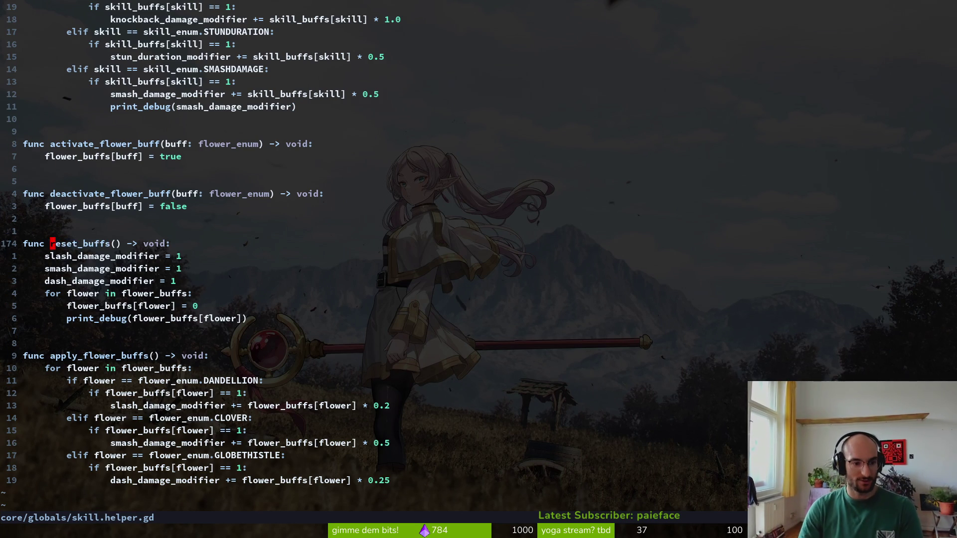
Inspect dying.gd's reset-buffs emit, return to skill.helper.gd, and relaunch the game in Godot
key("ctrl+p")
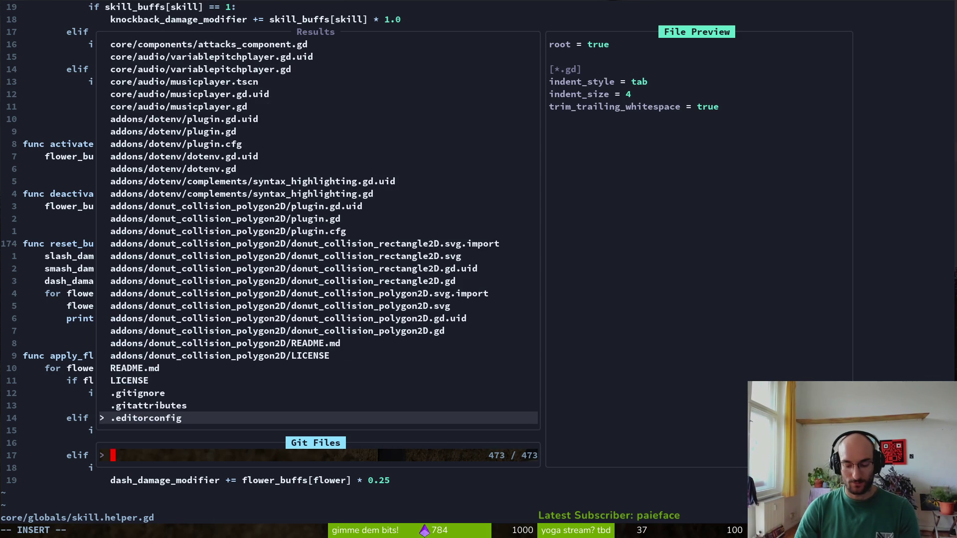
type("dying")
key("Return")
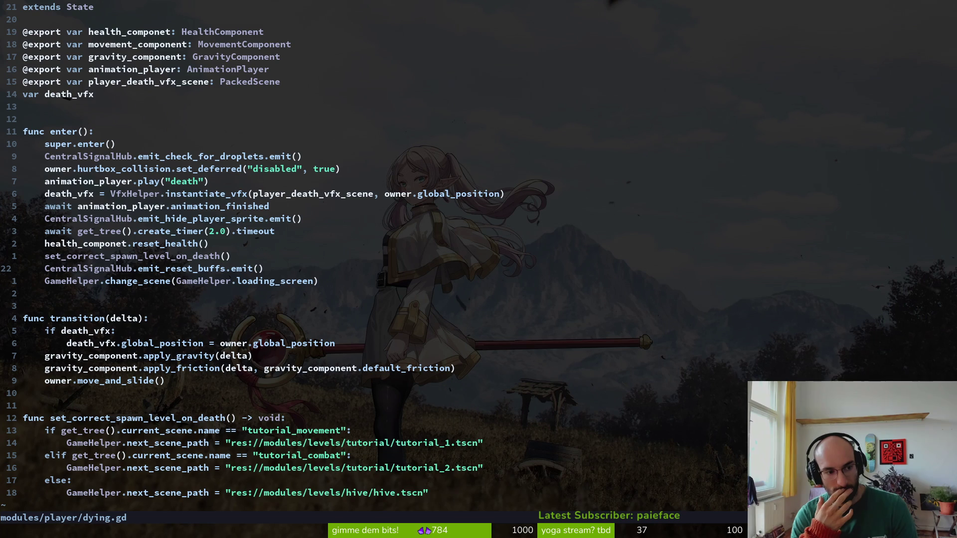
key("ctrl+p")
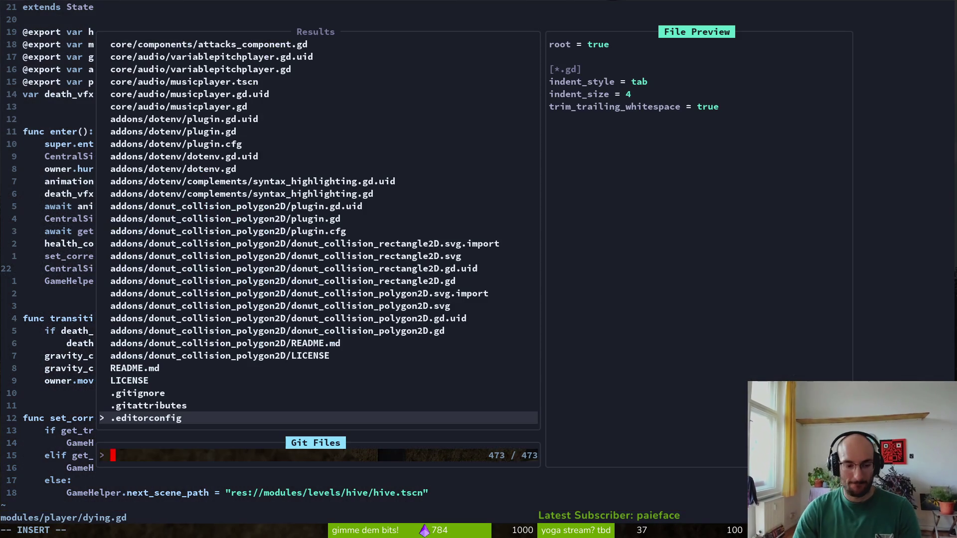
key("Escape")
key("ctrl+o")
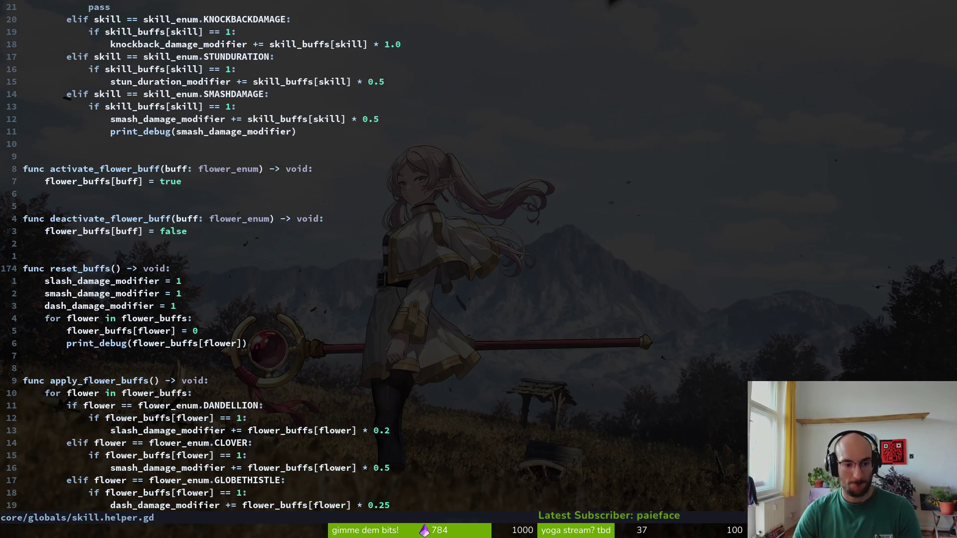
key("j")
key("j")
key("j")
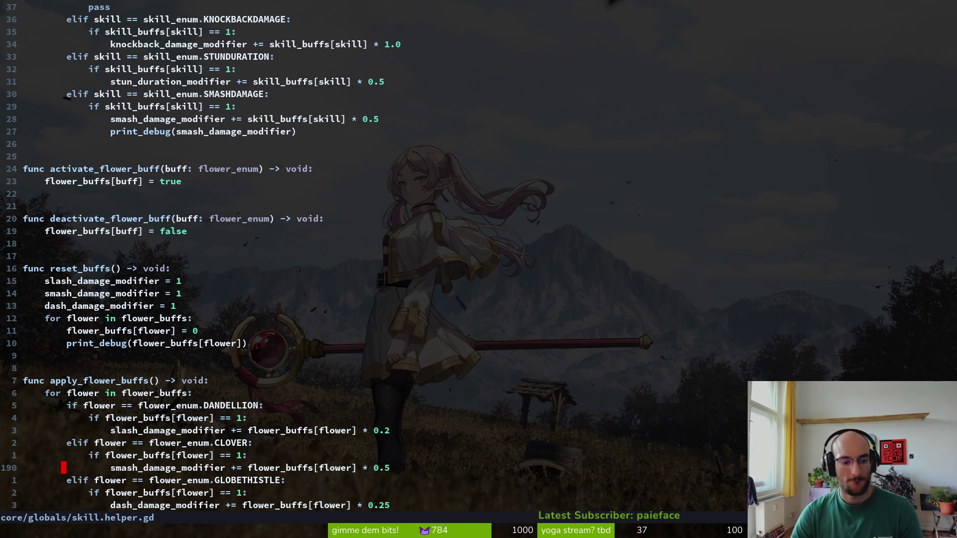
key("alt+Tab")
key("F5")
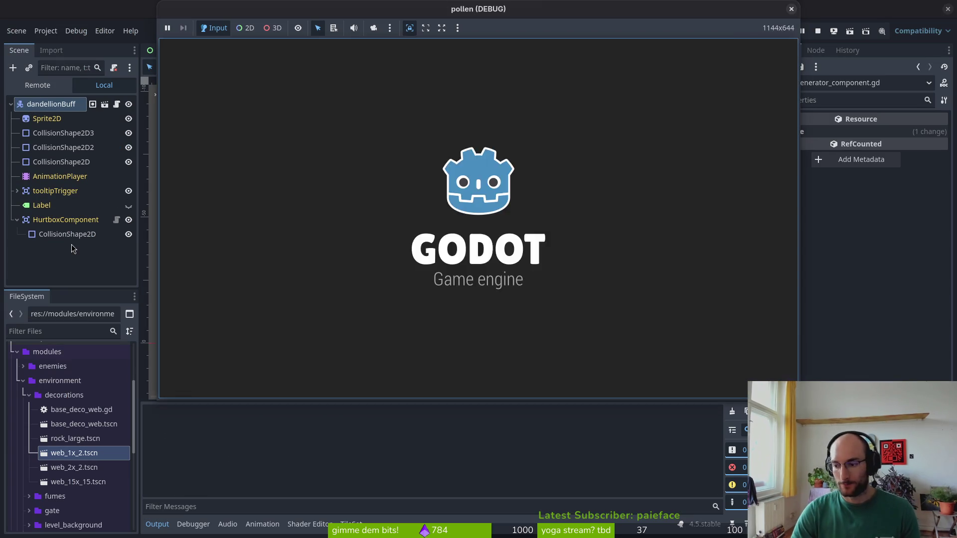
Start the game, smash enemies in a cave room, then start level 5 from the menu
key("Return")
key("Return")
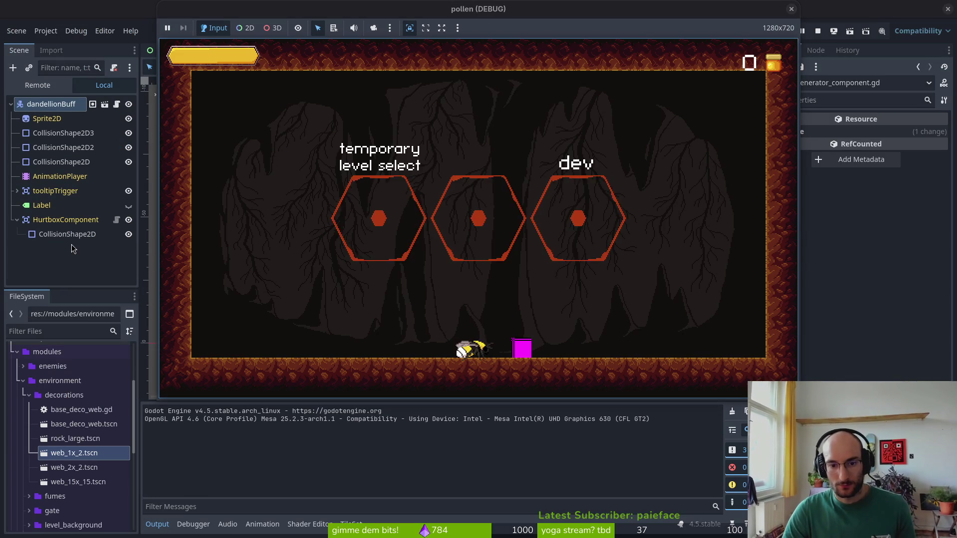
key("Up")
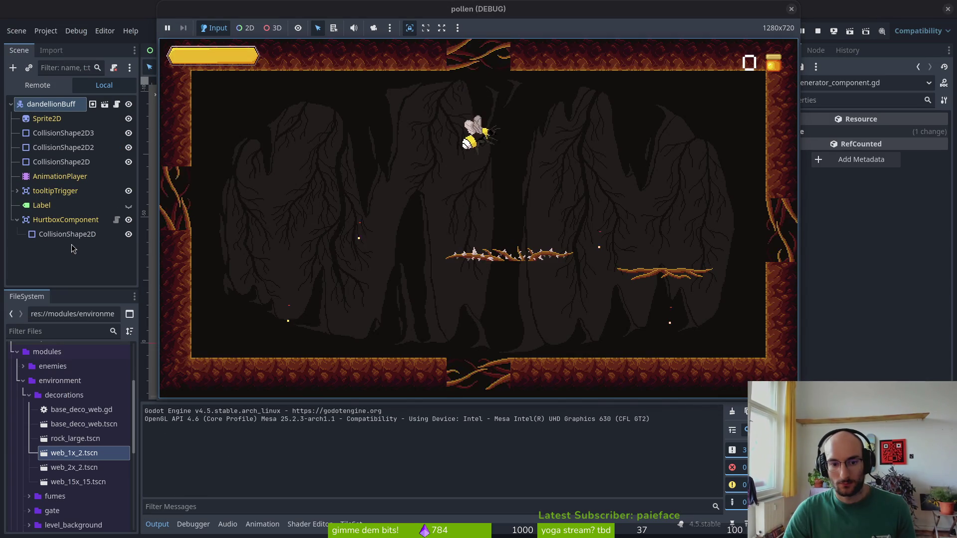
key("space")
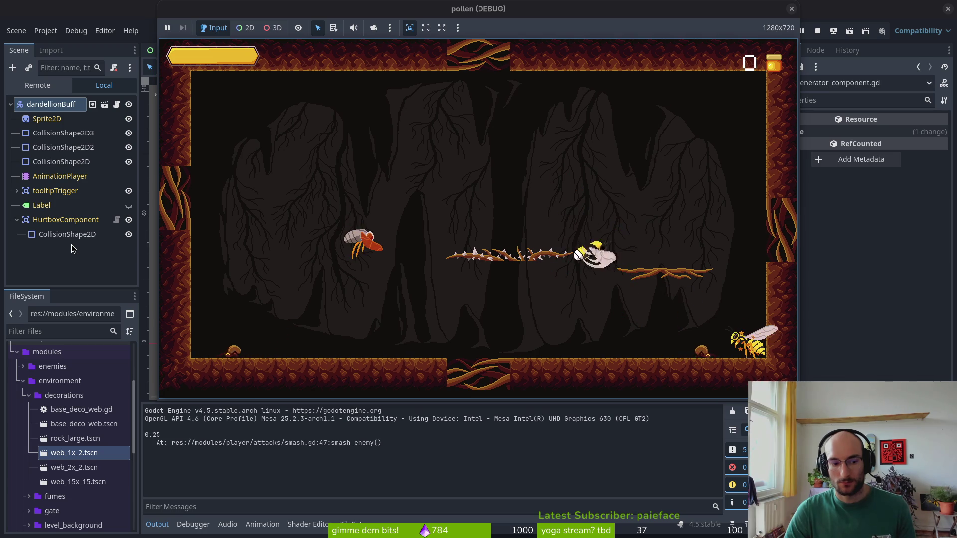
key("space")
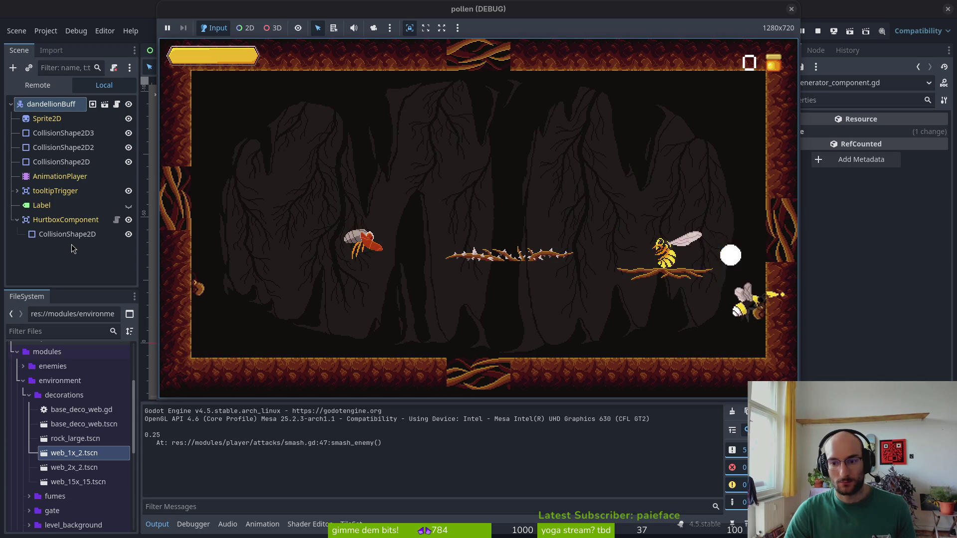
key("Left")
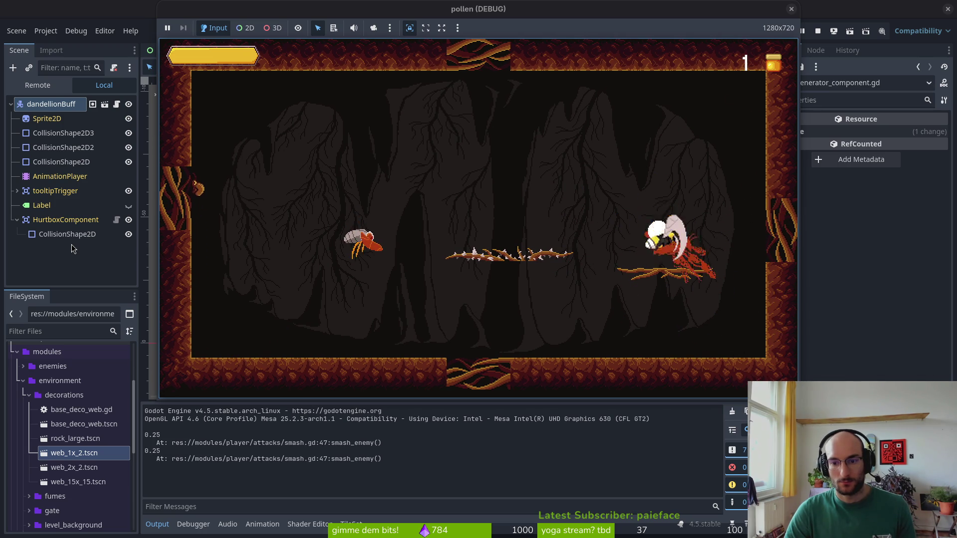
key("space")
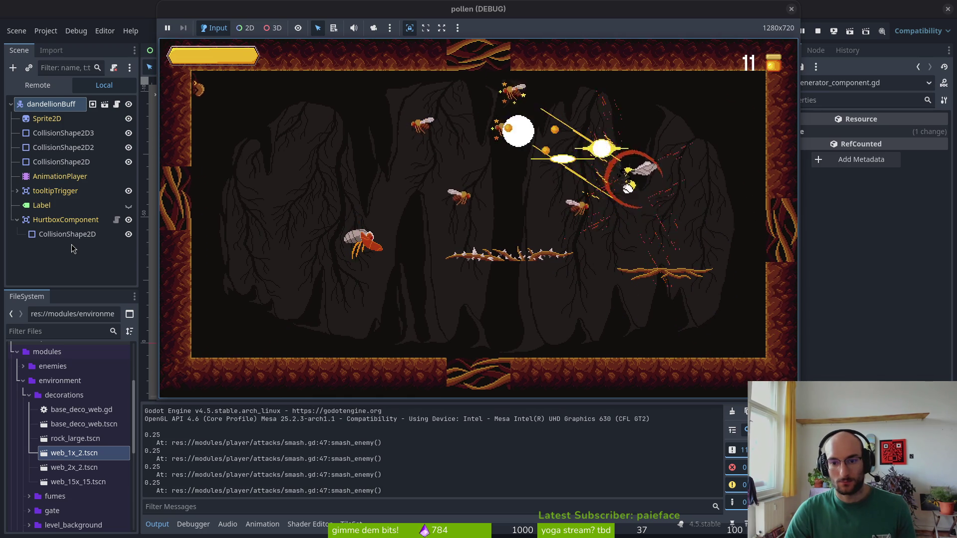
key("space")
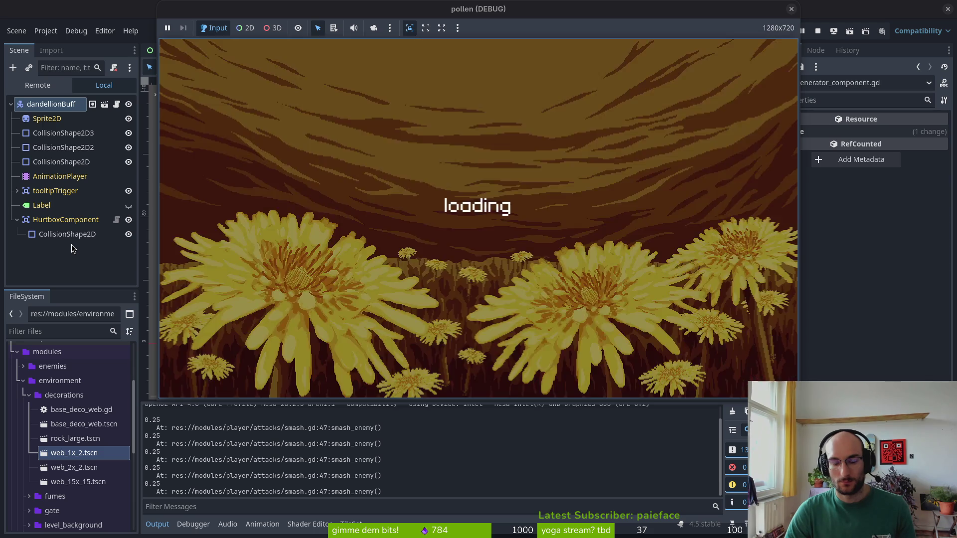
key("space")
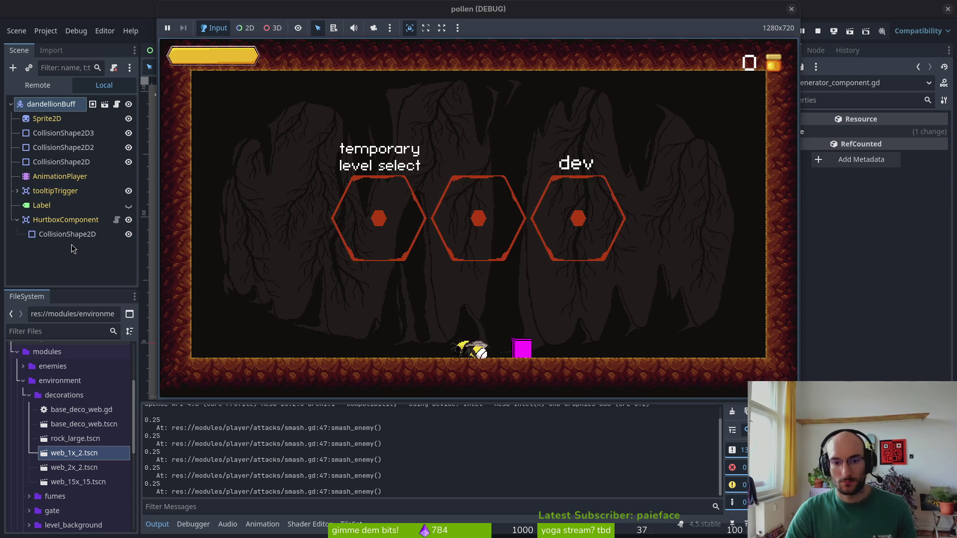
key("space")
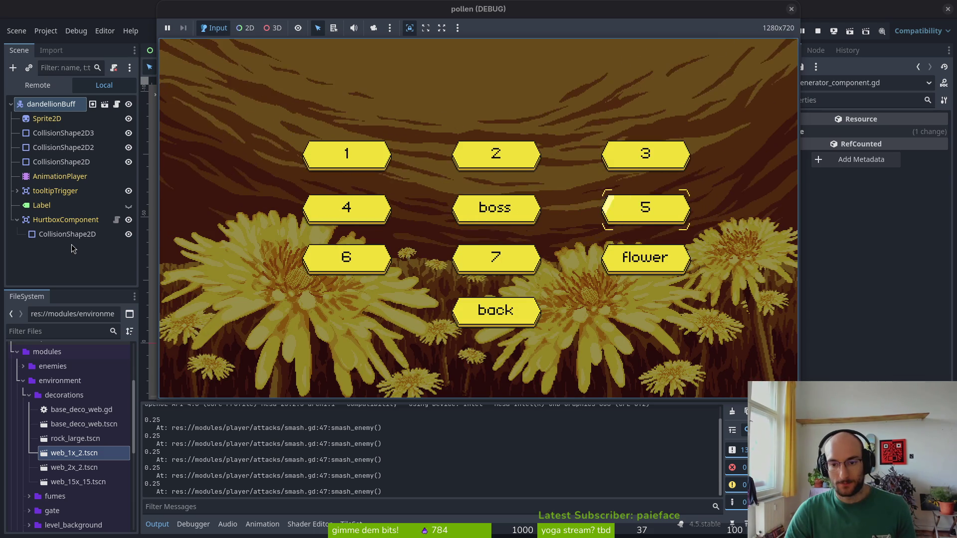
key("space")
key("space")
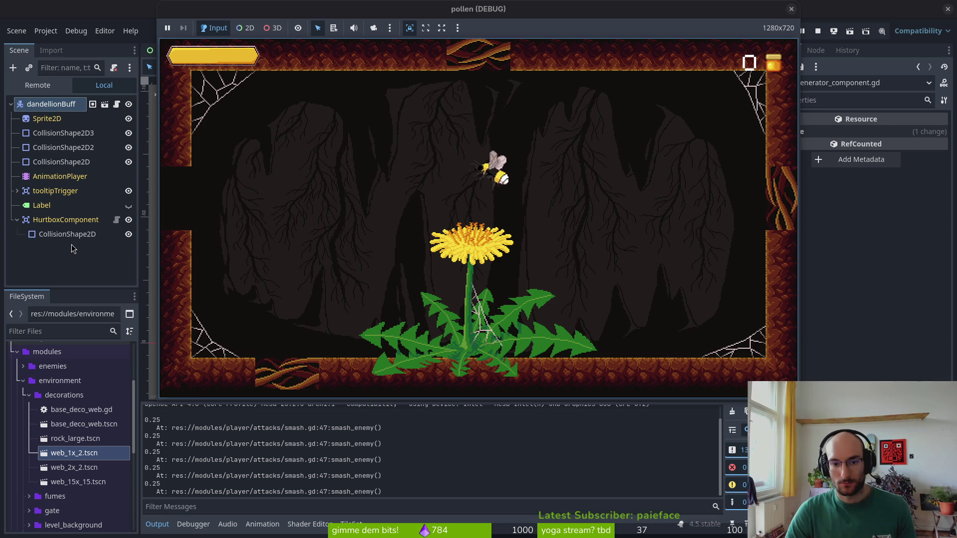
Release the dandelion pollen, smash mosquitoes and cave enemies, then stop the game
key("shift")
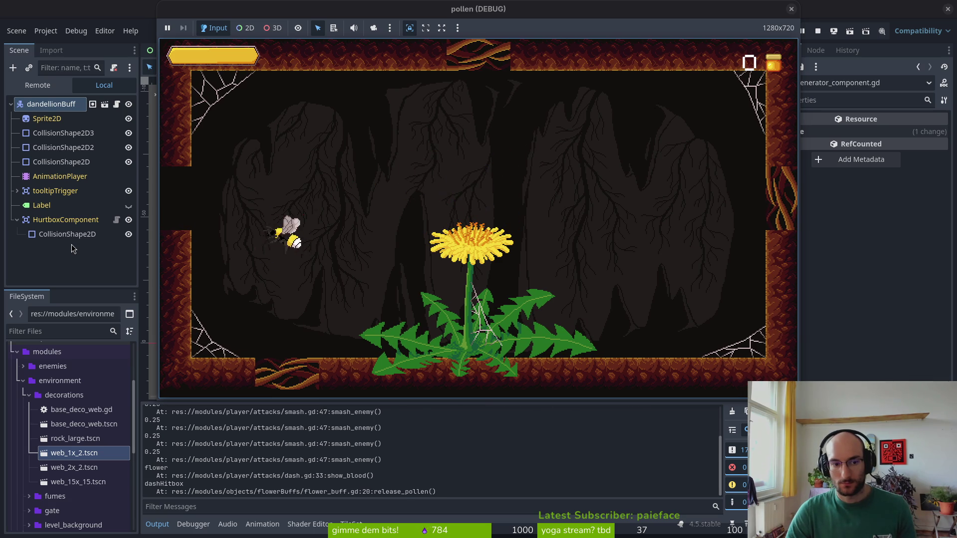
key("space")
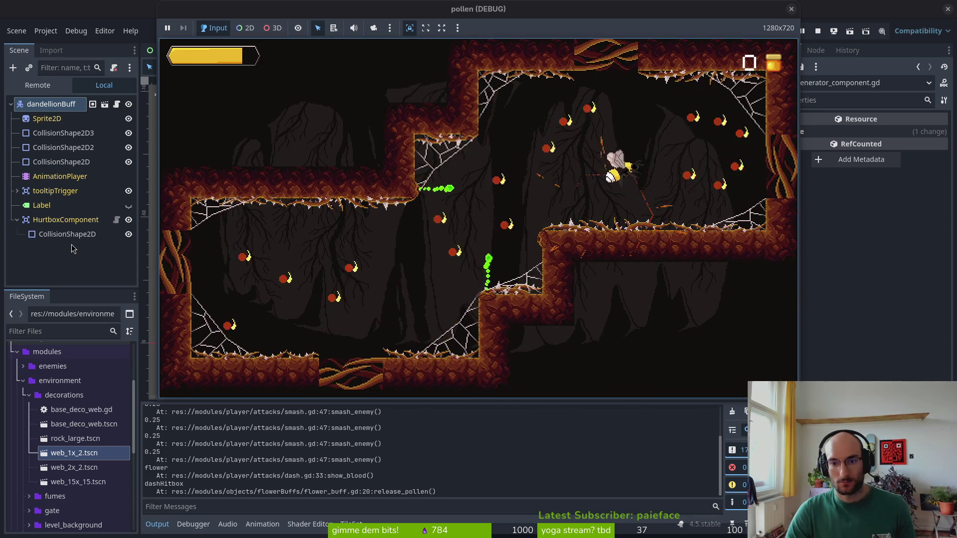
key("space")
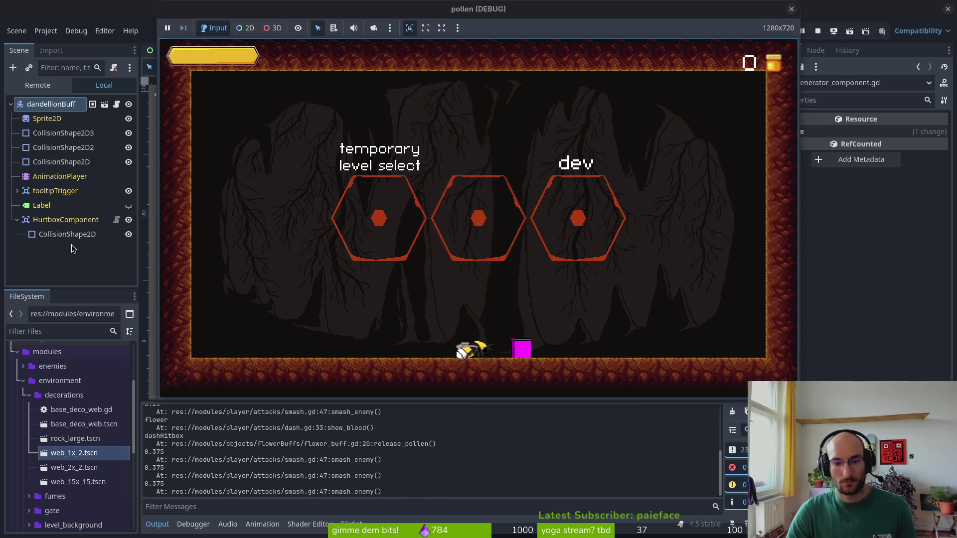
key("space")
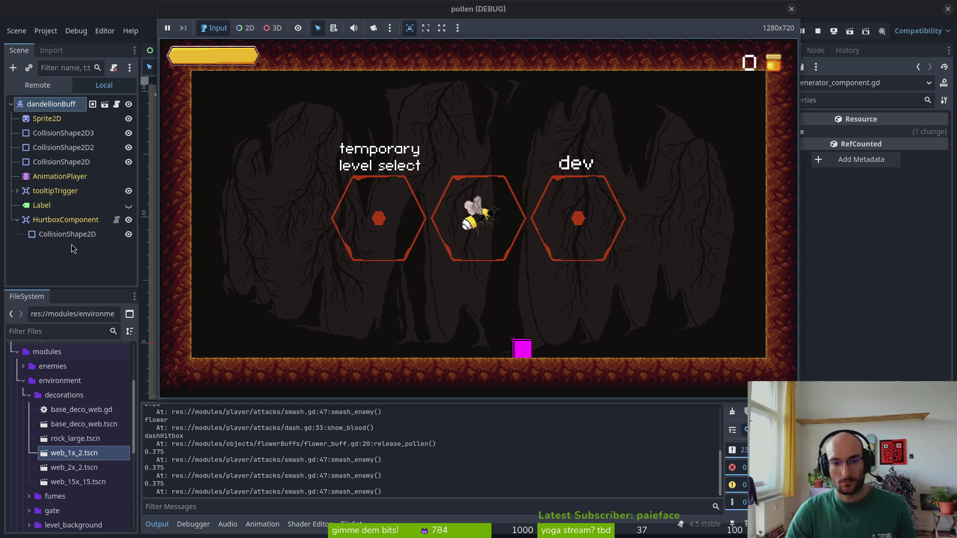
key("Left")
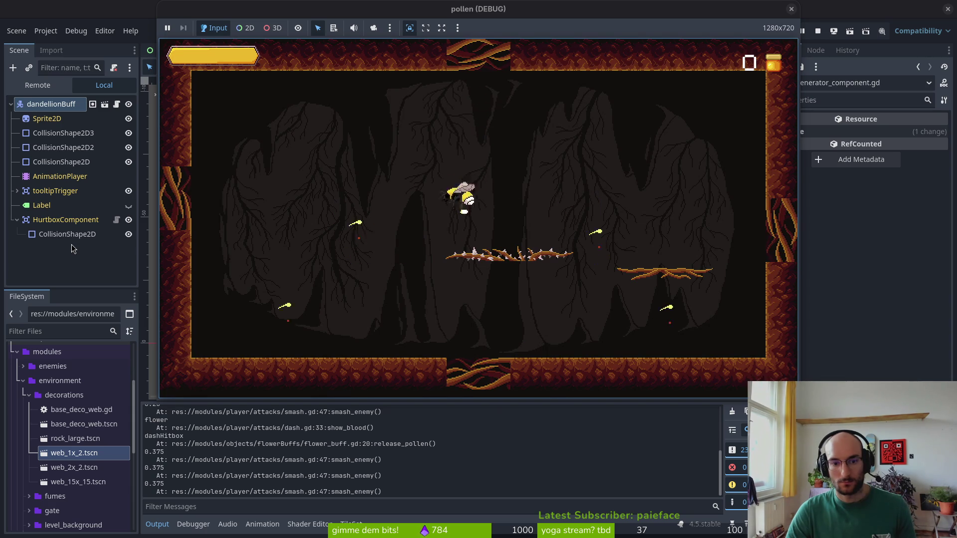
key("space")
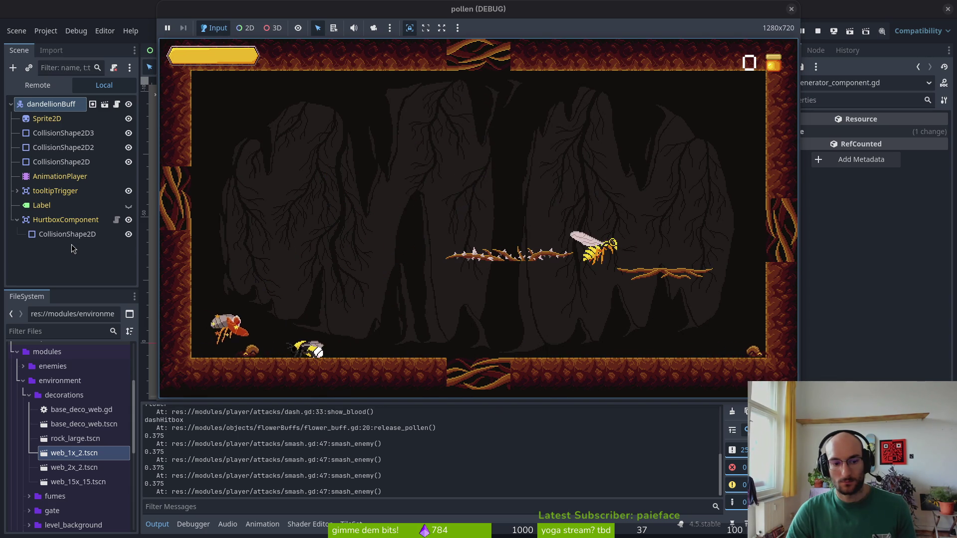
key("space")
key("Left")
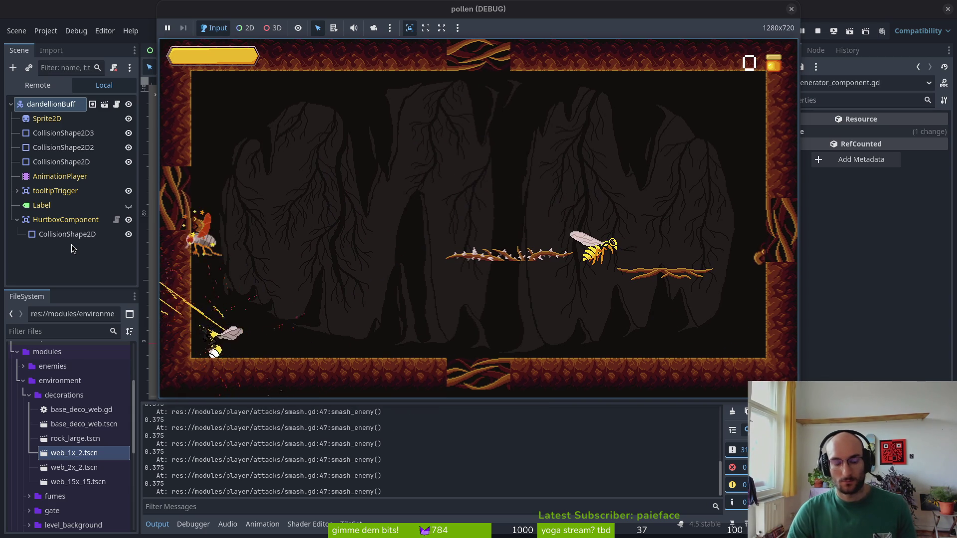
left_click(818, 30)
Back in Vim, find and open player.gd through the Telescope file search
key("alt+Tab")
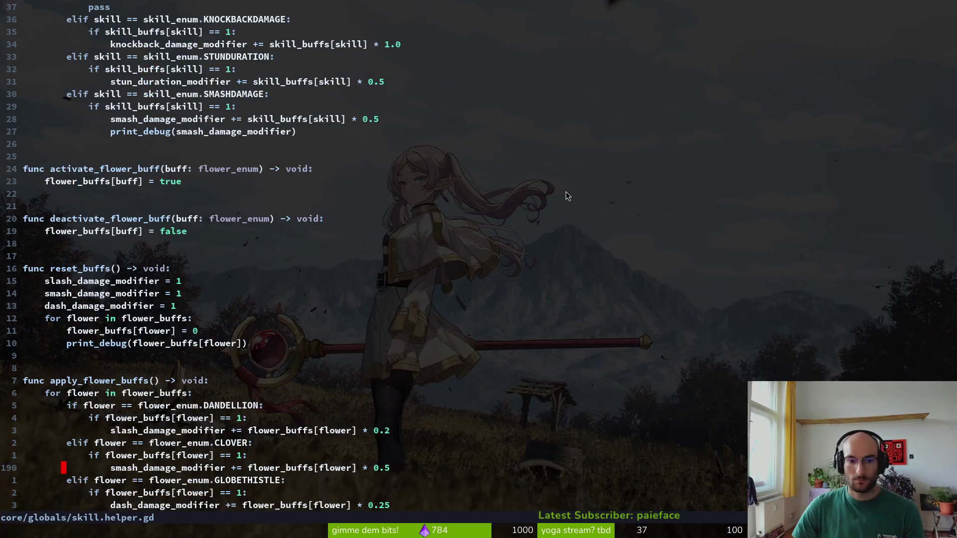
scroll(224, 194, "up", 3)
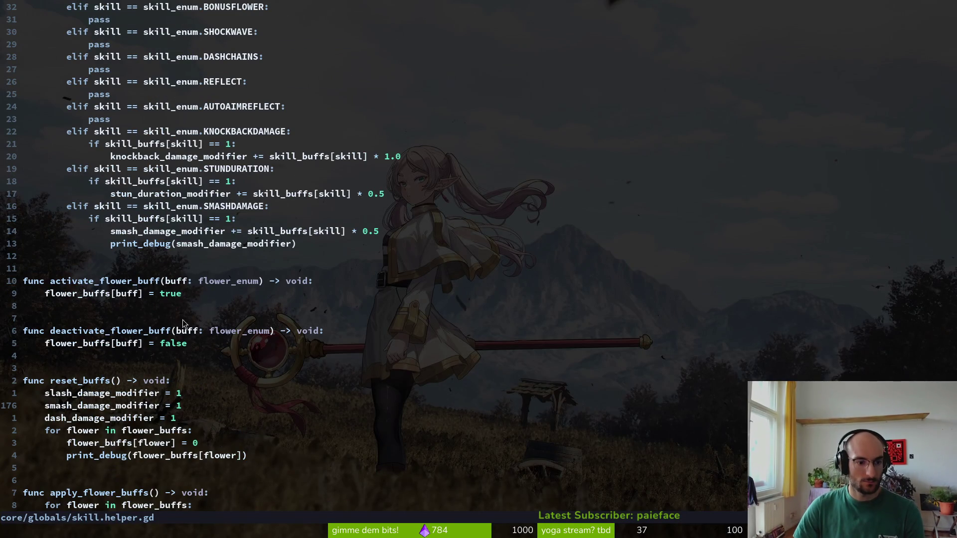
scroll(178, 204, "up", 5)
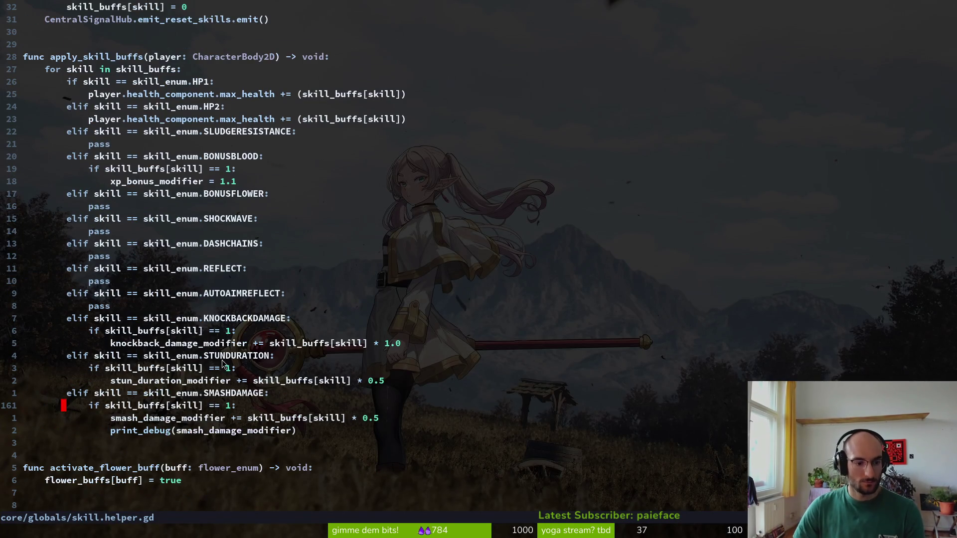
key("ctrl+o")
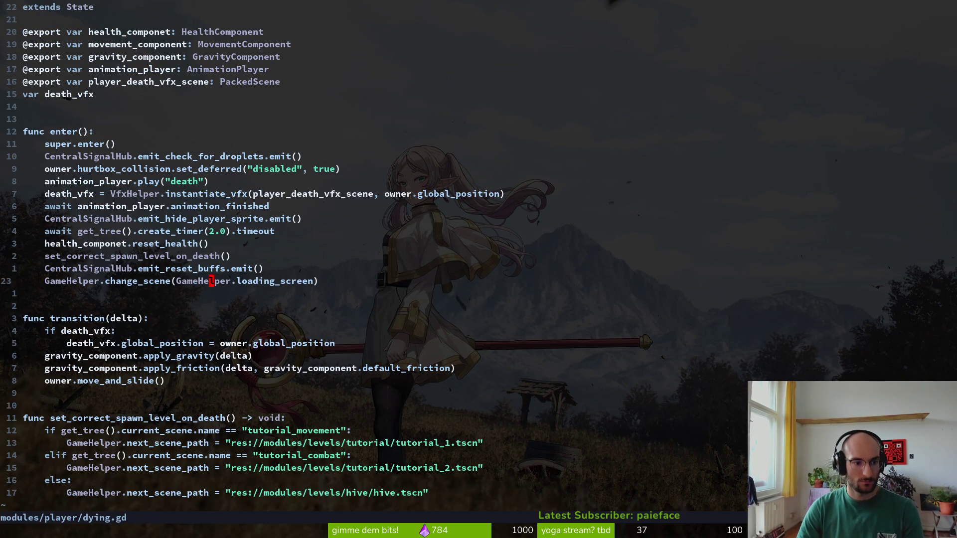
key("ctrl+p")
type("hive")
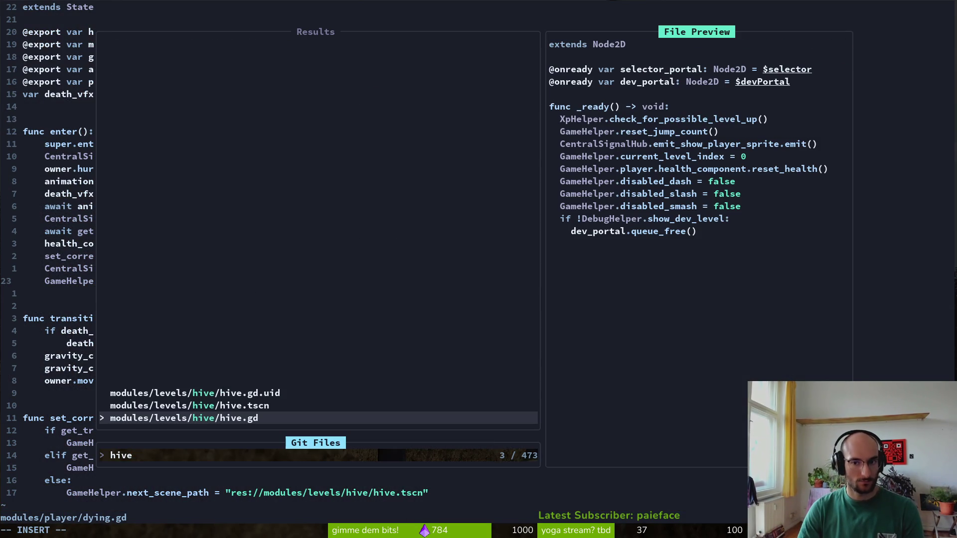
key("Escape")
key("ctrl+p")
type("pl")
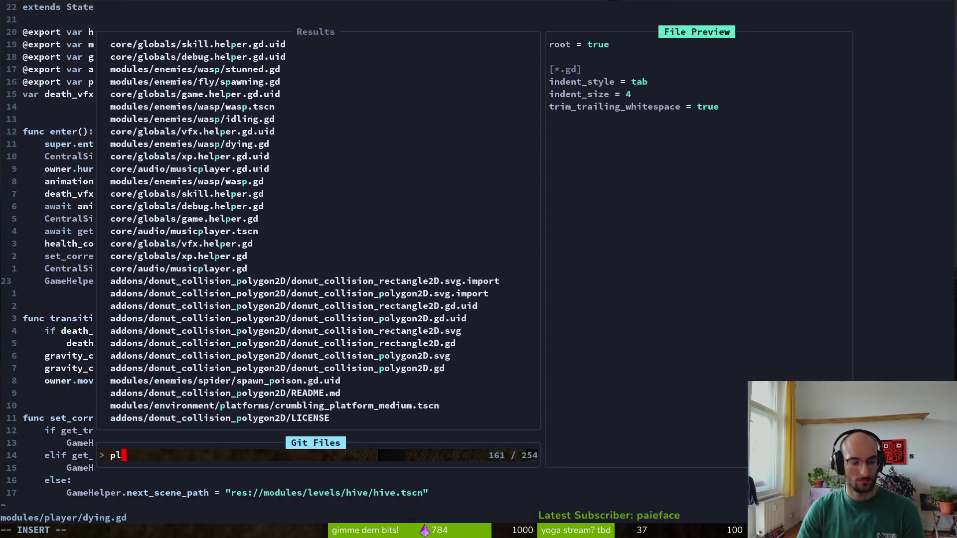
type("ayer")
key("Return")
Add SkillHelper.reset_buffs() to player.gd's _ready function and save it
key("ctrl+u")
key("ctrl+u")
key("ctrl+u")
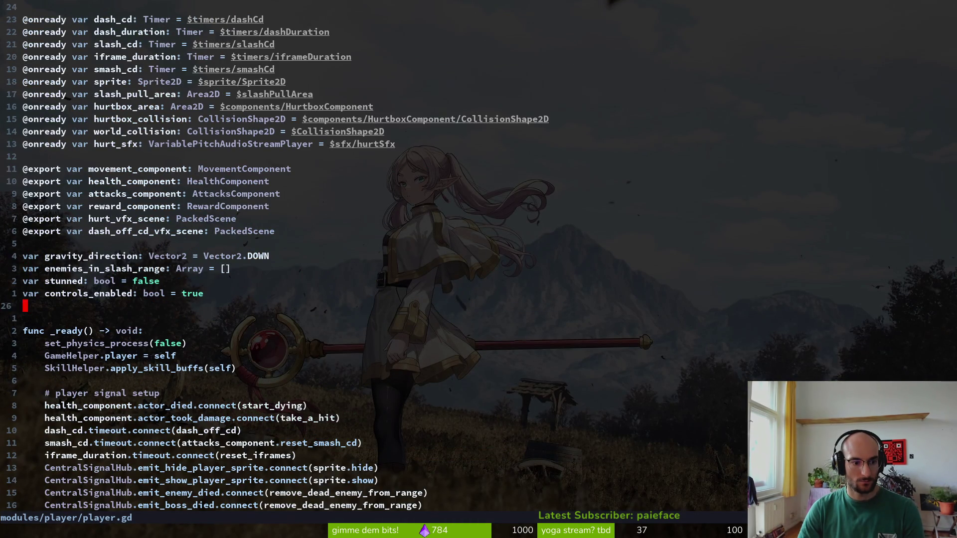
type("jo")
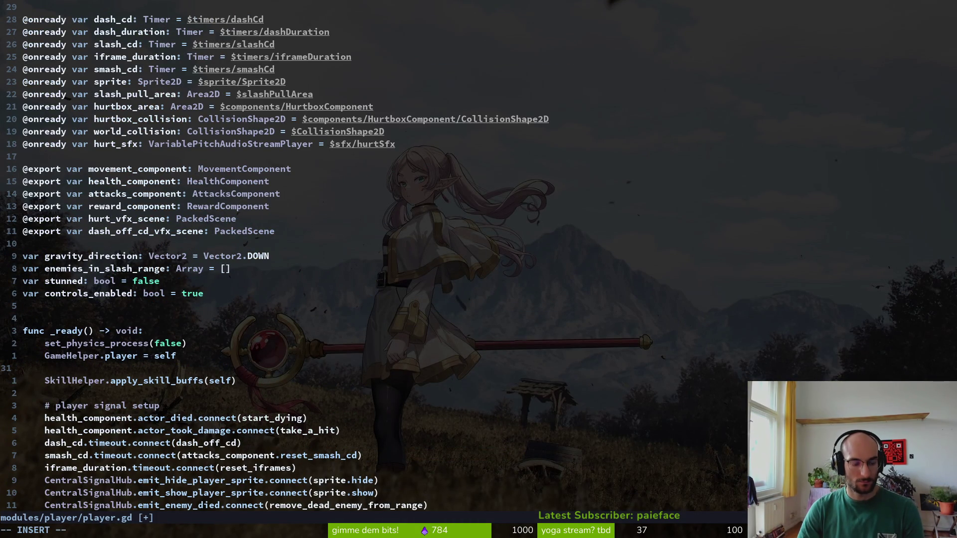
type("SkillHelper.reset_buffs()")
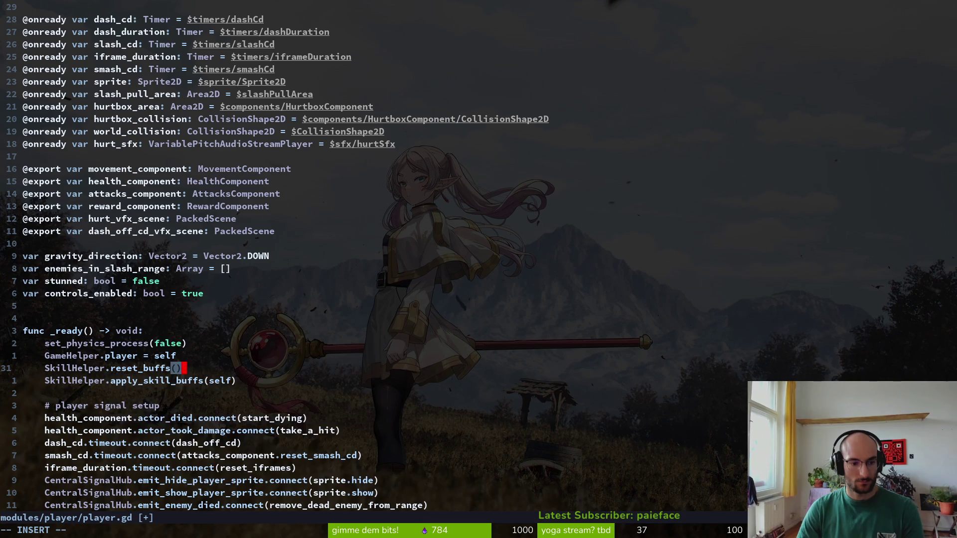
key("Return")
key("ctrl+6")
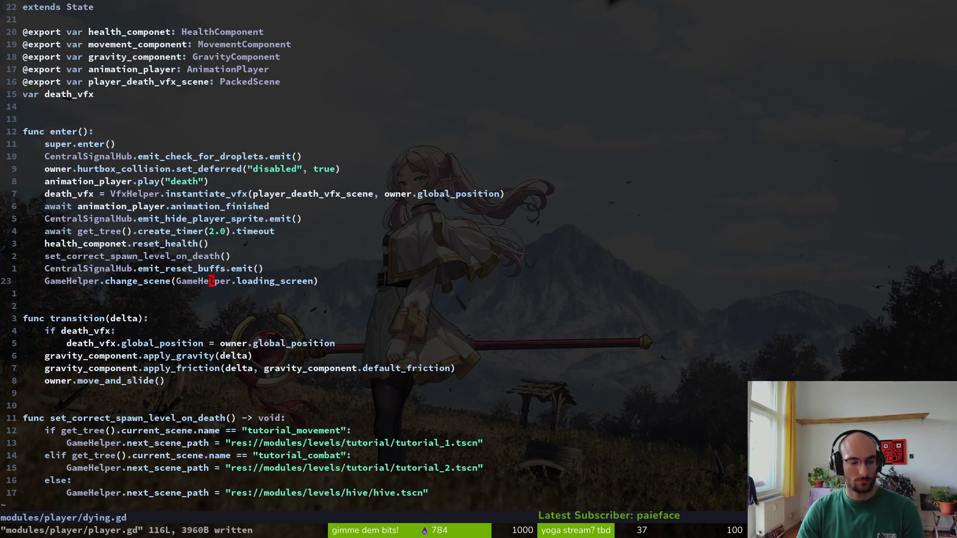
key("ctrl+6")
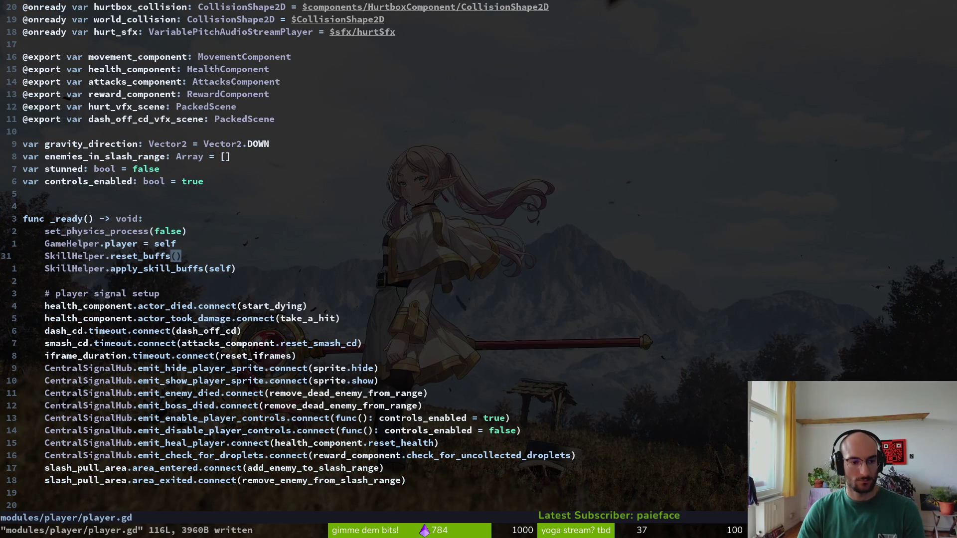
Delete the emit_reset_buffs line from dying.gd, save it, and launch the game
key("ctrl+6")
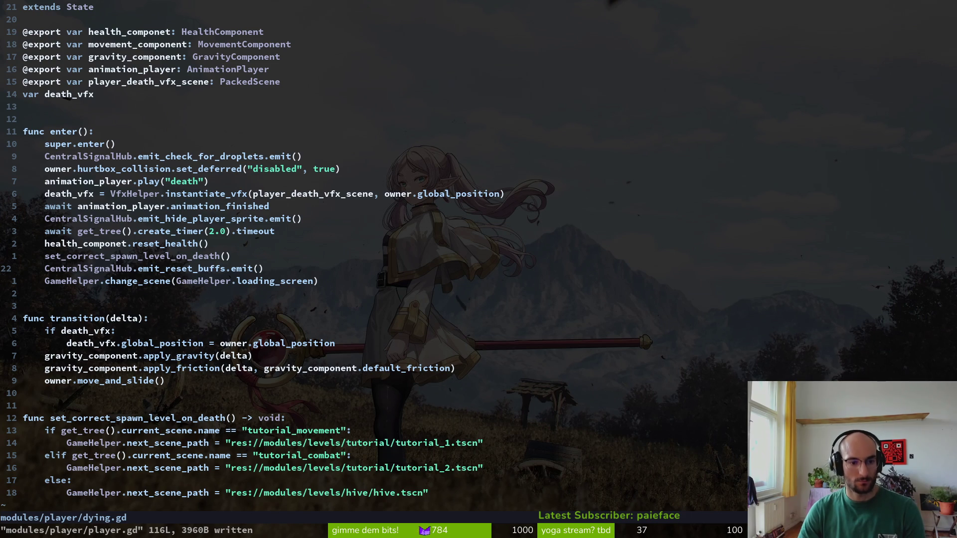
key("d")
key("d")
type(":w")
key("Return")
key("alt+Tab")
key("F5")
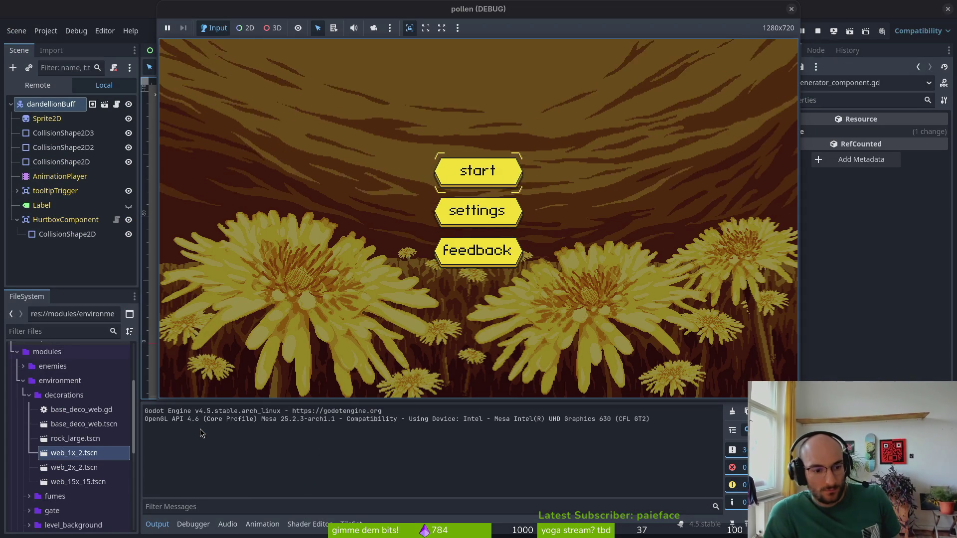
Start the game, enter a cave level via the level-select hexagon, then return to the hub
key("Return")
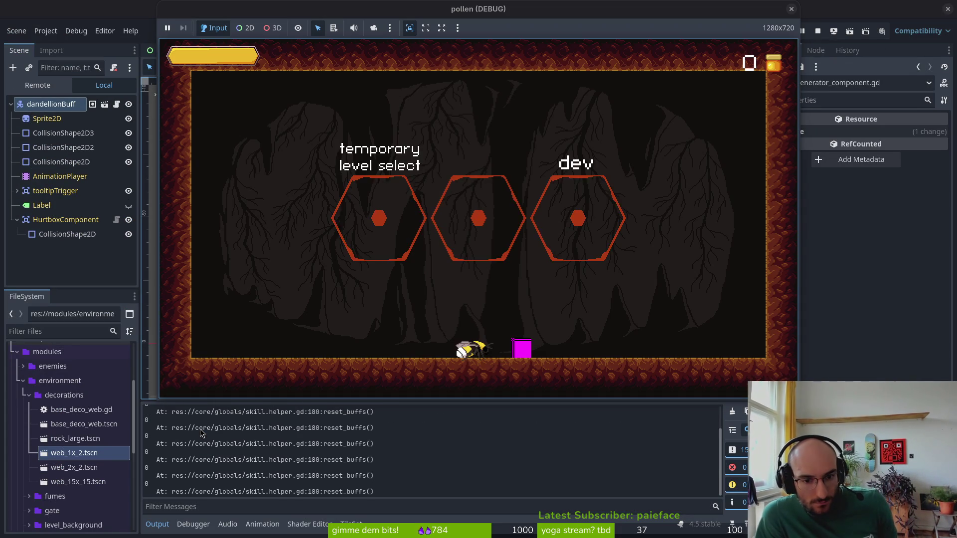
key("w")
key("a")
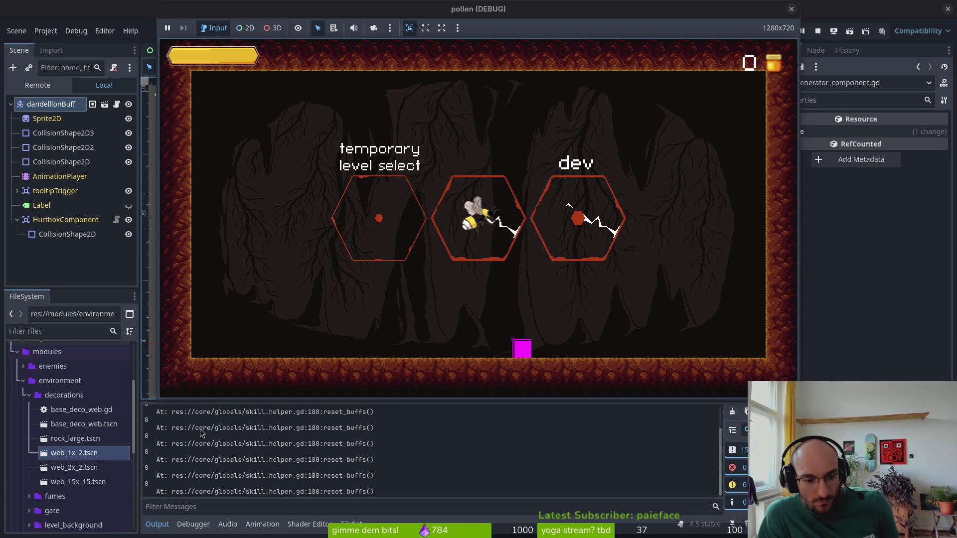
key("a")
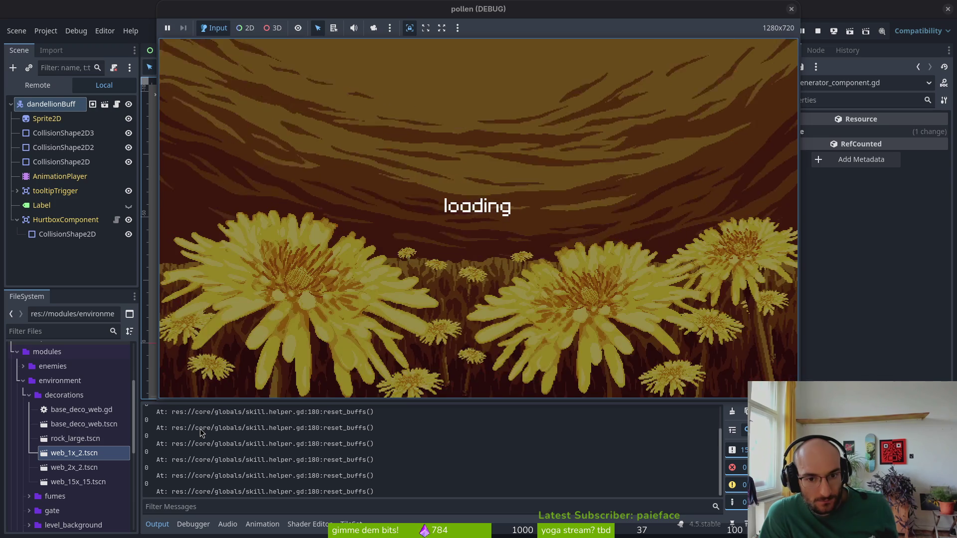
key("w")
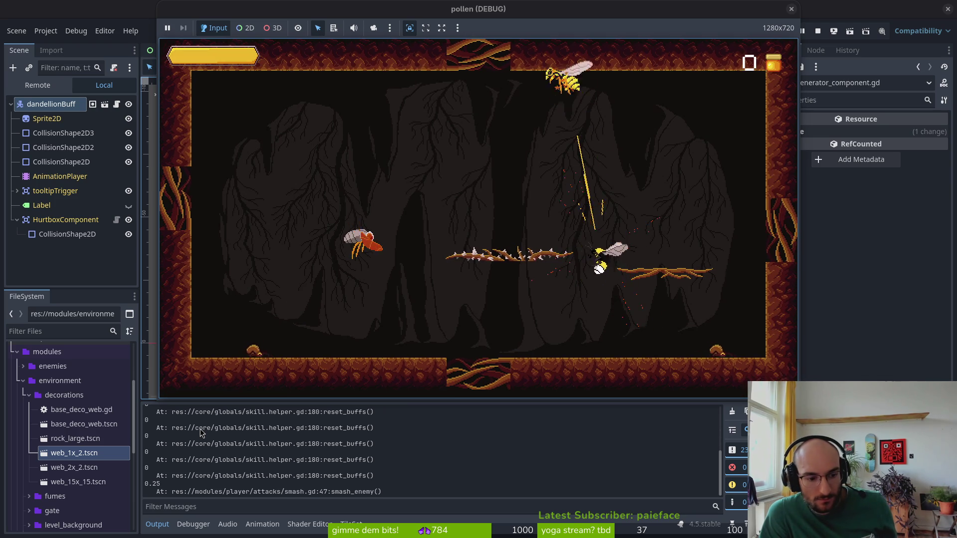
key("Tab")
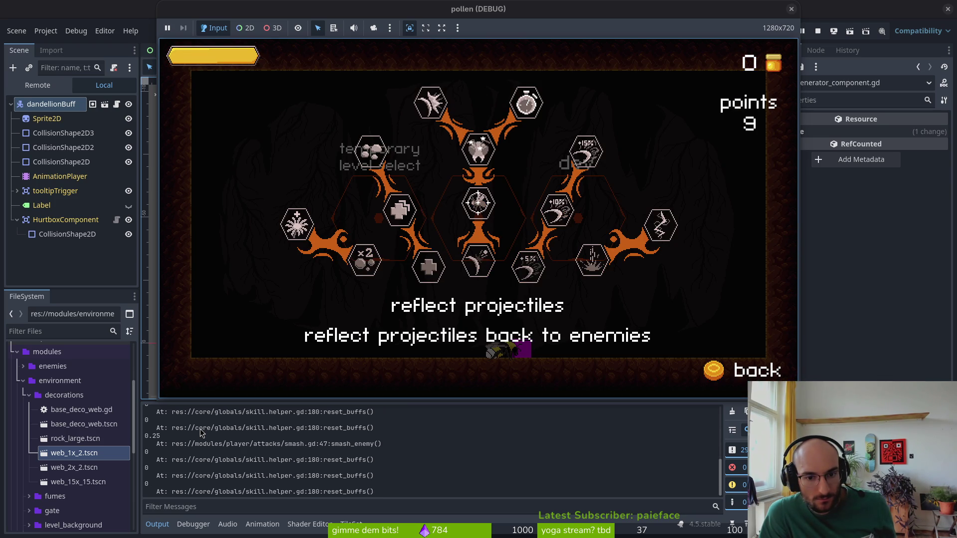
Buy the centre-branch skills up to increased smash damage in the skill tree
key("space")
key("w")
key("space")
key("s")
key("s")
key("space")
key("Tab")
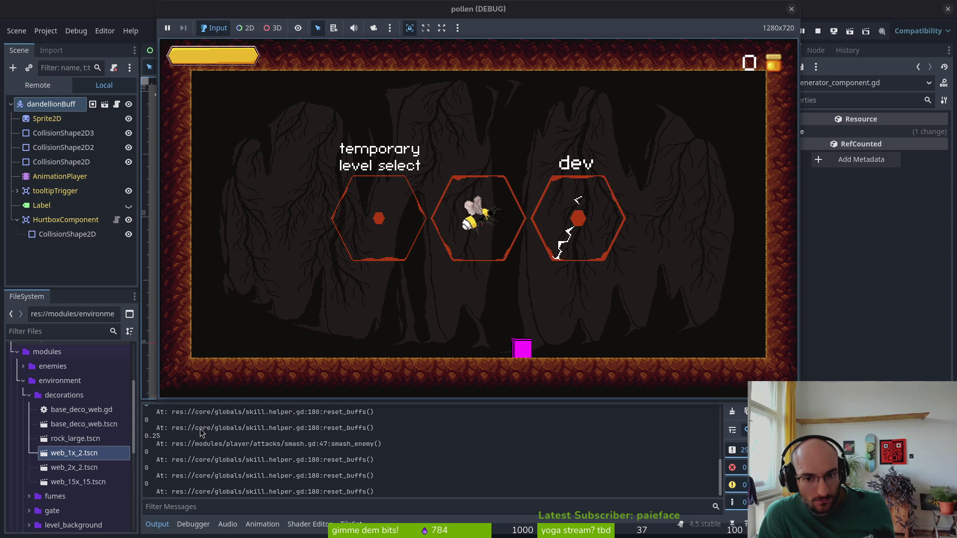
Test the smash damage on cave enemies, checking the skill tree in between
key("space")
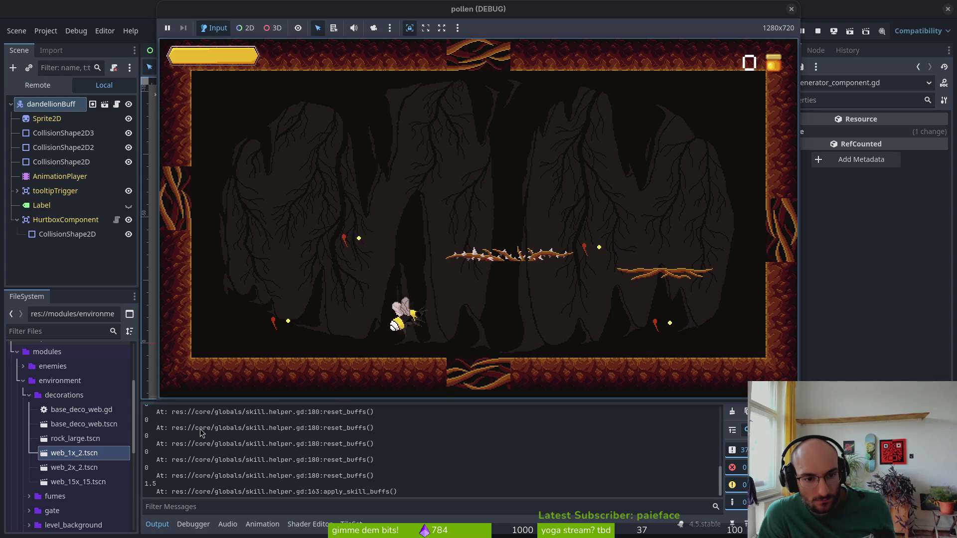
key("space")
key("a")
key("s")
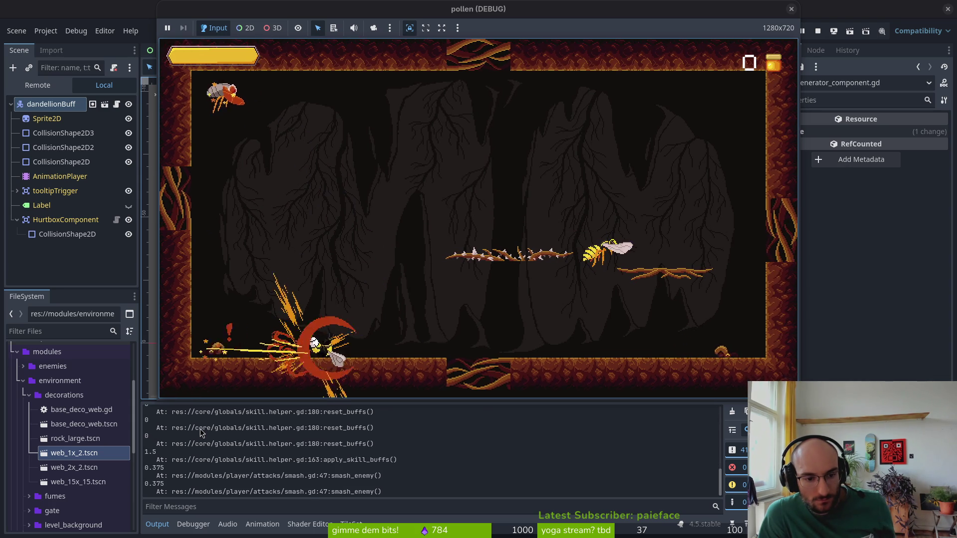
key("Tab")
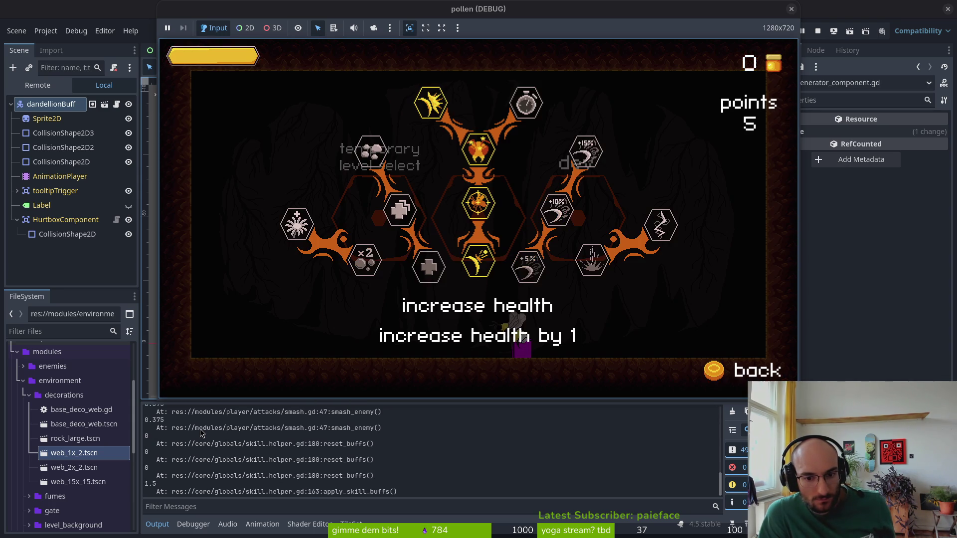
key("Up")
key("Up")
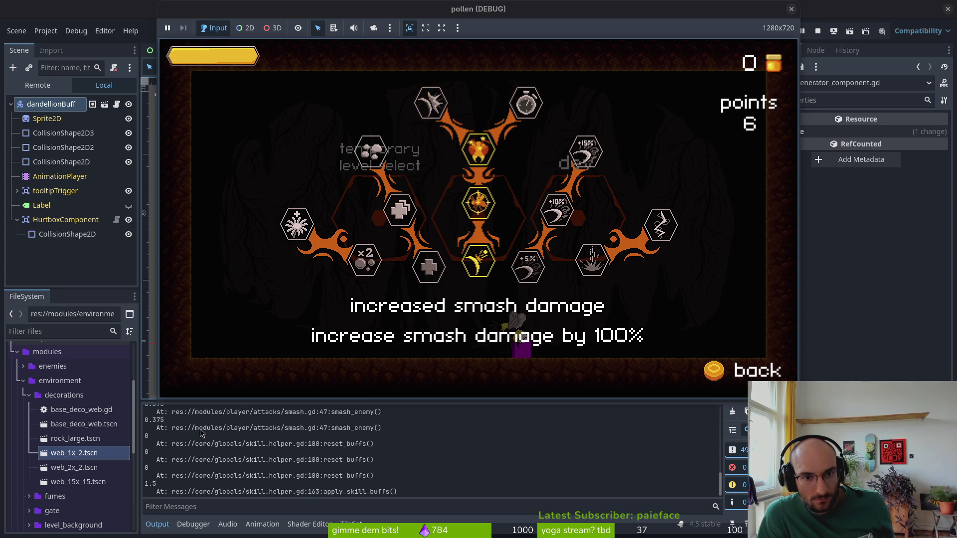
key("Tab")
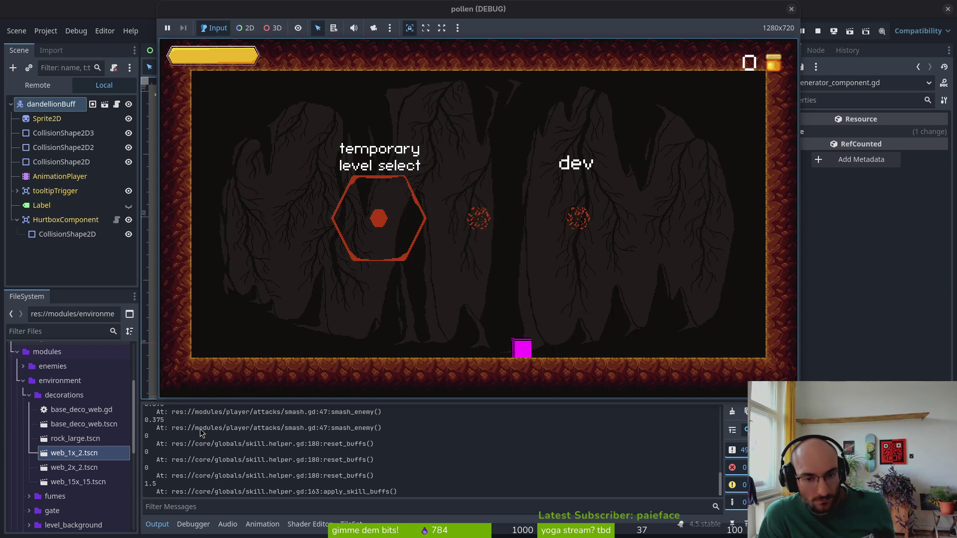
key("space")
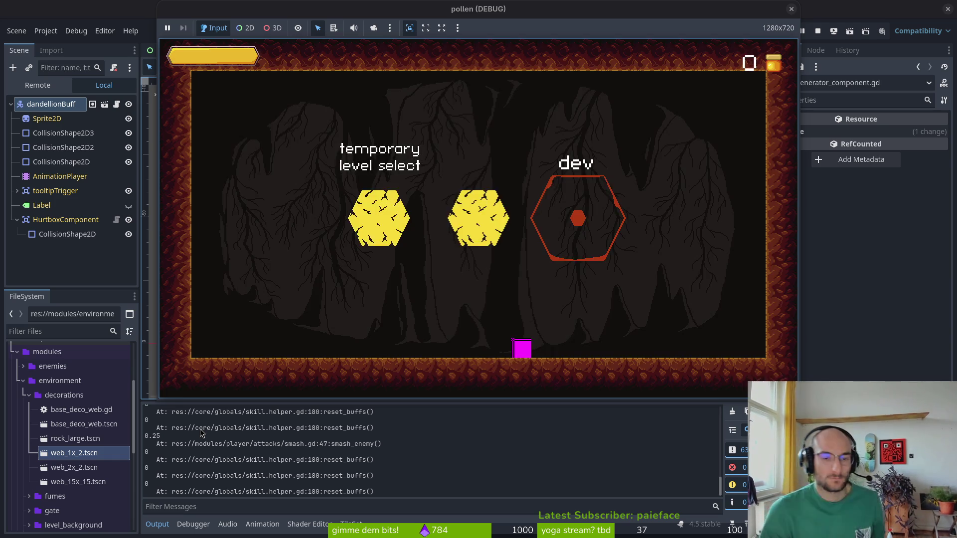
Enter the dandelion room, release its pollen, and smash enemies in the next cave room
key("Return")
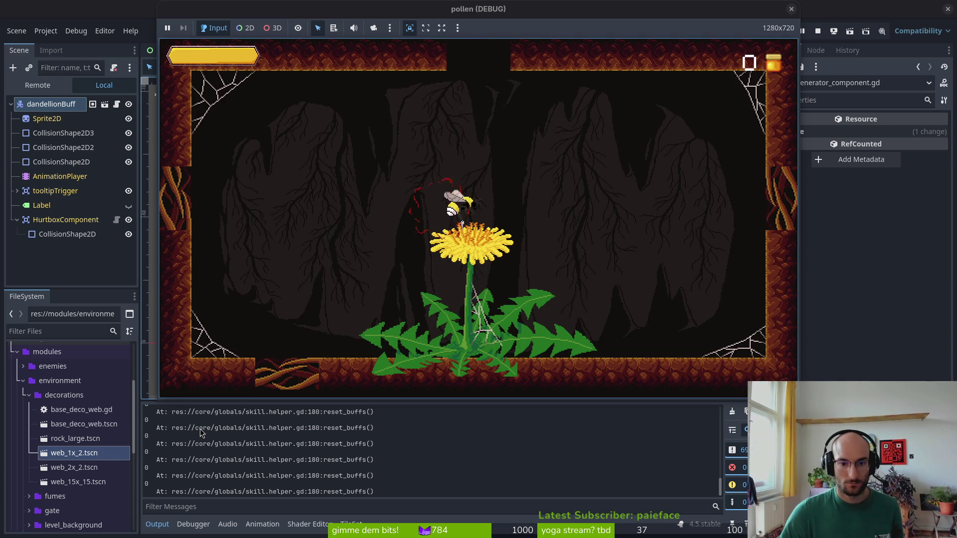
key("space")
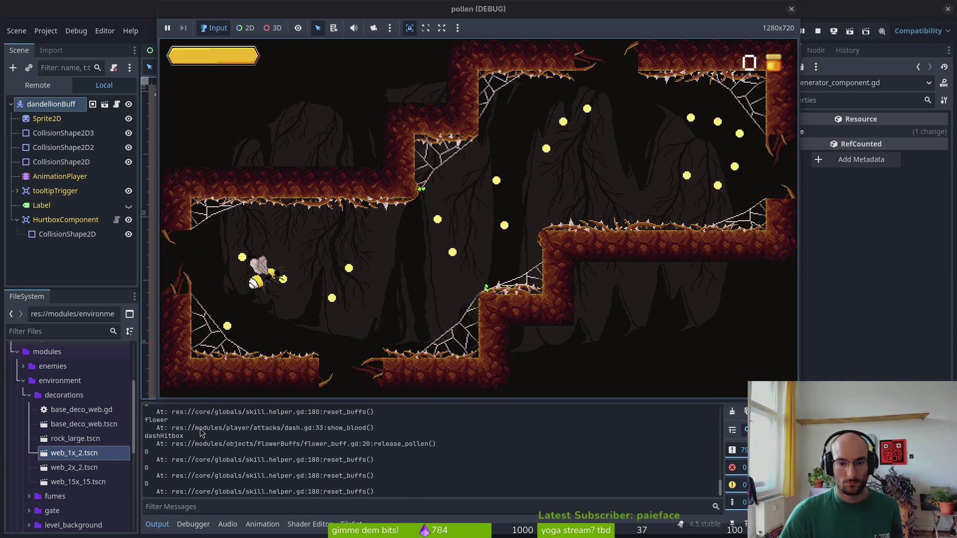
key("x")
key("x")
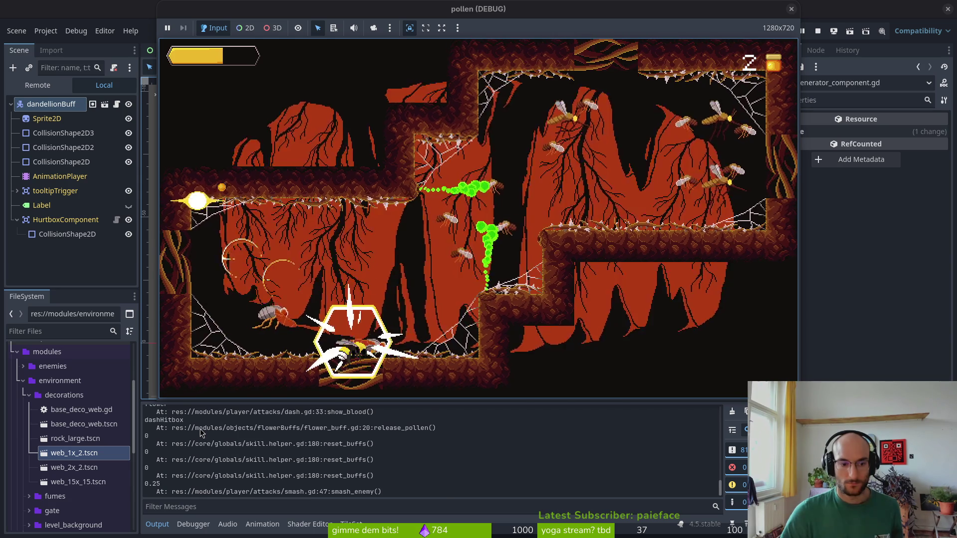
key("x")
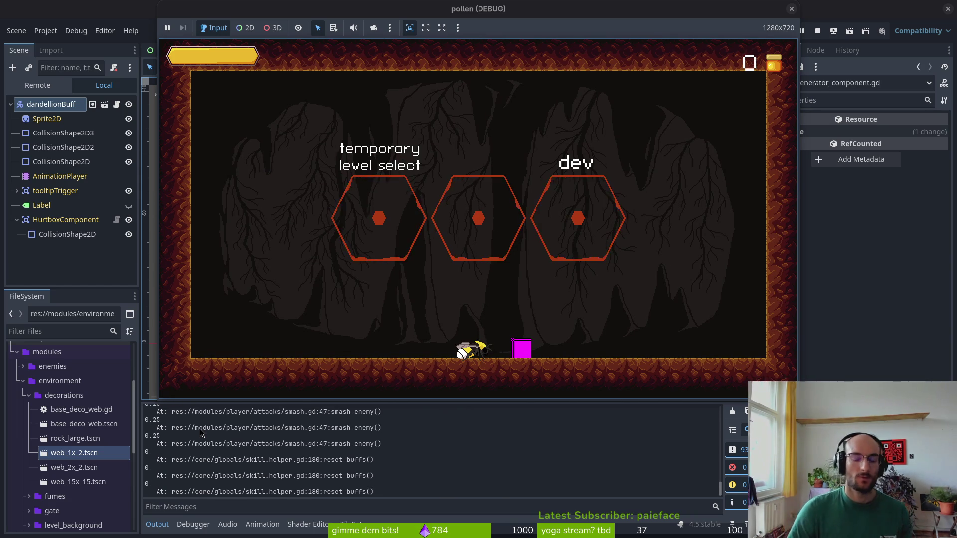
Stop the game, remove the reset_buffs line from player.gd, then restore it and save
left_click(793, 9)
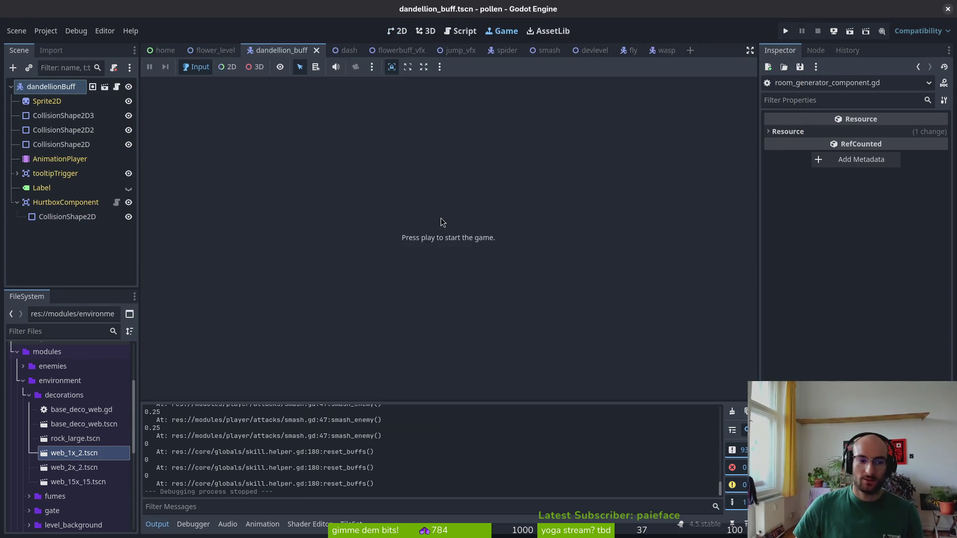
key("alt+Tab")
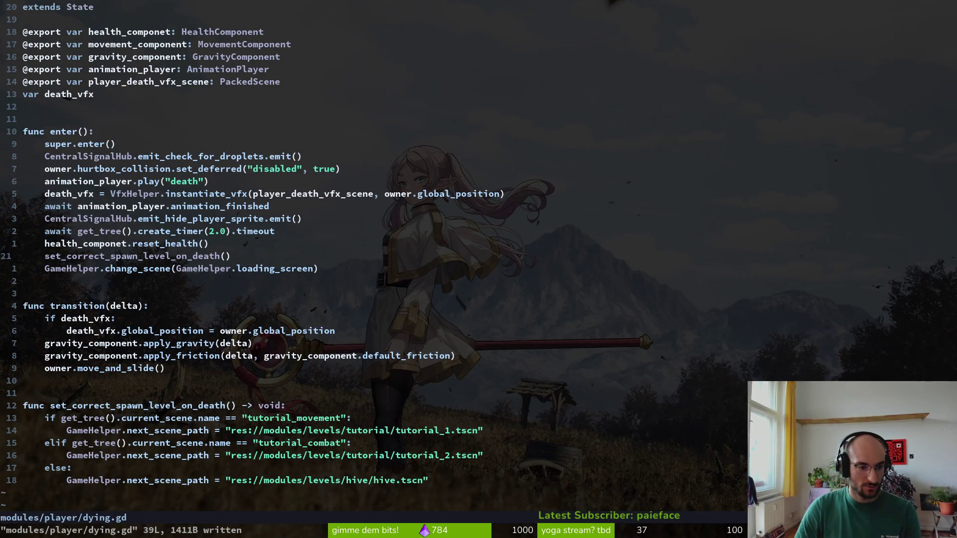
key("ctrl+o")
key("d")
key("d")
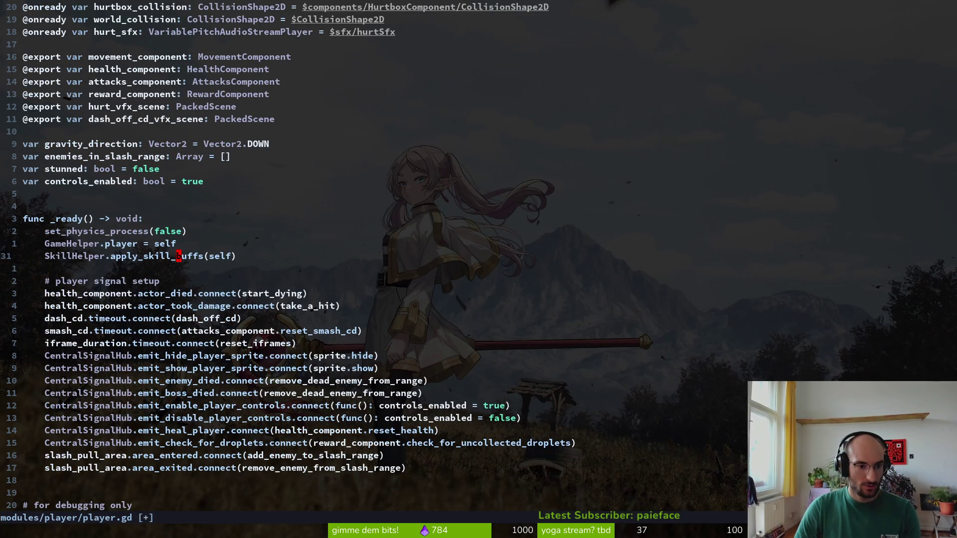
type(":w")
key("Return")
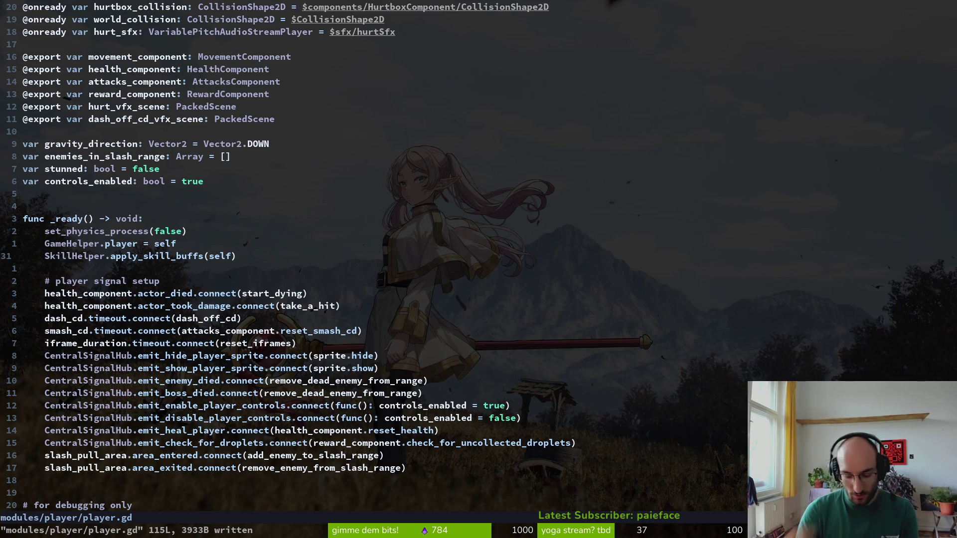
type("u:w")
key("Return")
Duplicate the apply_skill_buffs line and rename the copy to apply_flower_buffs
key("ctrl+p")
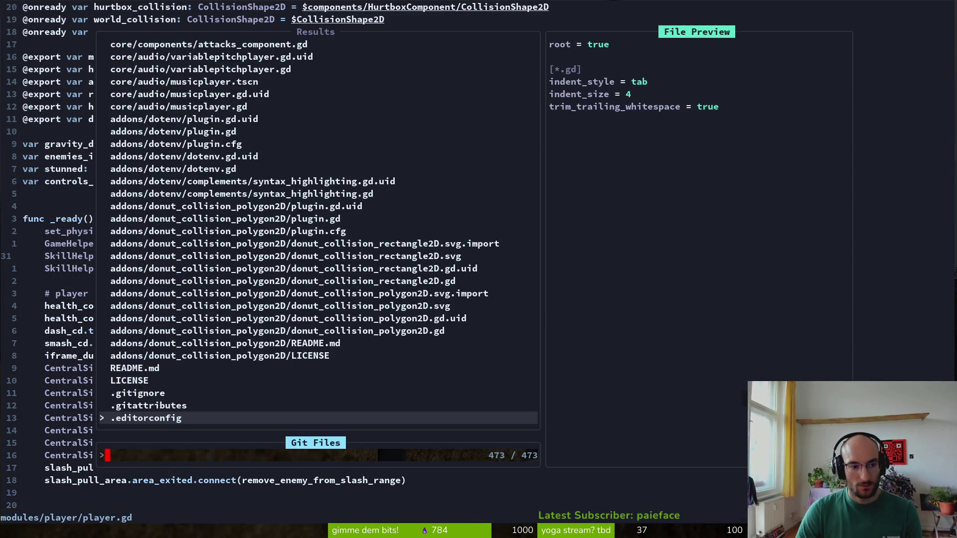
key("Escape")
key("j")
key("y")
key("y")
key("p")
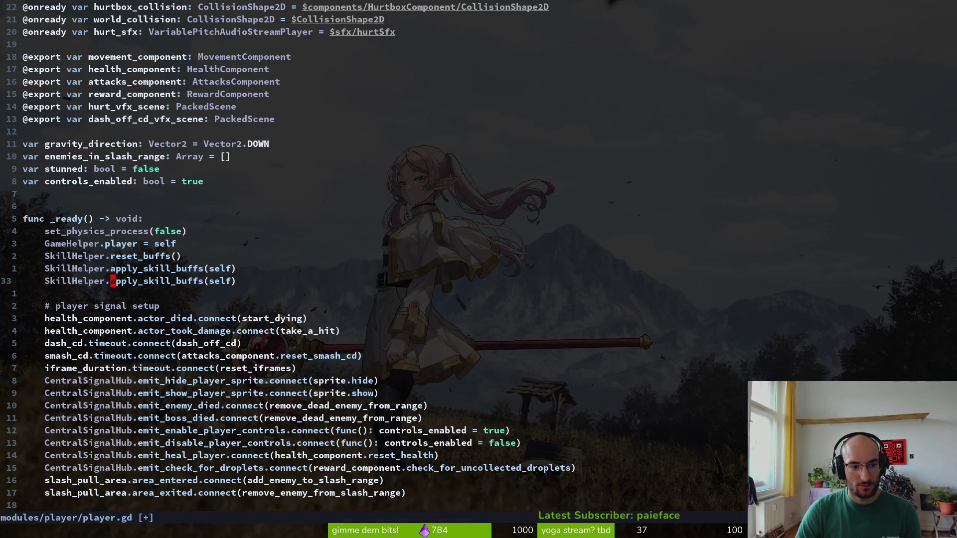
type("p")
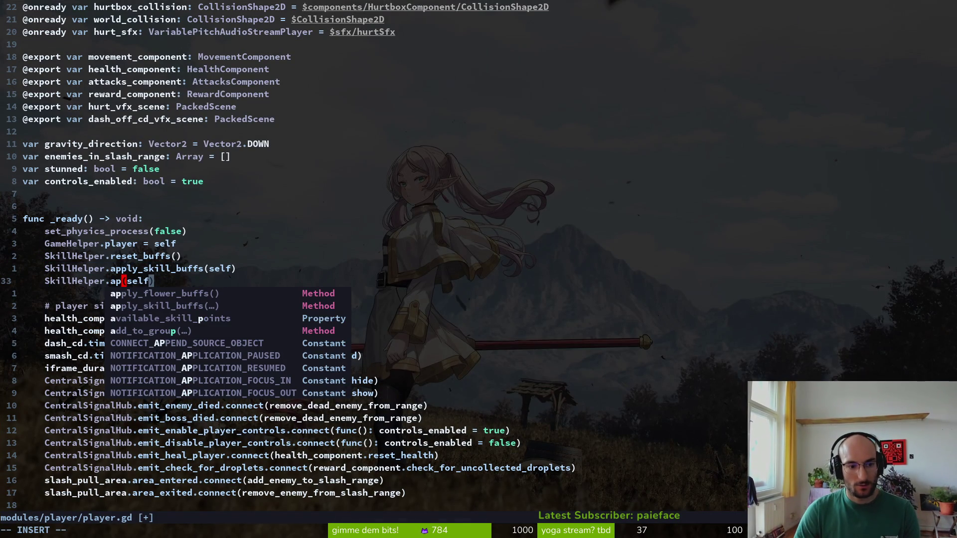
key("Return")
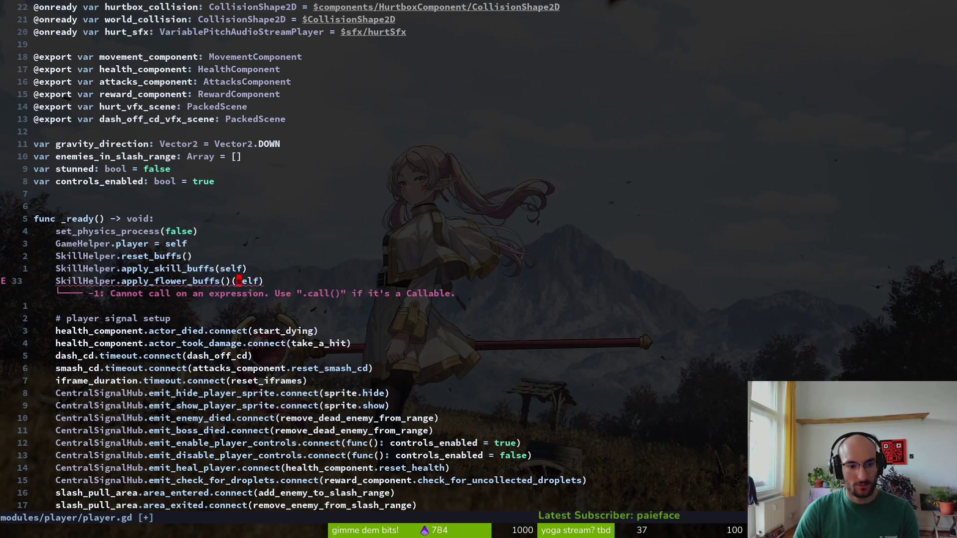
key("BackSpace")
key("BackSpace")
key("Escape")
Leave apply_flower_buffs() with no argument and save player.gd
type(":w")
key("Return")
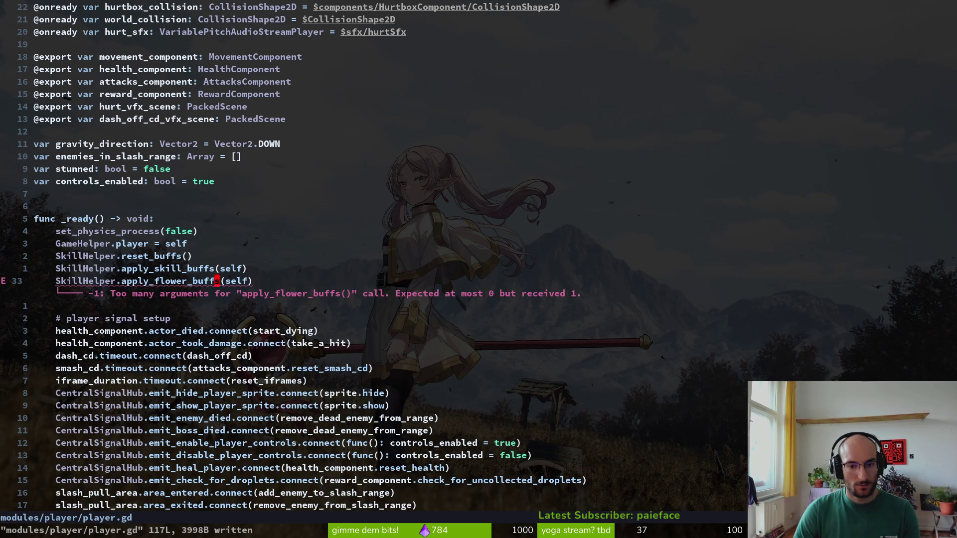
type("ci(")
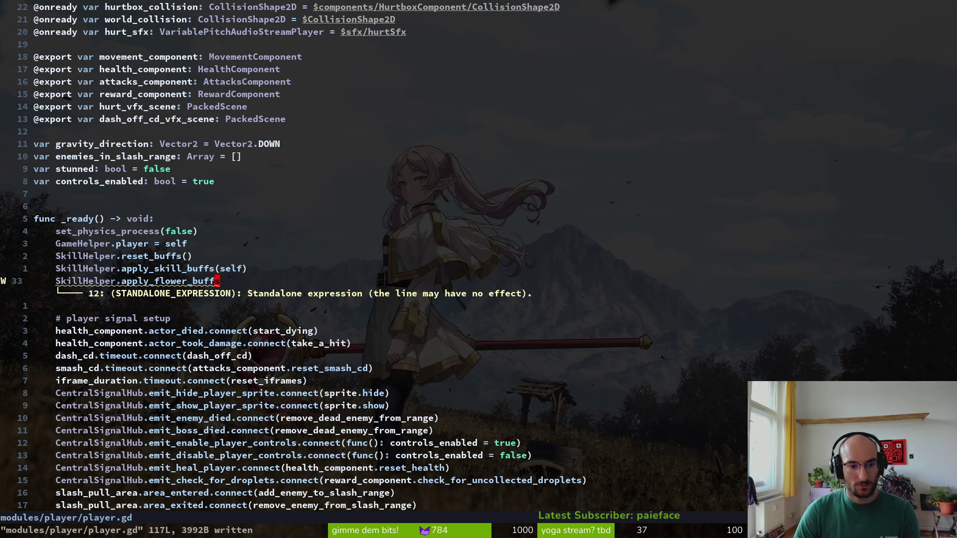
key("Escape")
type(":w")
key("Return")
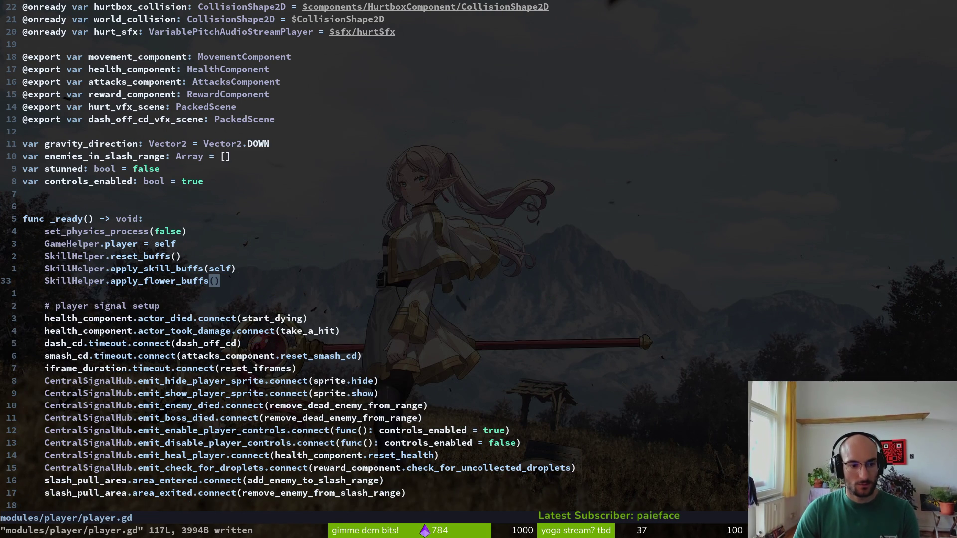
Open skill.helper.gd, review the reset_buffs function and save it
key("ctrl+p")
type("skihe")
key("Return")
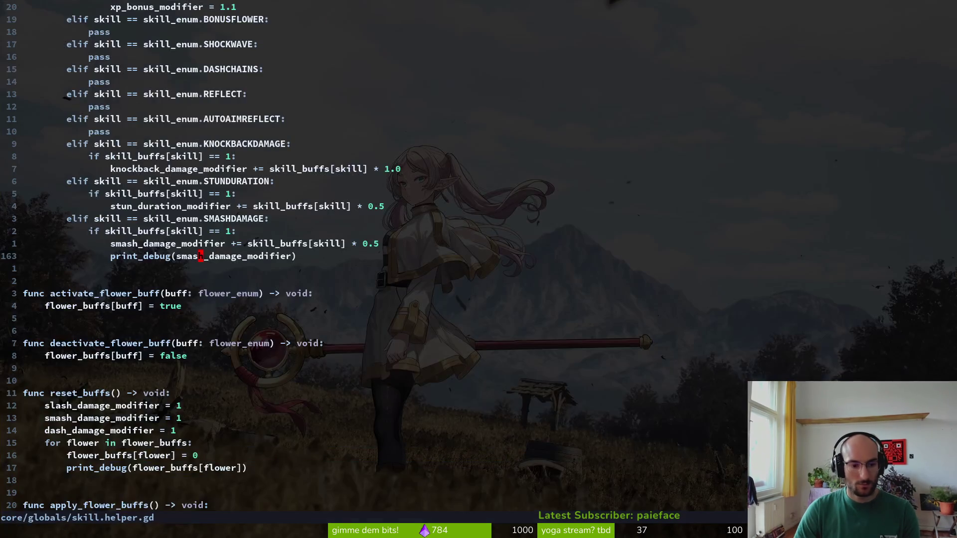
key("ctrl+u")
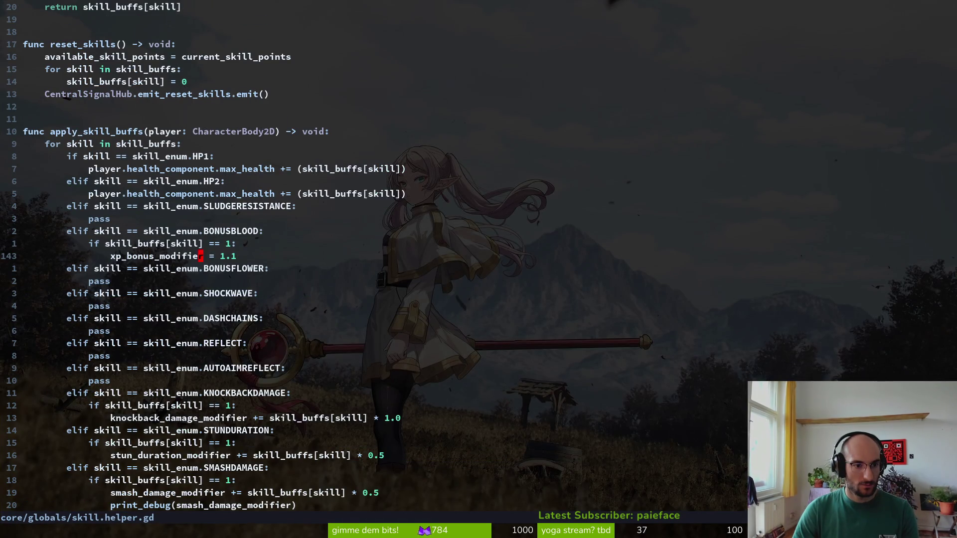
key("ctrl+d")
key("ctrl+d")
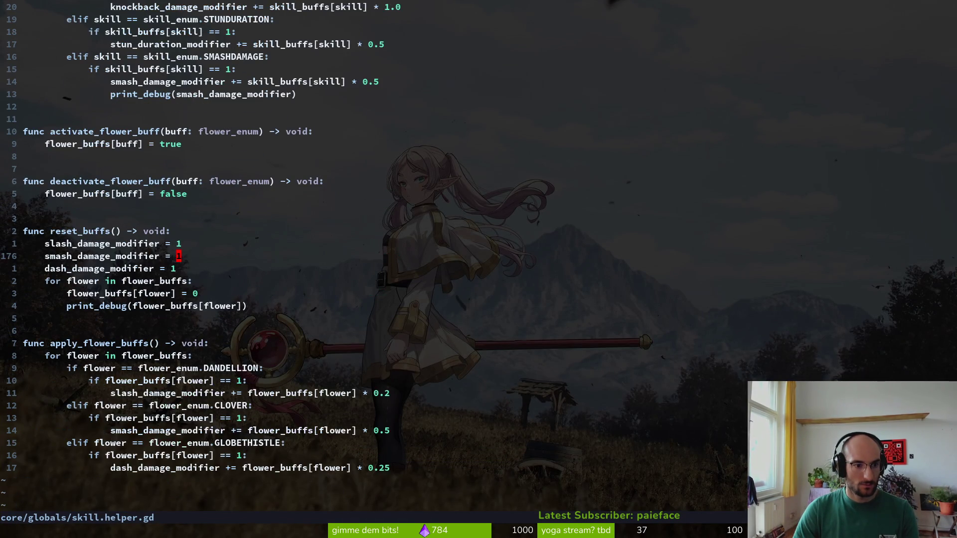
key("ctrl+s")
Launch the game with F5, skip the intro and buy several skills in the skill tree
key("alt+Tab")
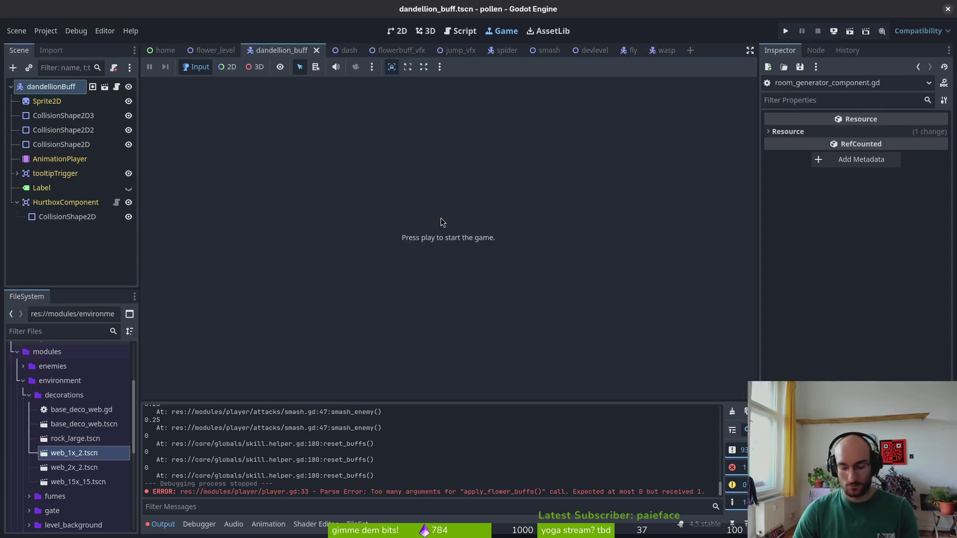
key("F5")
key("space")
key("space")
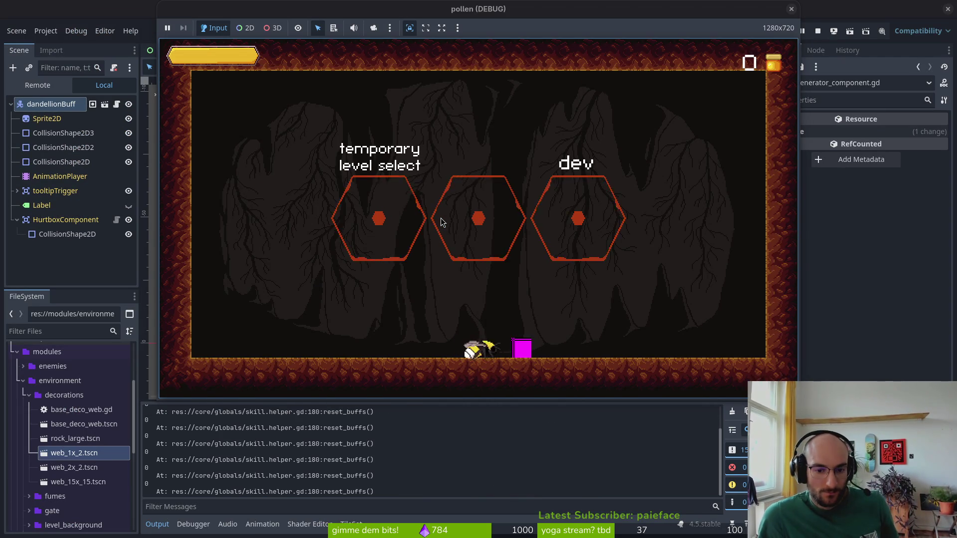
key("space")
key("space")
key("Up")
key("space")
key("Up")
key("space")
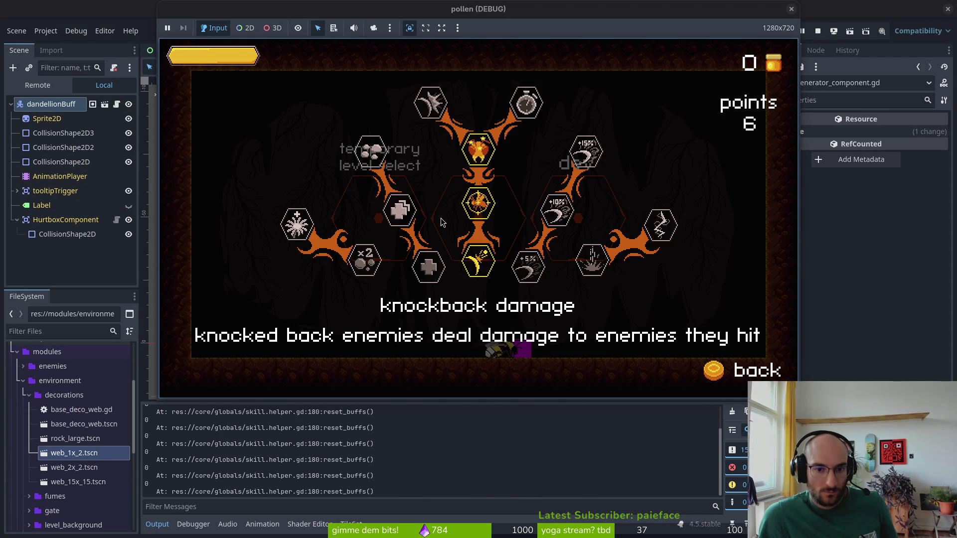
key("Left")
key("space")
key("Escape")
Fly into the middle level pad, smash an enemy, then check the smash damage skill
key("w")
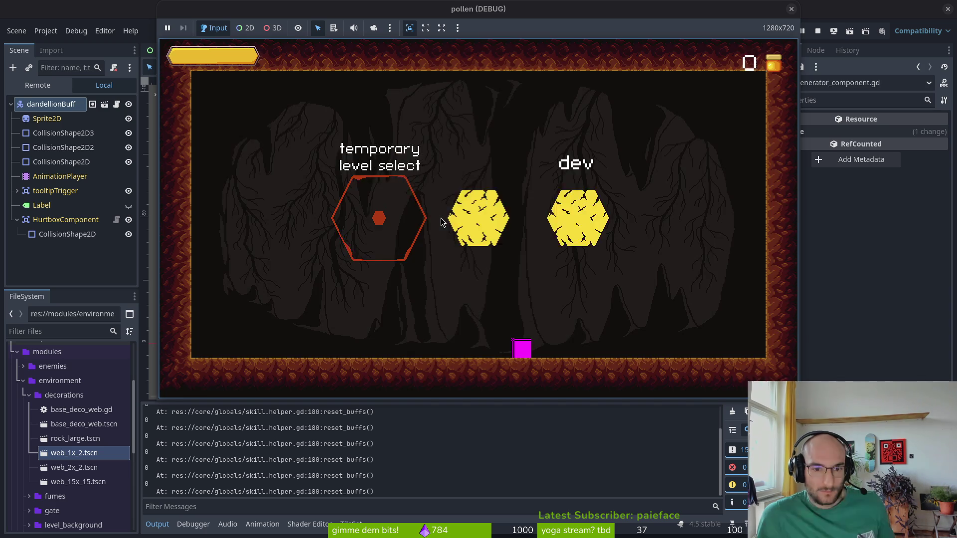
key("d")
key("s")
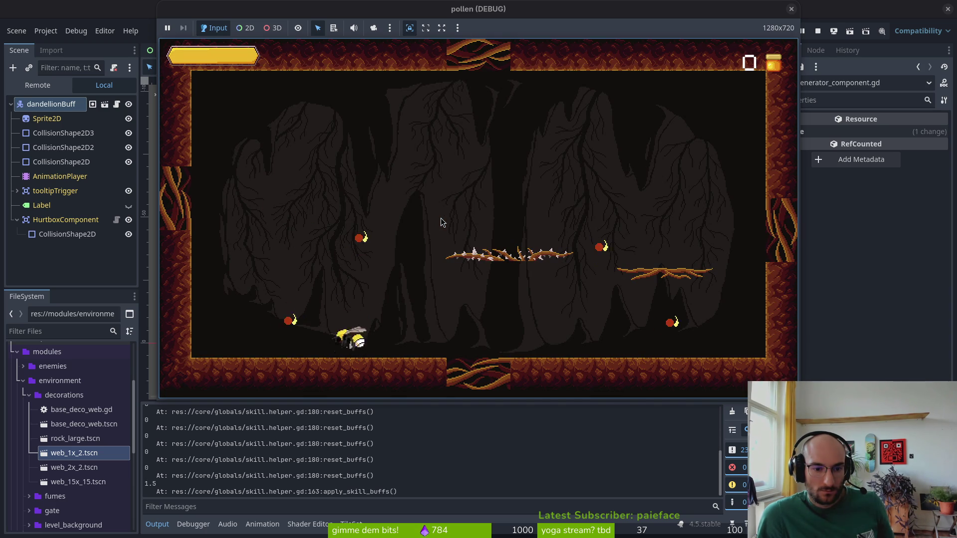
key("space")
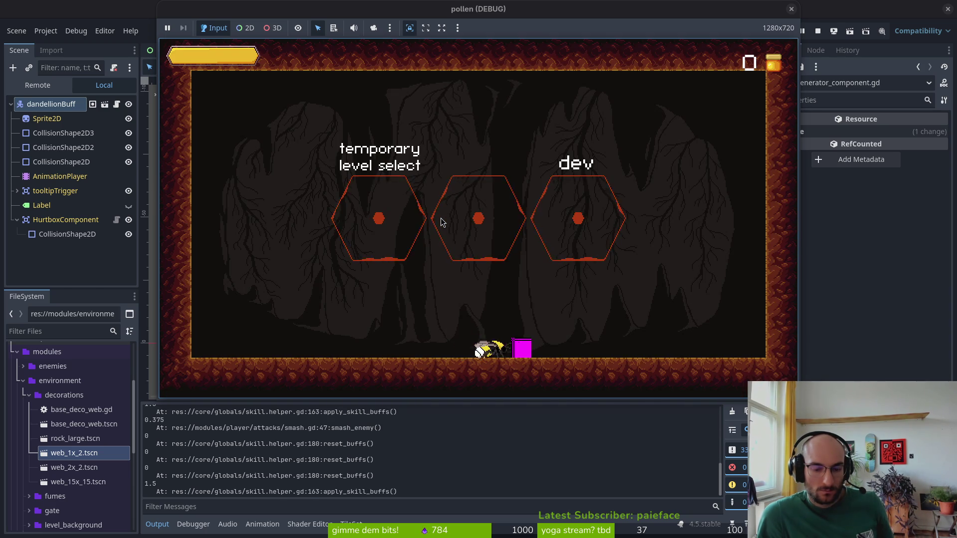
key("Tab")
key("d")
key("Escape")
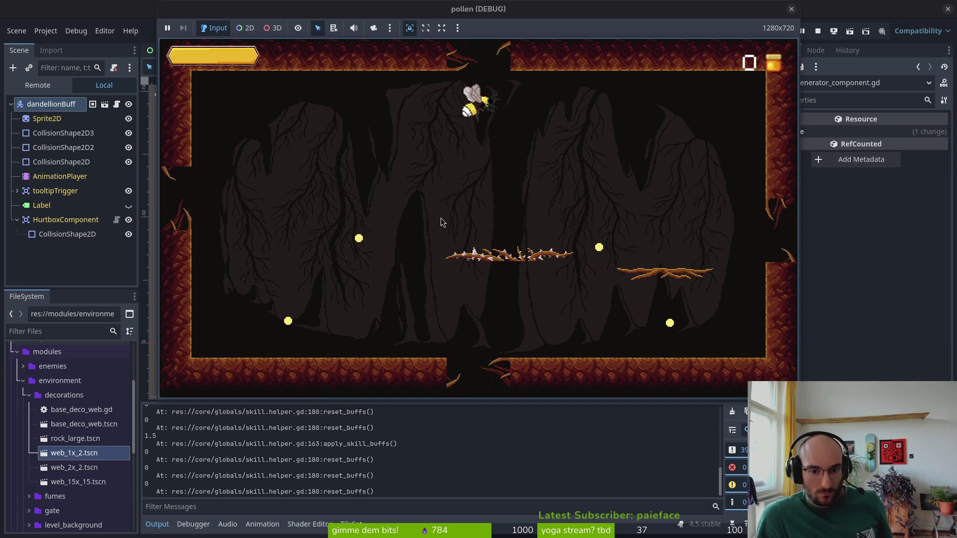
Smash enemies in a cave level, recheck the skill tree, and return to the hub pads
key("space")
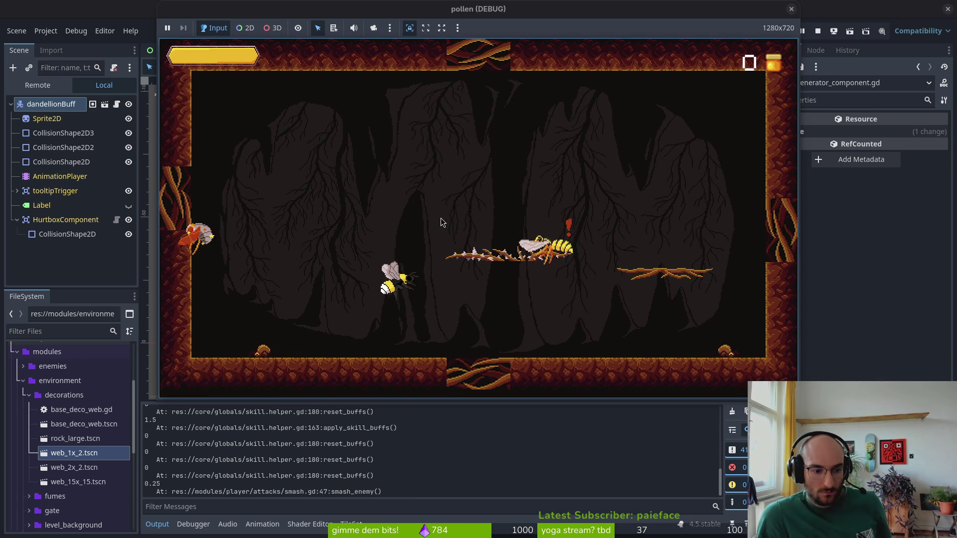
key("a")
key("space")
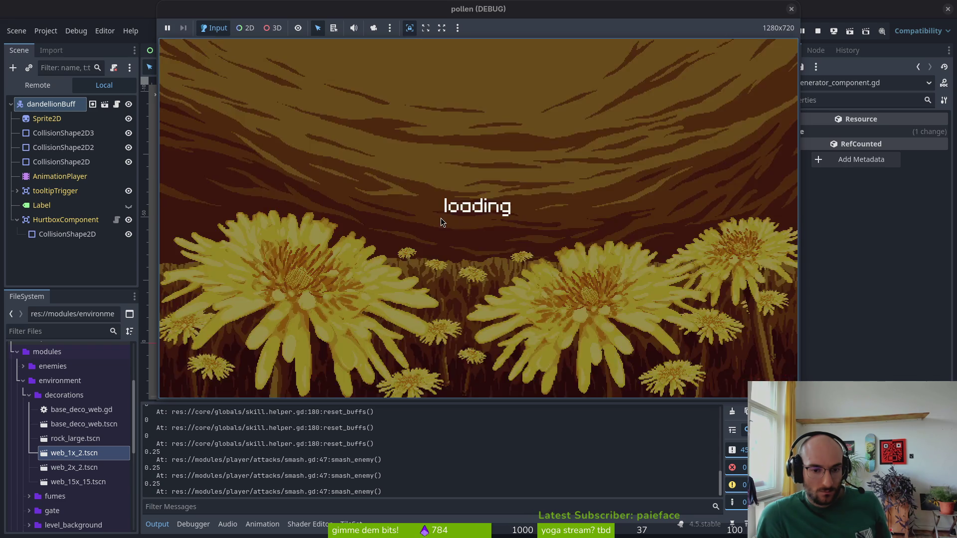
key("Down")
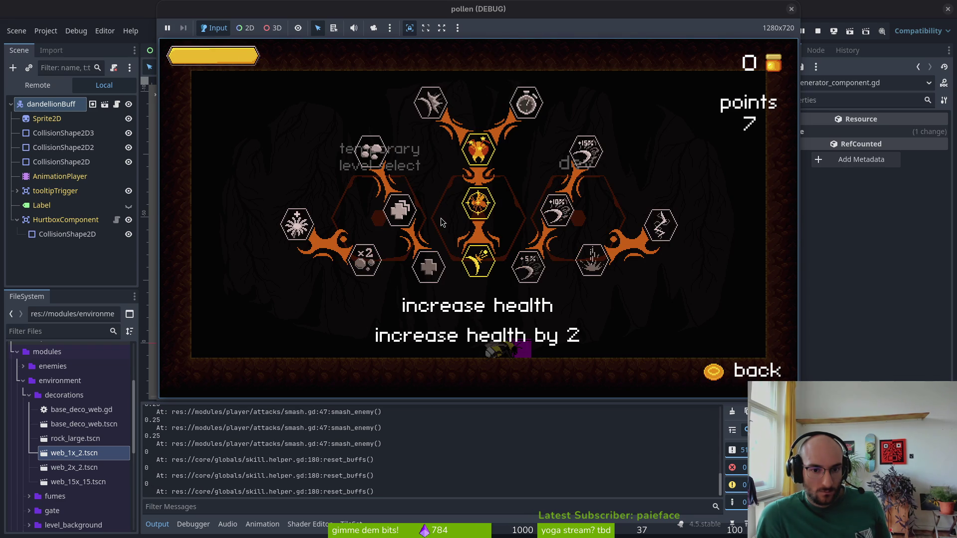
key("Down")
key("Escape")
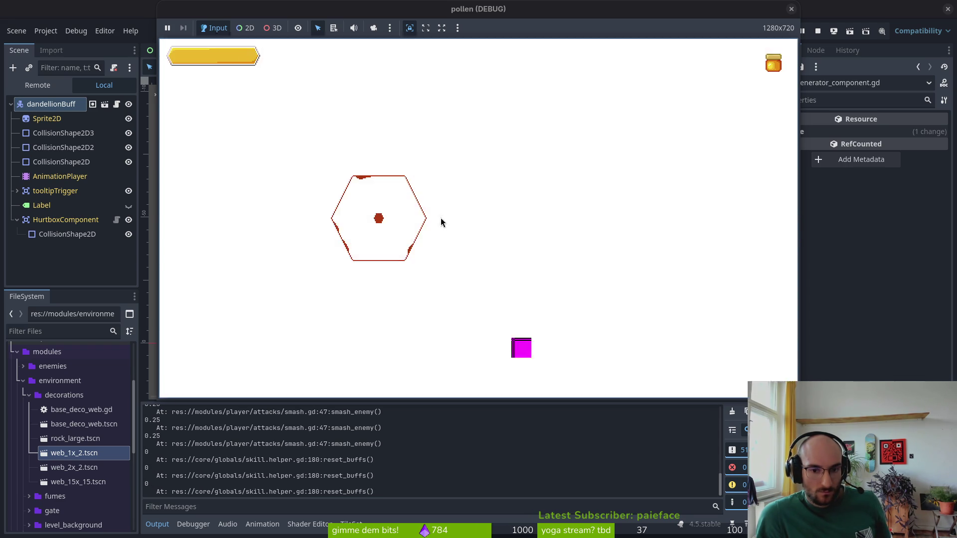
key("Left")
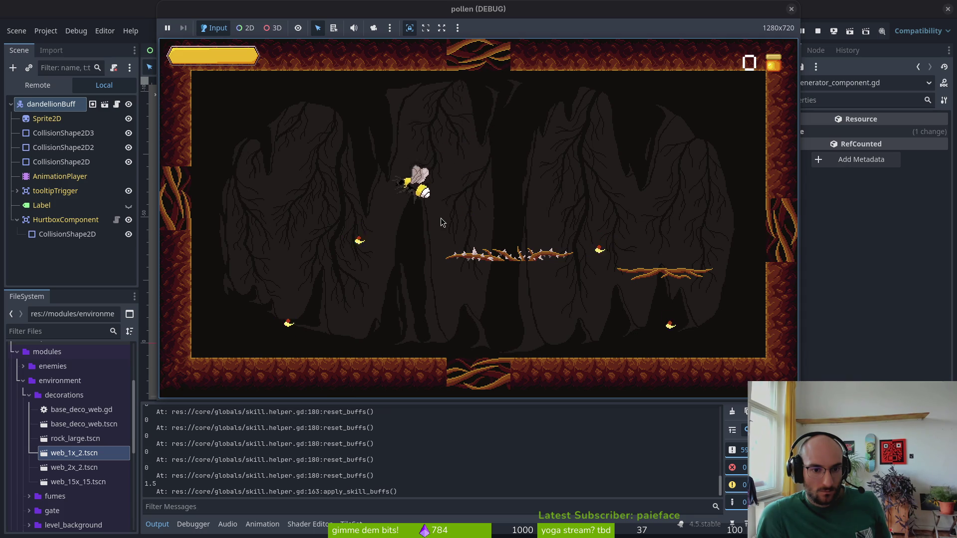
key("space")
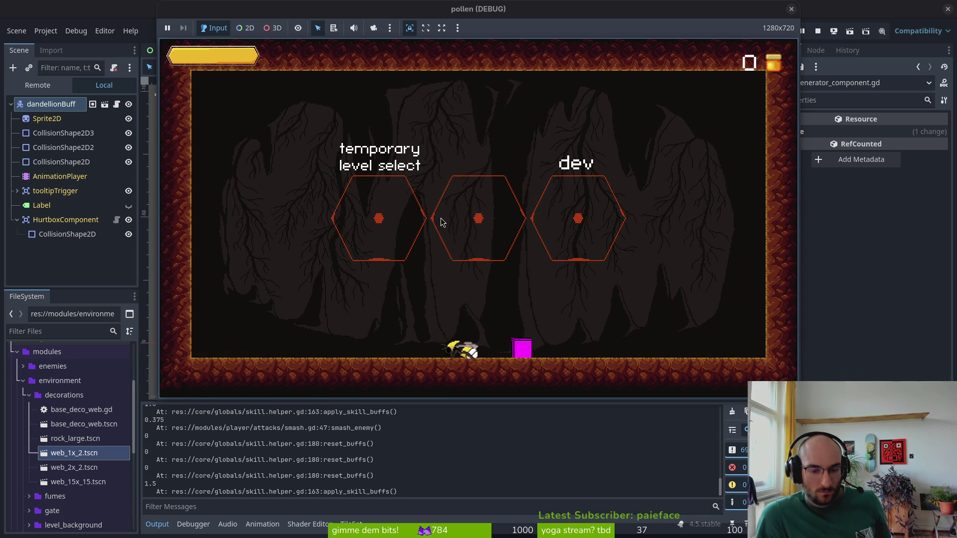
key("Up")
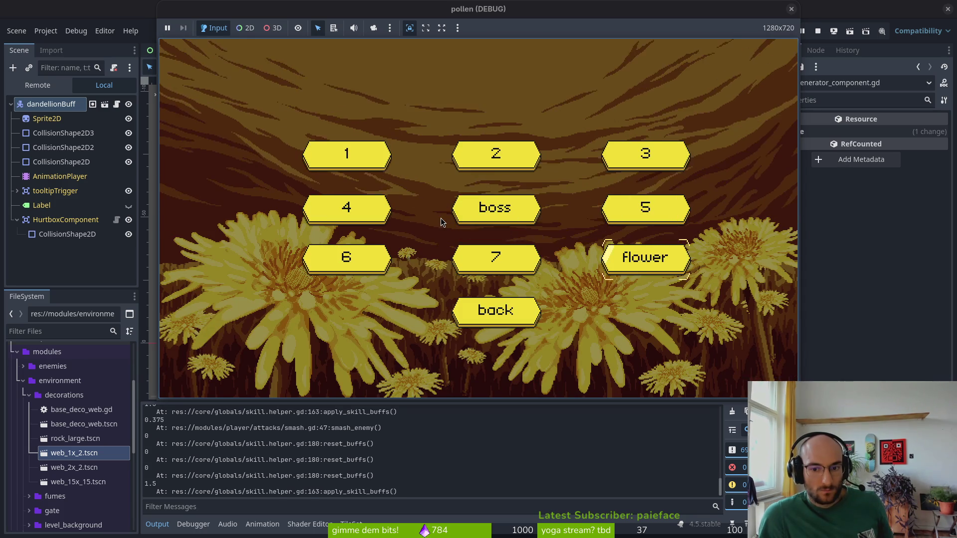
Start the flower level, dash into the dandelion for its buff, and smash wasps and moths
key("Return")
key("Up")
key("Right")
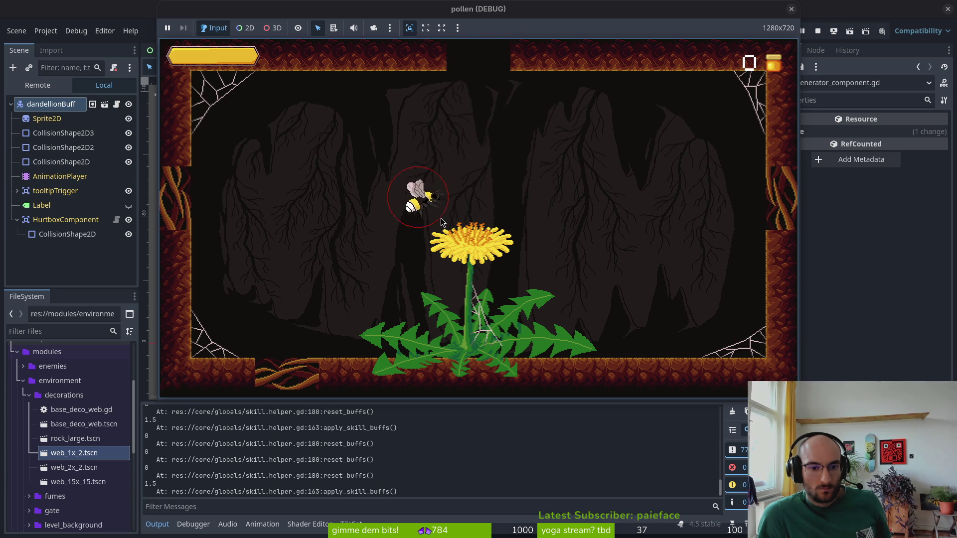
key("shift")
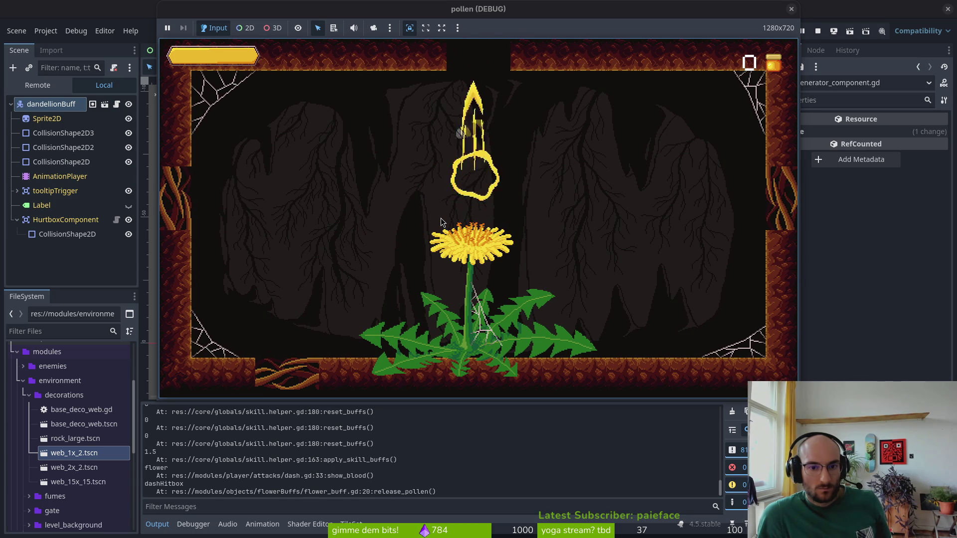
key("space")
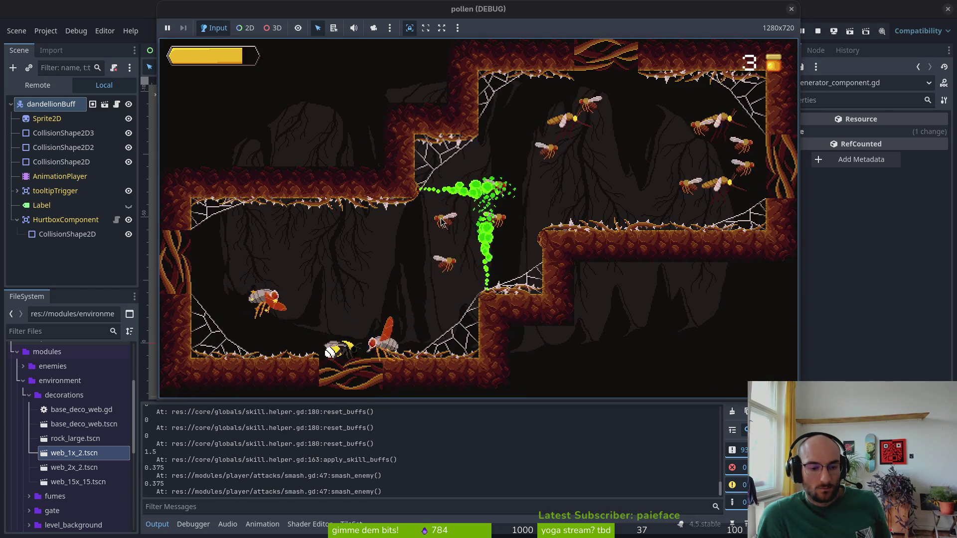
key("space")
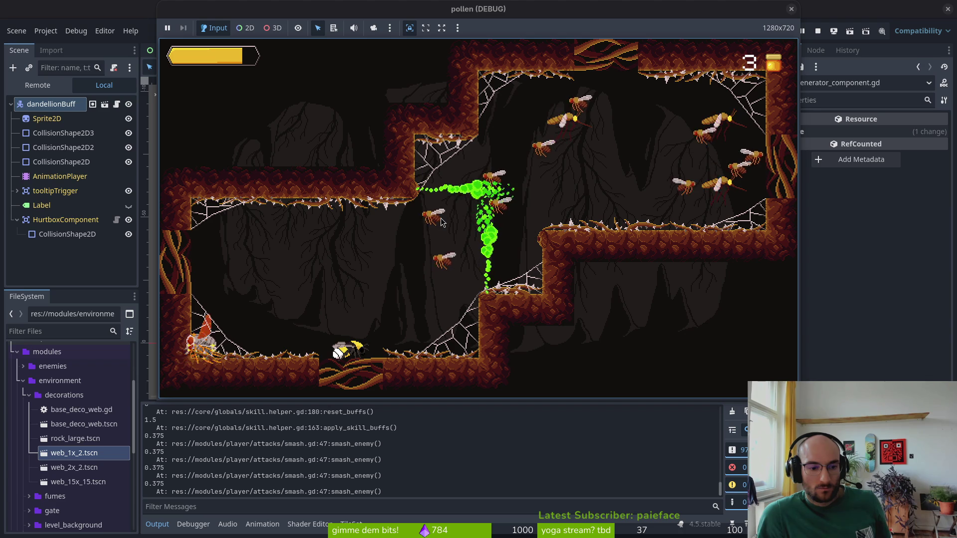
key("space")
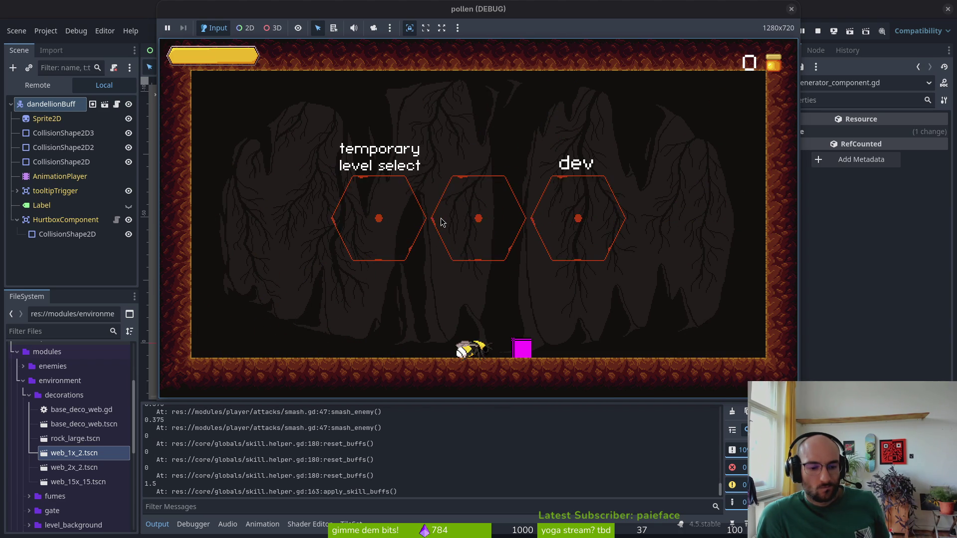
Fly back into the middle hexagon and attack the moth in the test room
key("w")
key("d")
key("a")
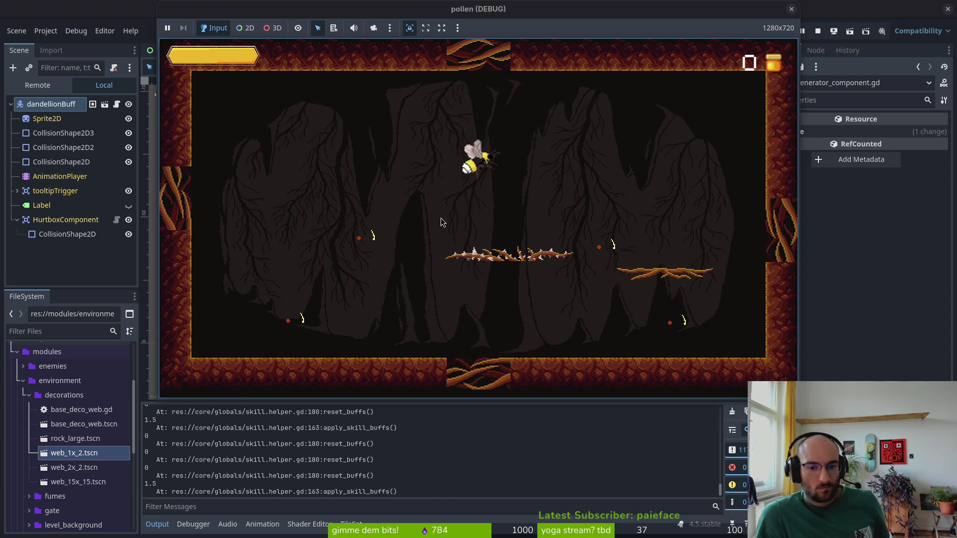
key("s")
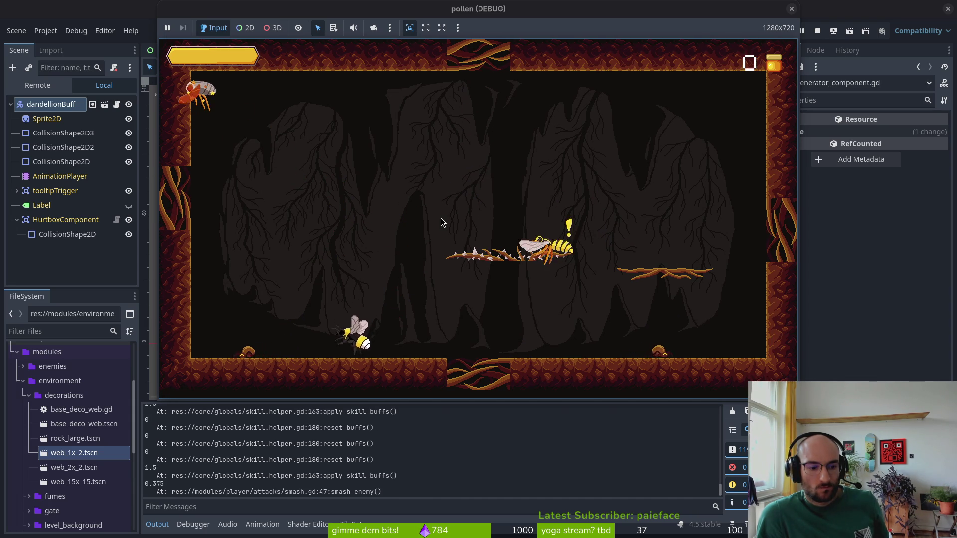
key("a")
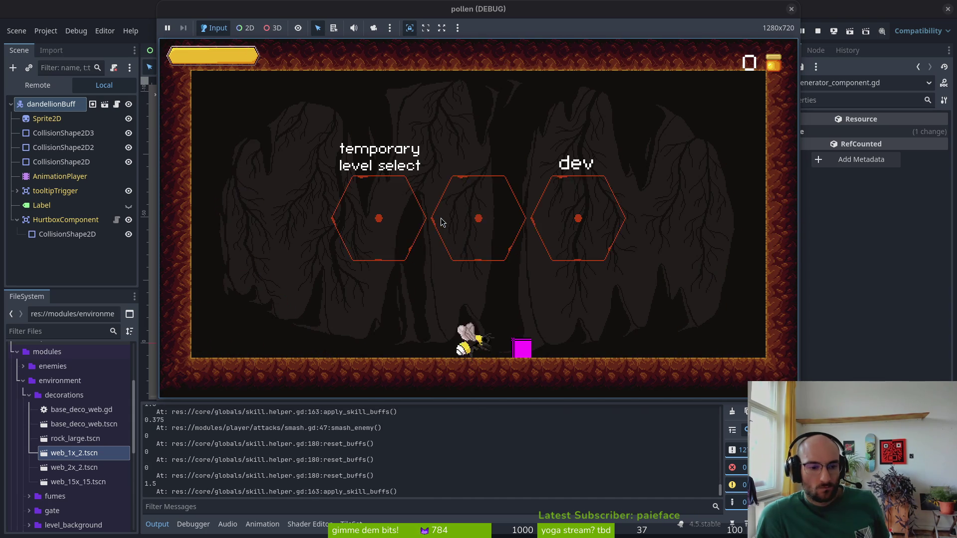
Duplicate the reset_buffs header into reset_modifier_values and reset_flower_buffs, cutting the flower loop
key("super+1")
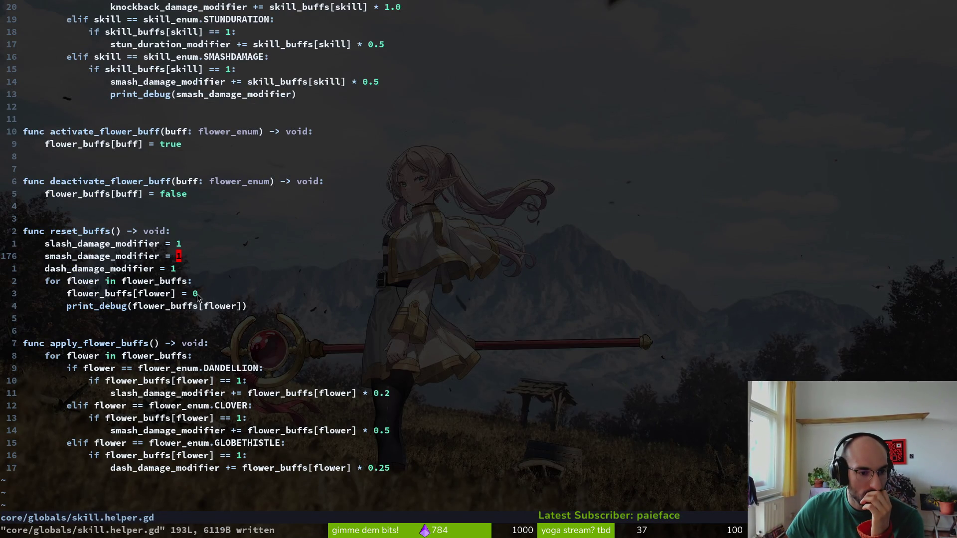
left_click(195, 294)
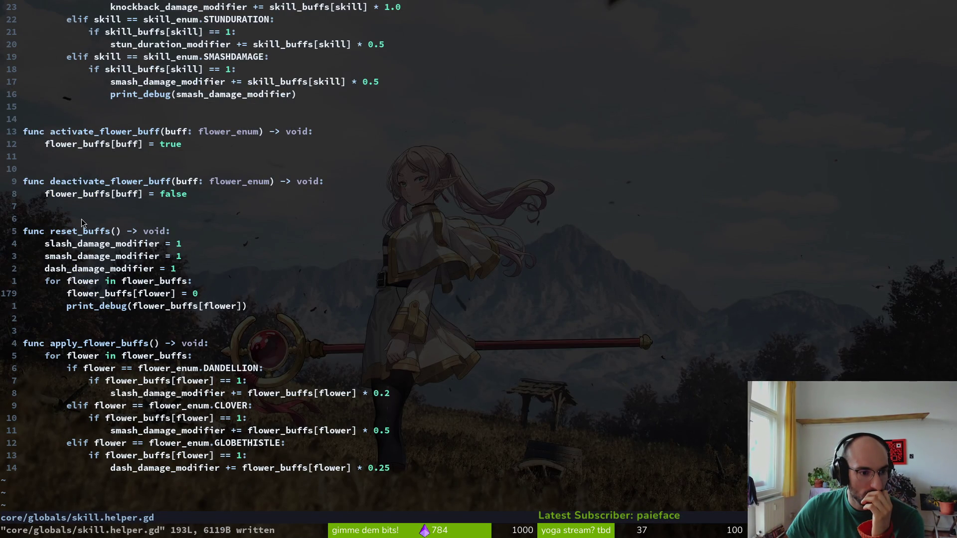
key("shift+v")
key("y")
key("k")
key("k")
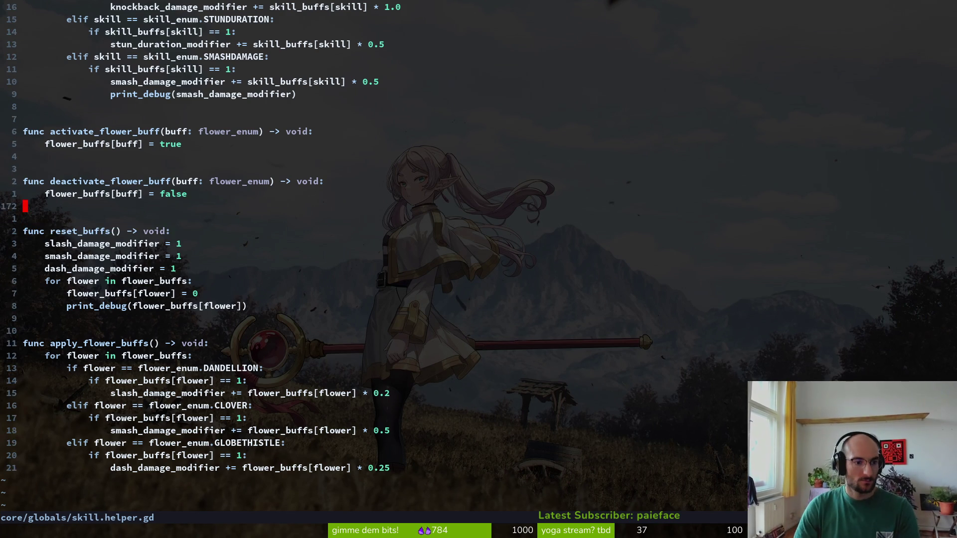
key("p")
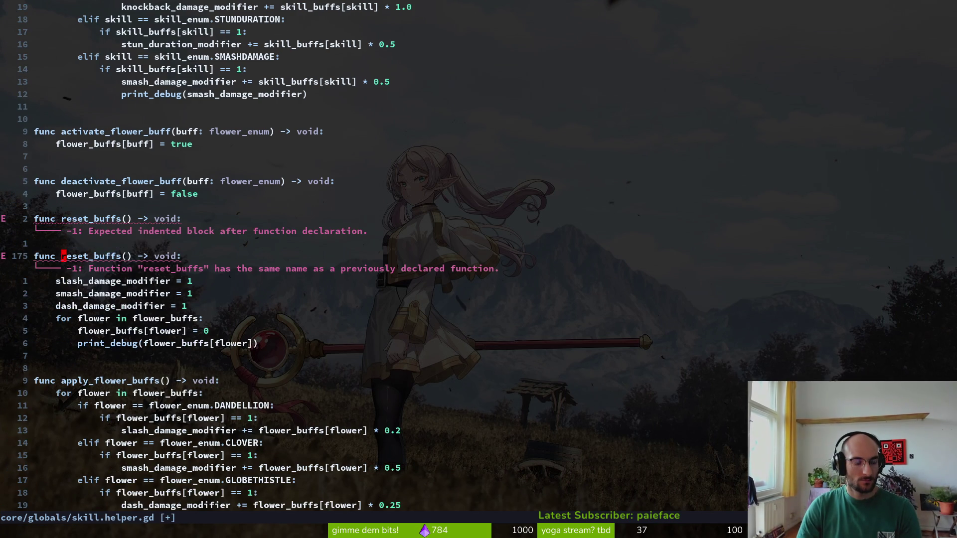
type("ciwreset_modifier_value")
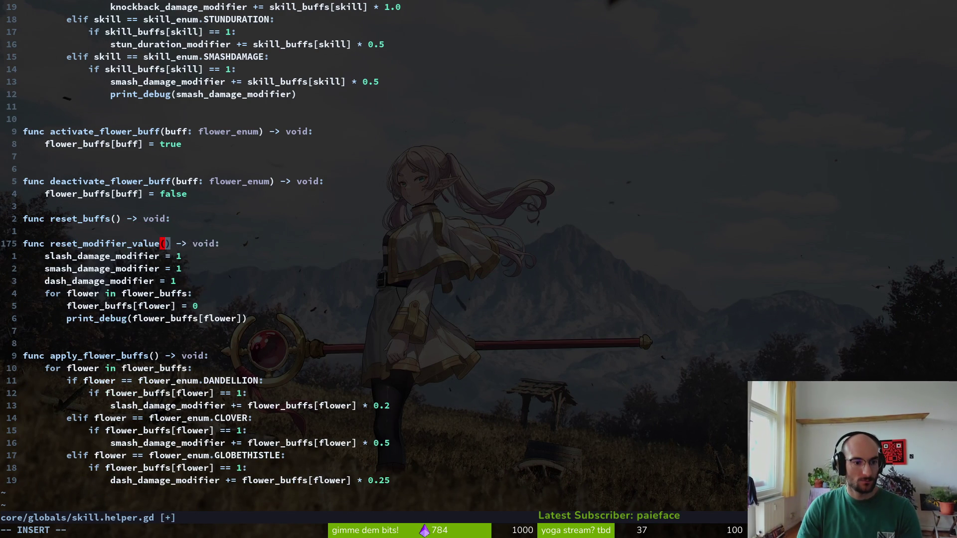
type("_values")
key("Escape")
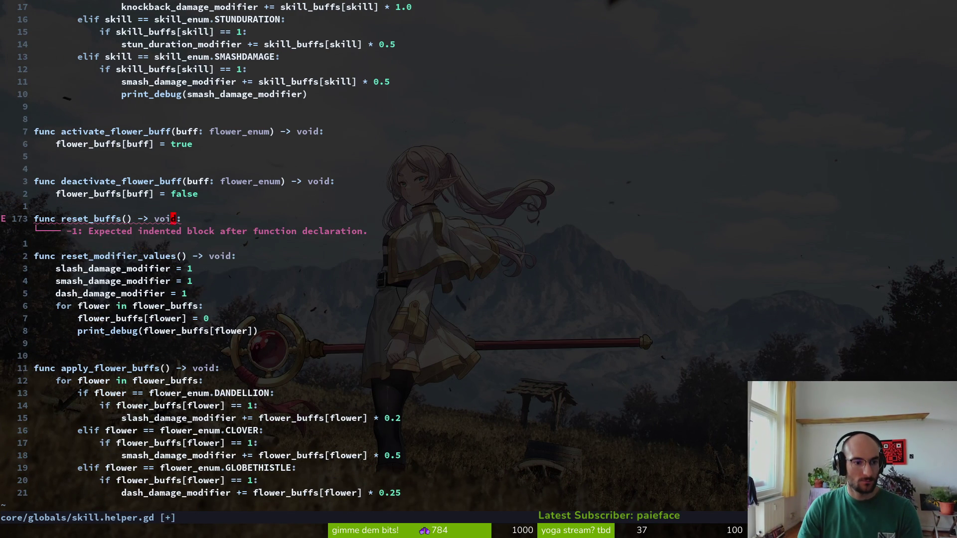
type("ciwreset_flower_")
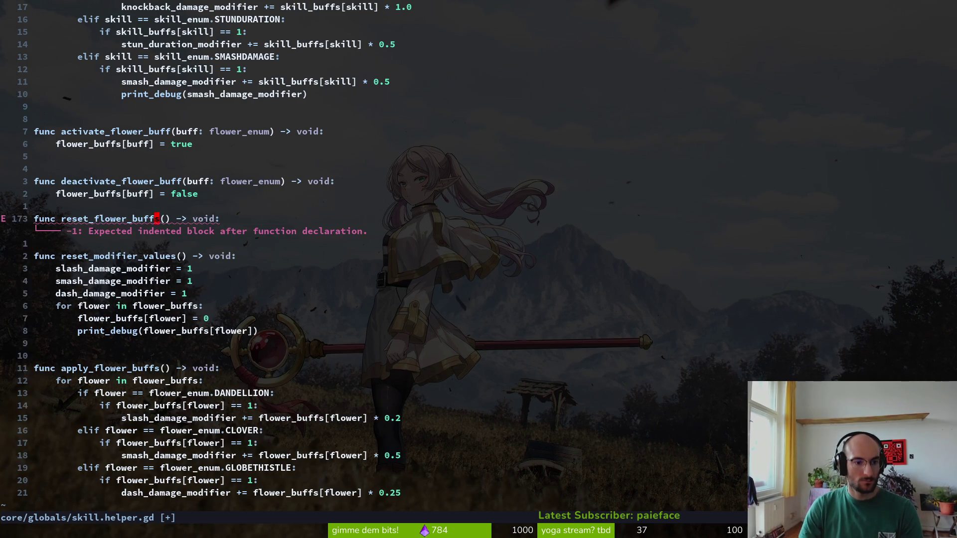
type("d2jk:w")
key("Return")
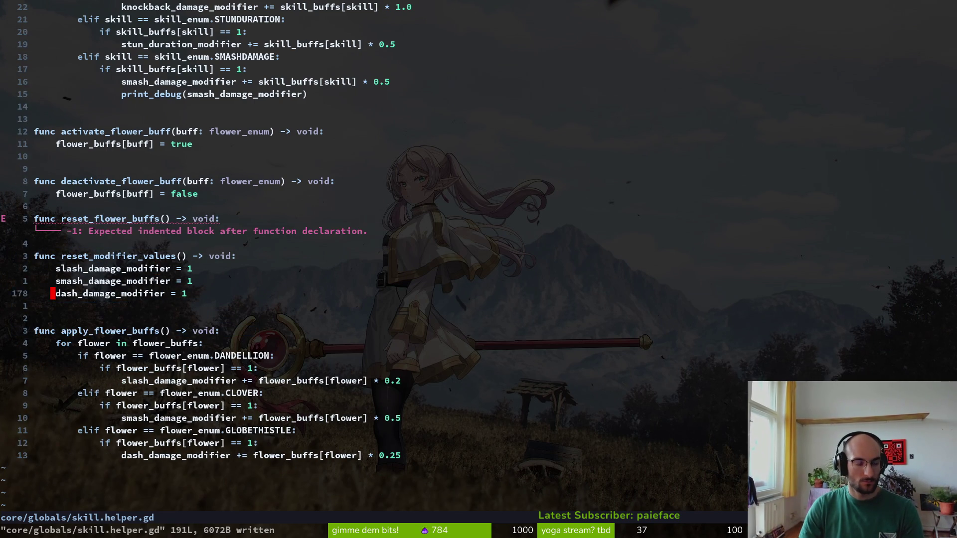
Move the flower loop under reset_flower_buffs and remove the stray empty line
key("k")
key("k")
key("P")
key("V")
key("j")
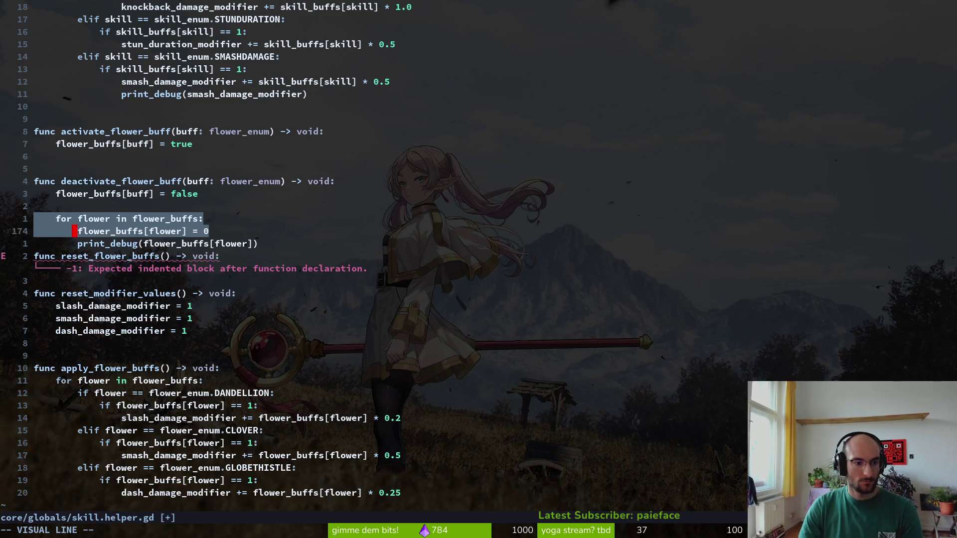
key("j")
key("J")
key("Escape")
key("O")
key("Escape")
key("V")
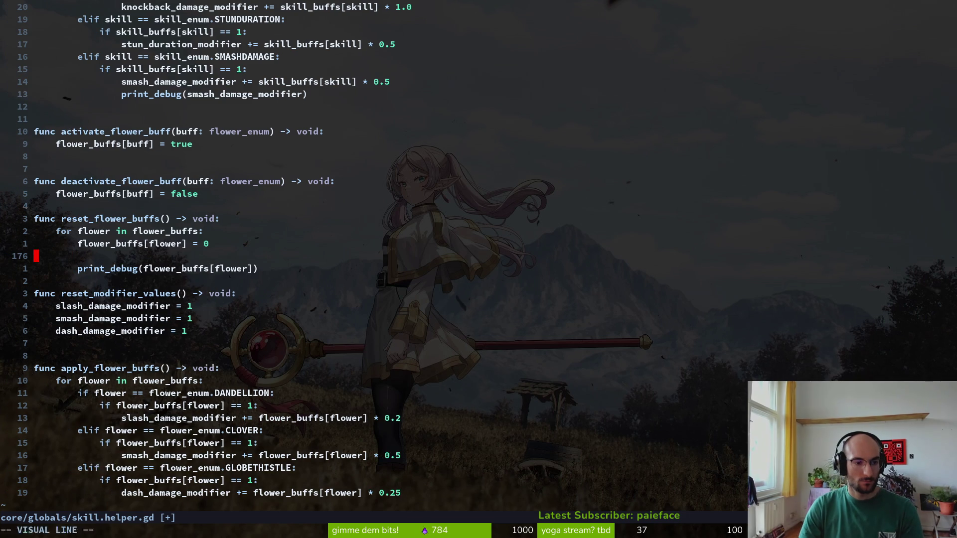
key("d")
Add blank lines to space out the two reset functions
key("O")
key("Escape")
key("j")
key("j")
key("j")
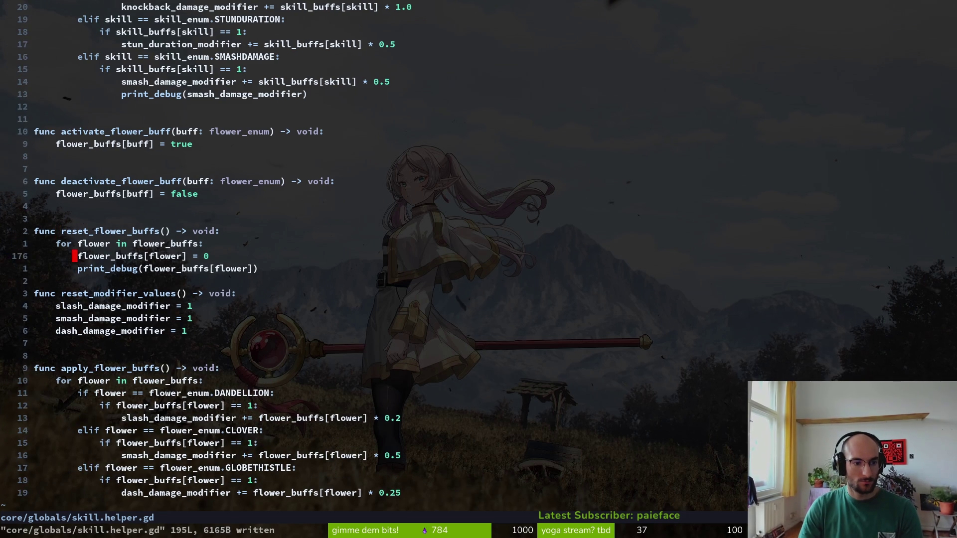
key("j")
key("j")
key("o")
key("Escape")
key("j")
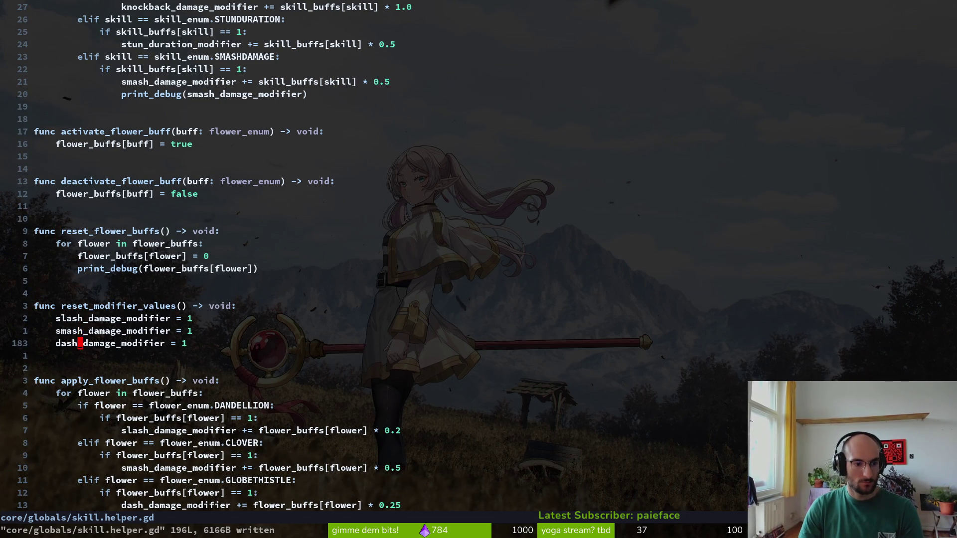
Find the reset_buffs call in player.gd, replace it with reset_modifier_values, and save
key("b")
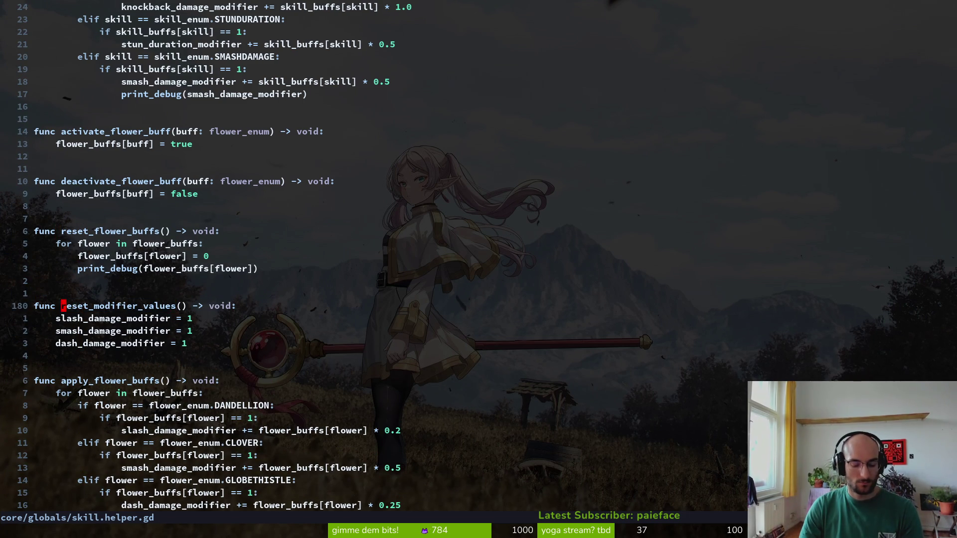
type("reset_buff")
key("Return")
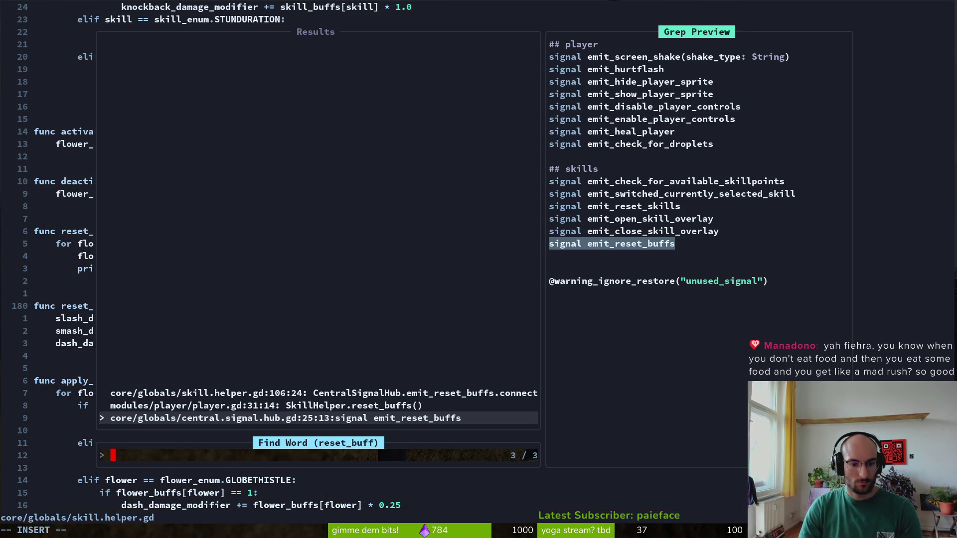
key("Up")
key("Return")
type("cw")
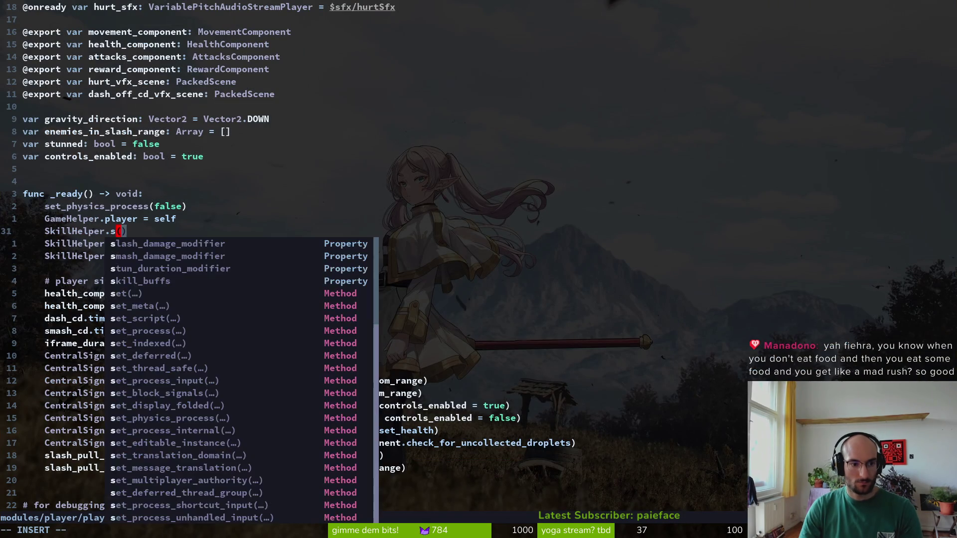
type("reset")
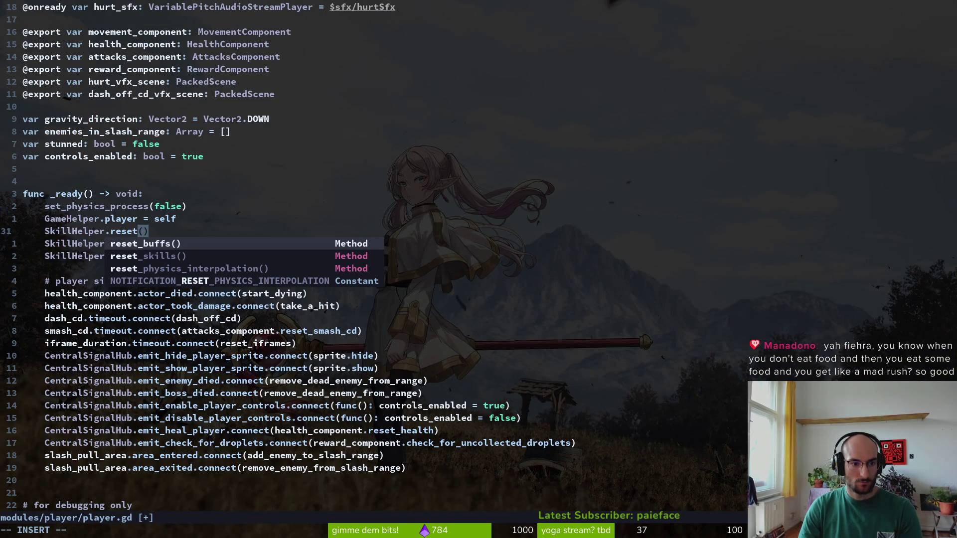
type("_modif")
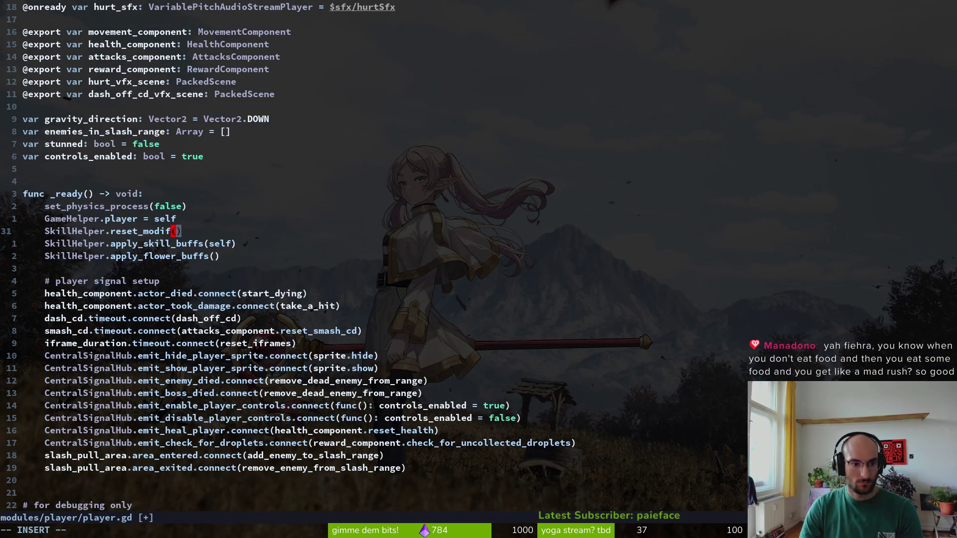
type("gd")
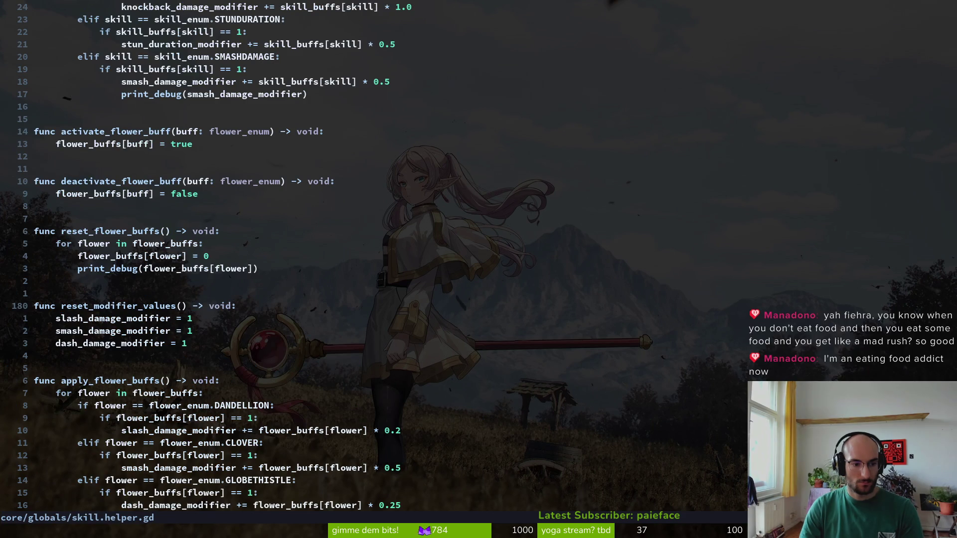
key("Escape")
key("ctrl+o")
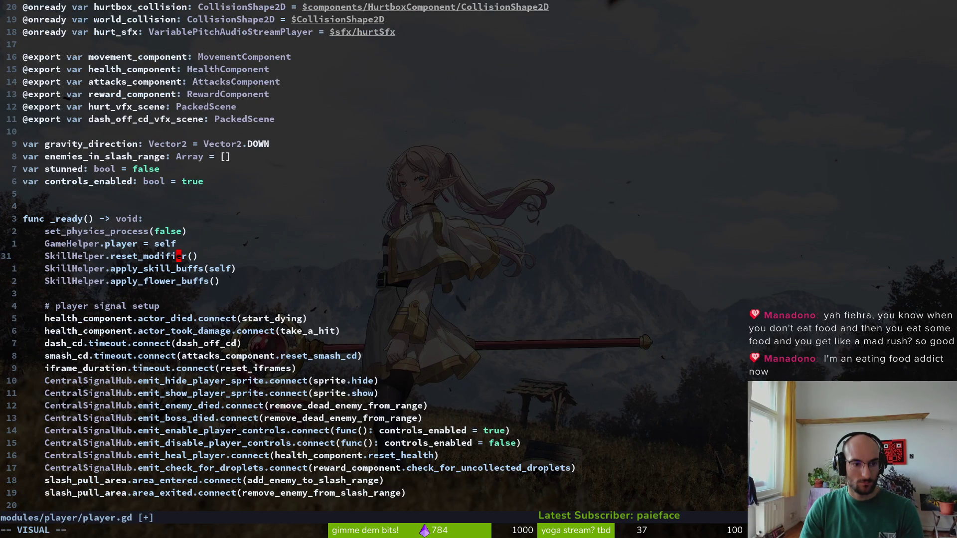
type("p:w")
key("Return")
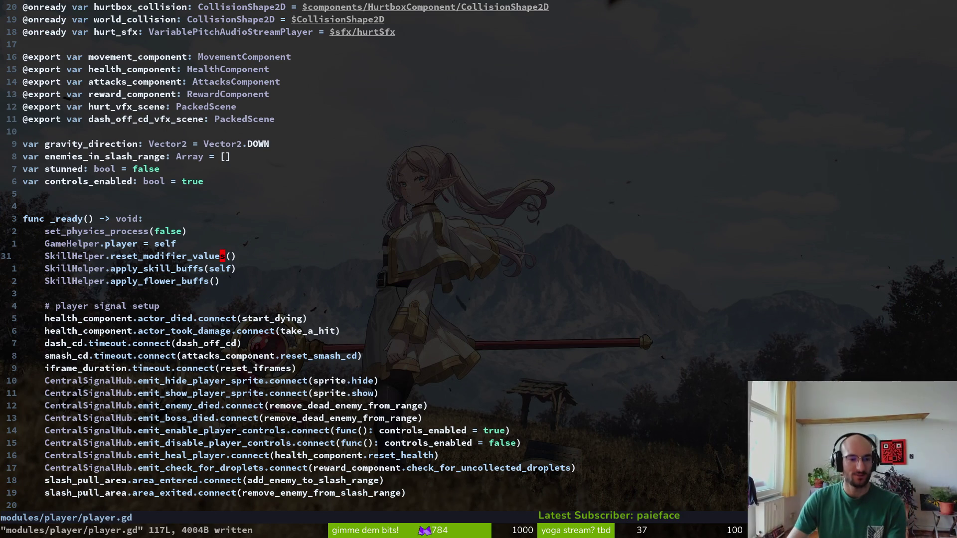
key("ctrl+p")
key("Escape")
key("Escape")
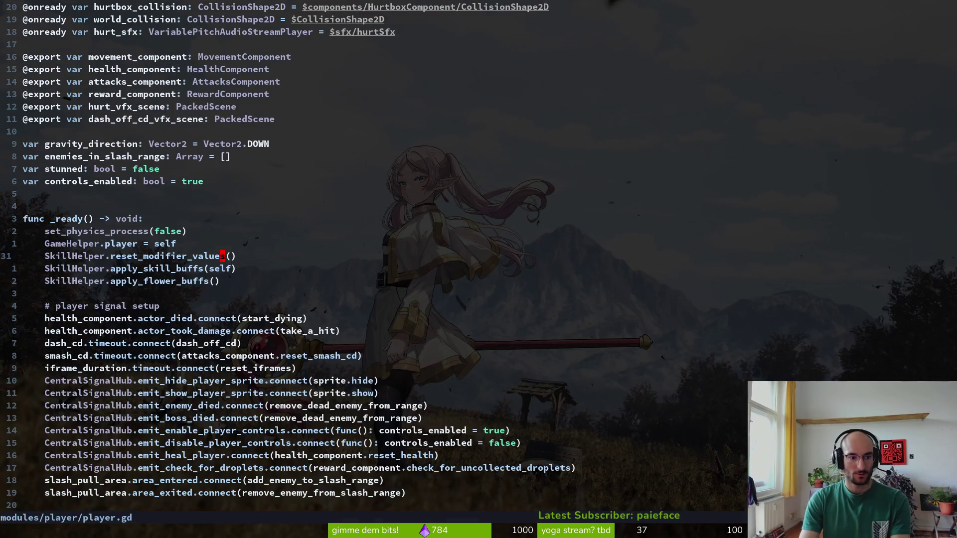
In the signal hub script, rename the signal to emit_reset_flower_buffs and copy the name
key("ctrl+p")
type("ce")
key("Return")
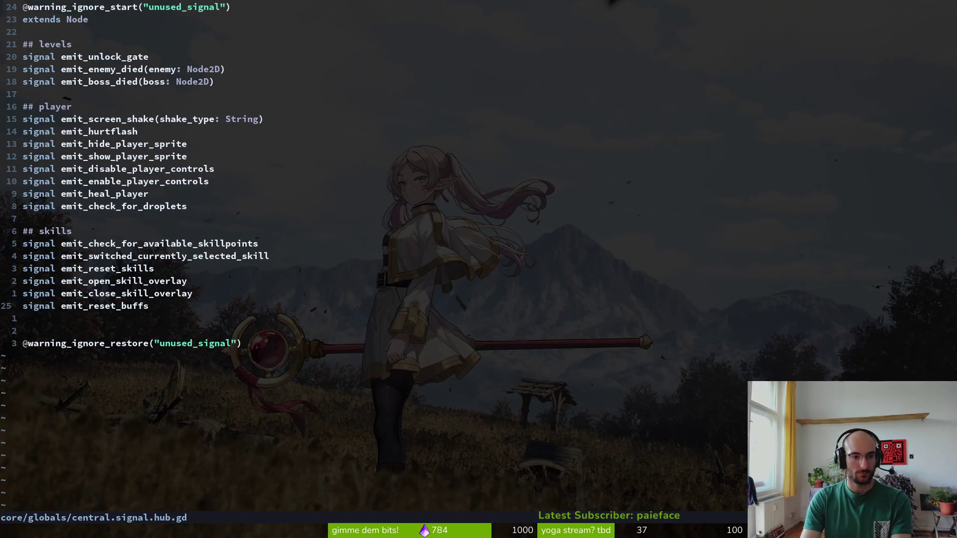
type("cwemit")
type("reset_flower_")
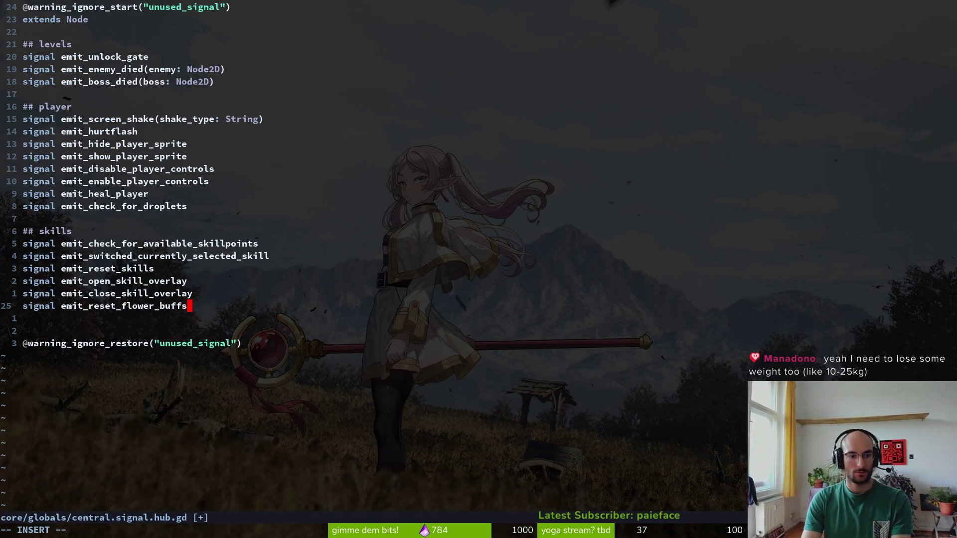
key("Escape")
key("v")
key("i")
key("w")
key("y")
Open dying.gd and start renaming the emitted signal on line 22
key("ctrl+p")
type("pla")
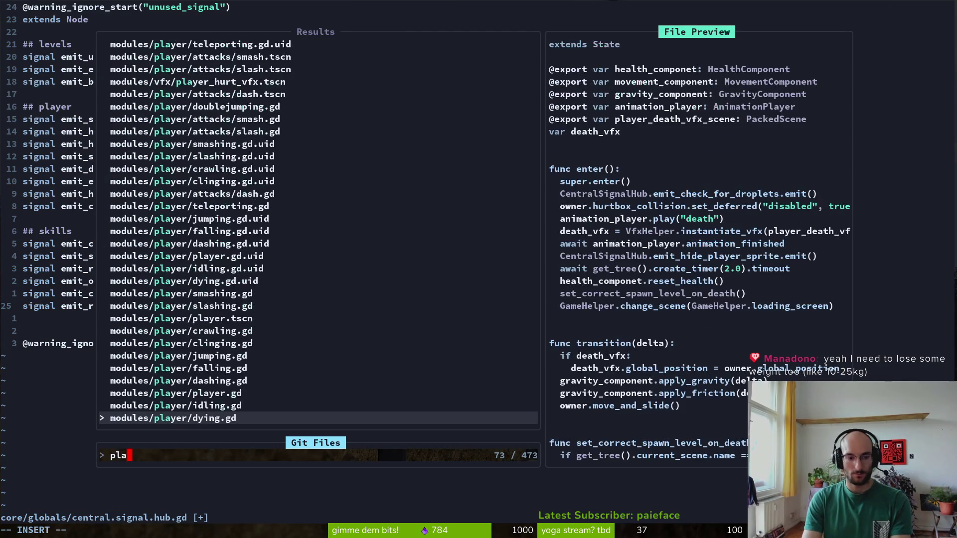
type("yer/dy")
key("Return")
key("u")
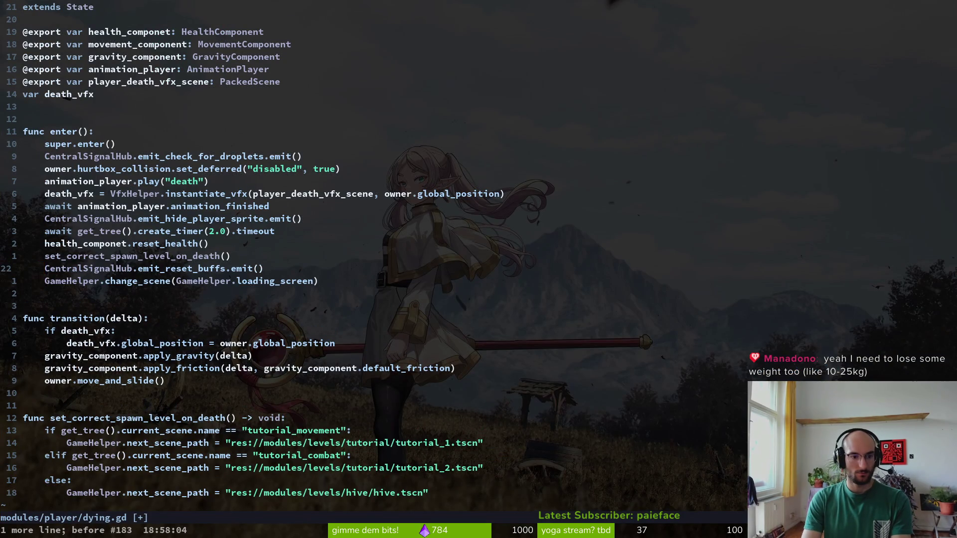
type("ciwemire")
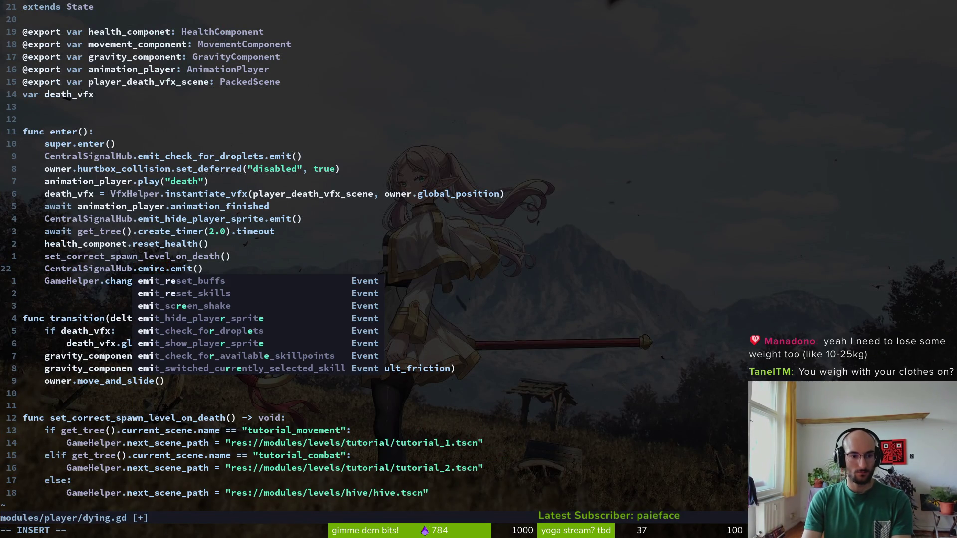
type("fl")
key("BackSpace")
key("BackSpace")
key("BackSpace")
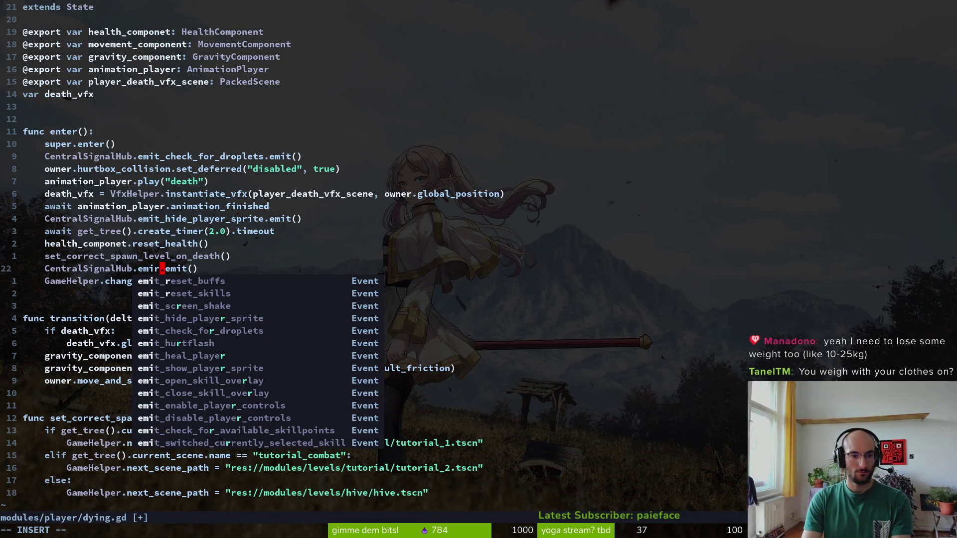
type("eset_flower_")
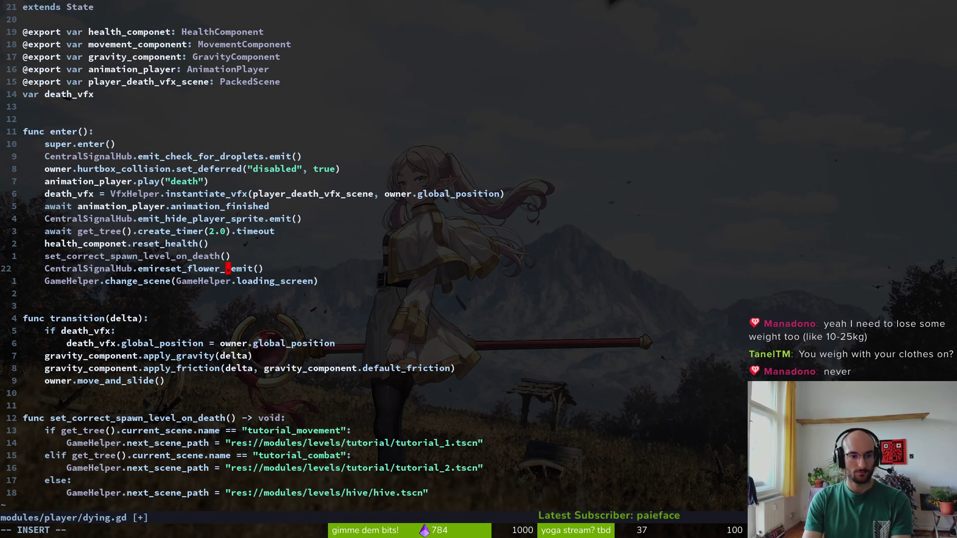
key("Escape")
Paste emit_reset_flower_buffs over the mistyped signal name on line 22 and save dying.gd
key("ctrl+6")
key("ctrl+o")
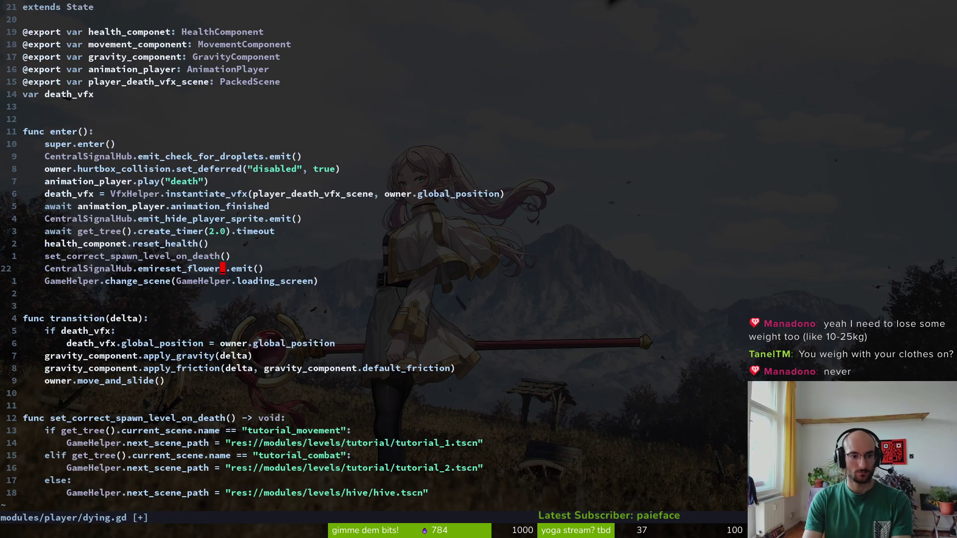
key("v")
key("e")
key("e")
key("h")
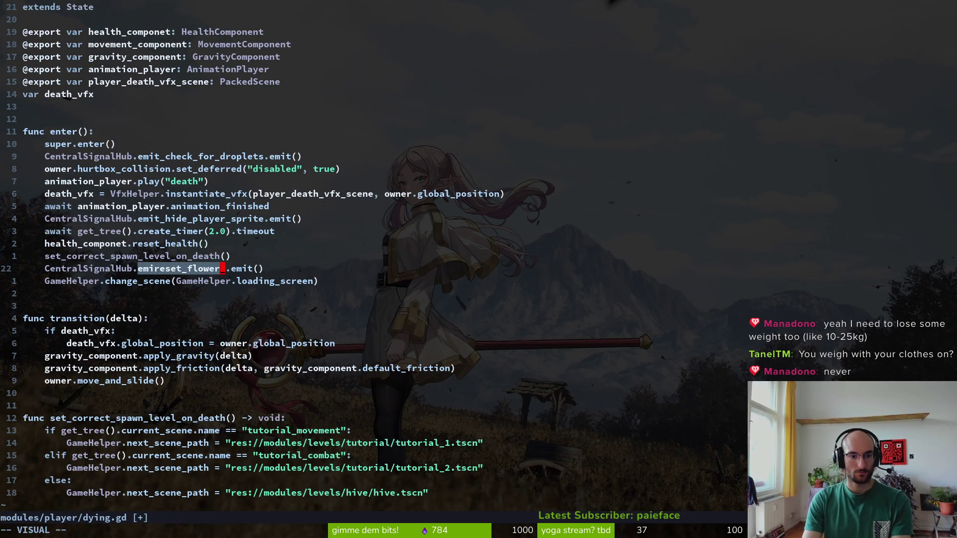
type("p:w")
key("Return")
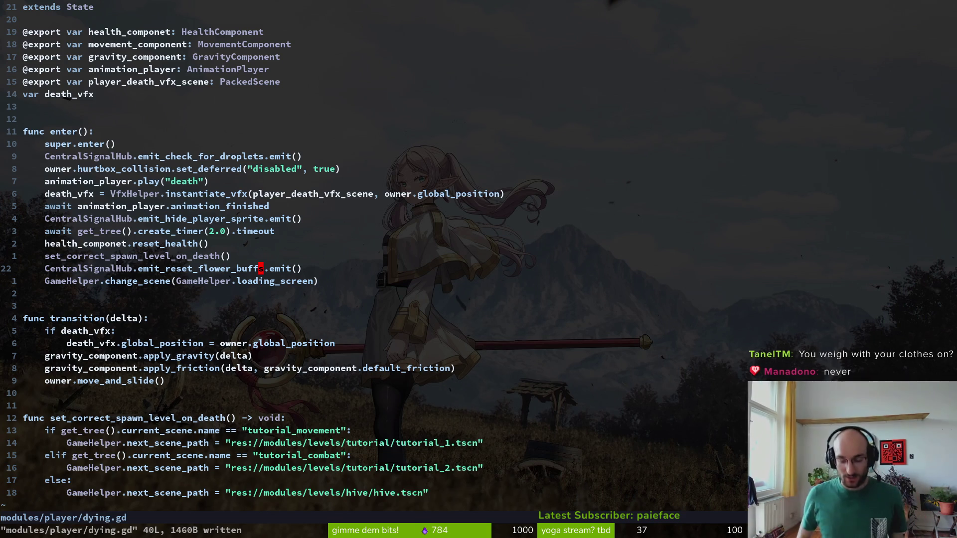
Test-run the game in Godot, hit a skill.helper.gd parse error, and return to Vim
key("alt+Tab")
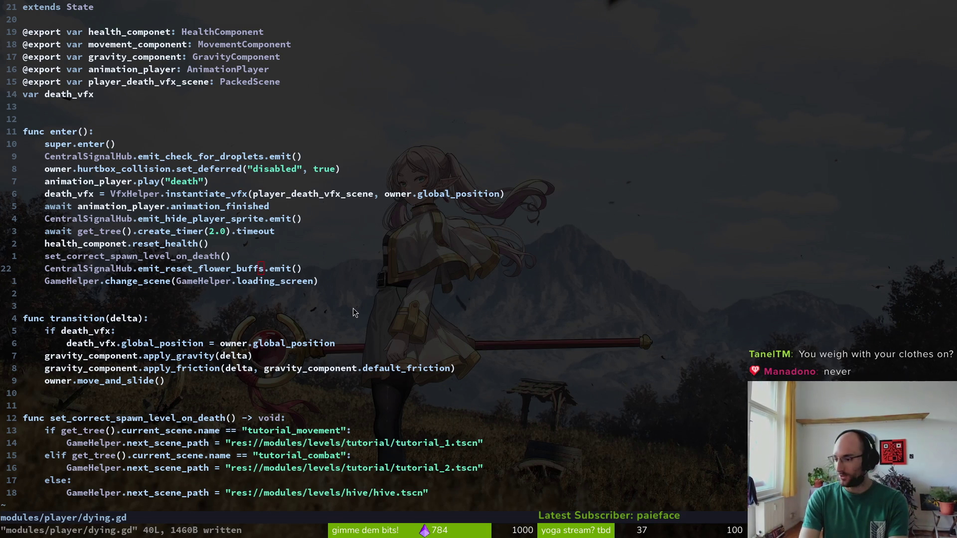
key("F5")
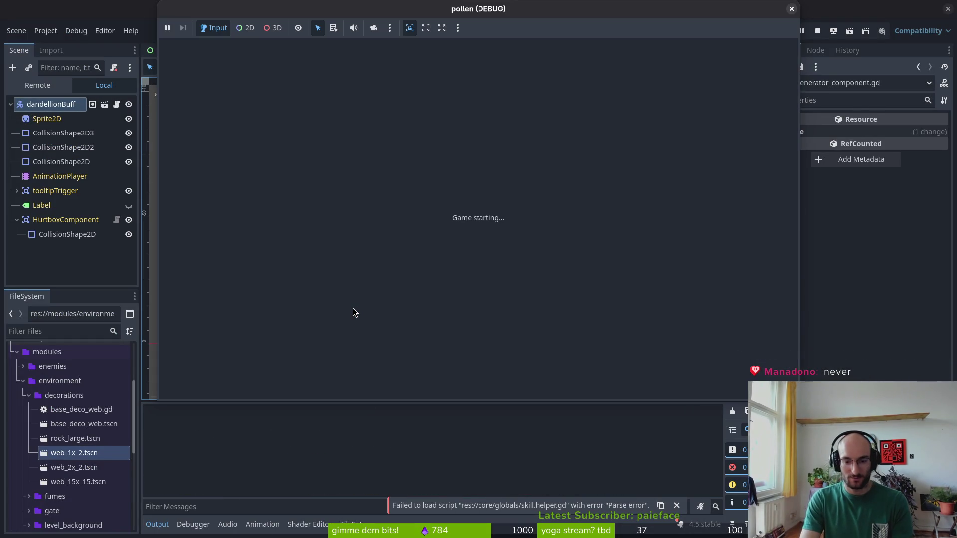
key("alt+Tab")
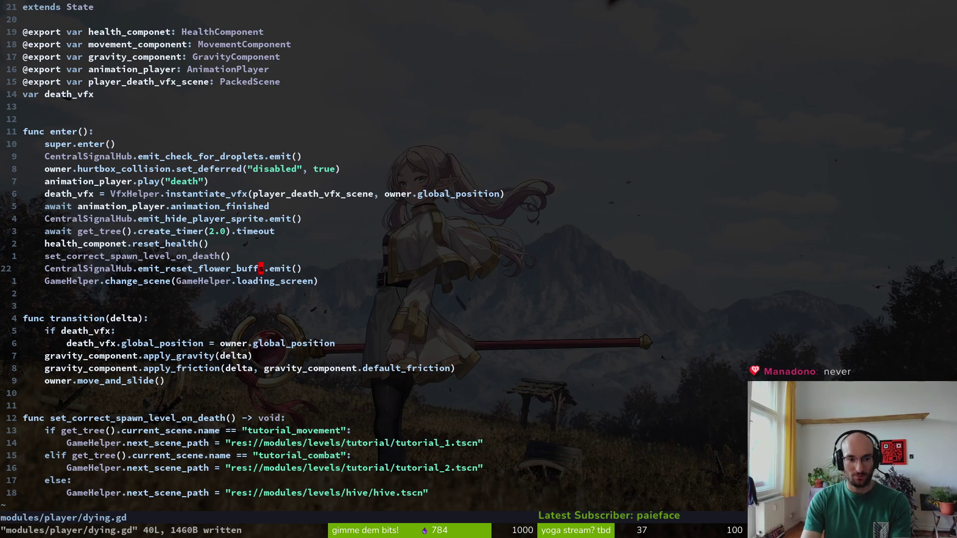
key("ctrl+p")
Open skill.helper.gd via Telescope and move to its _ready function
type("skill.helpe")
key("Return")
key("ctrl+d")
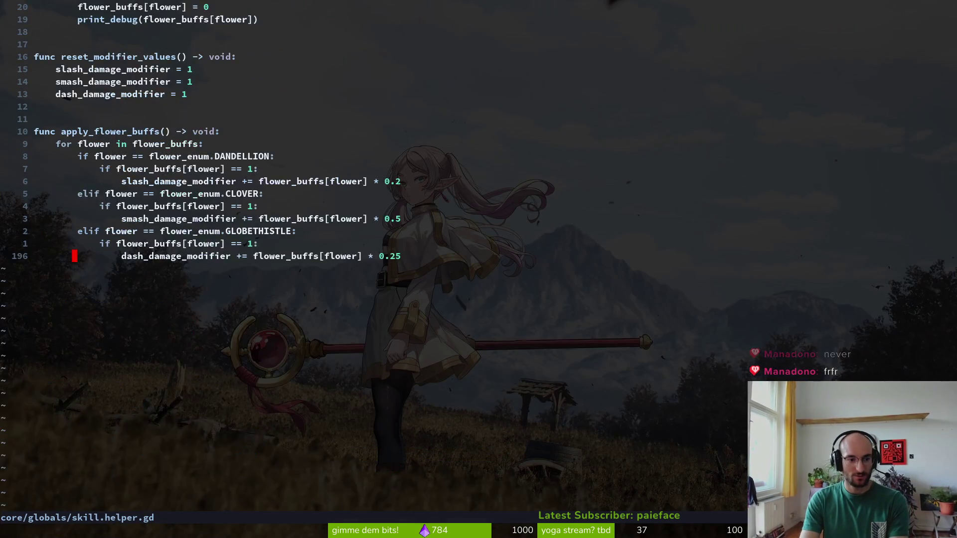
key("ctrl+u")
key("ctrl+u")
key("ctrl+u")
key("ctrl+u")
key("ctrl+d")
key("ctrl+d")
key("k")
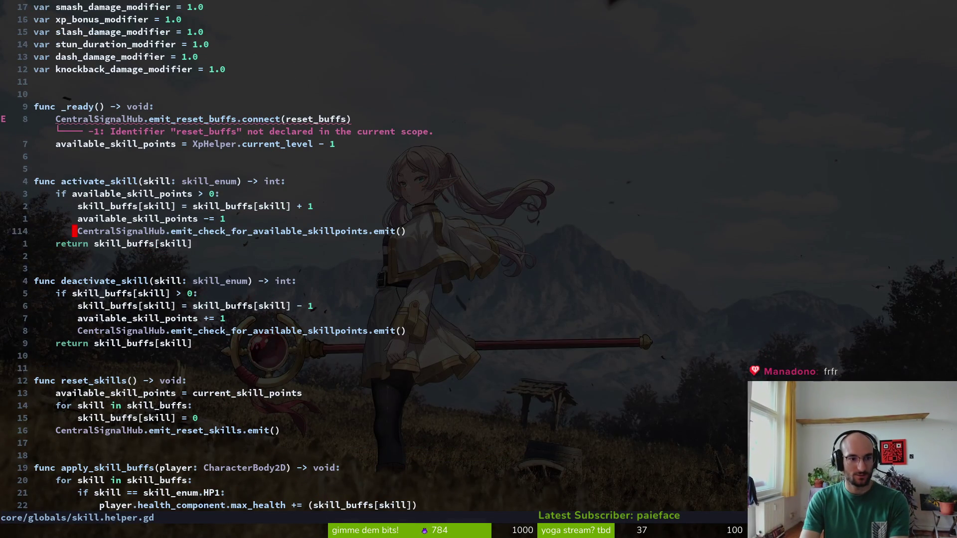
key("k")
key("k")
key("k")
key("k")
key("k")
key("k")
Change the connect line's signal to emit_reset_flower_buffs and save the file
type("kjf.")
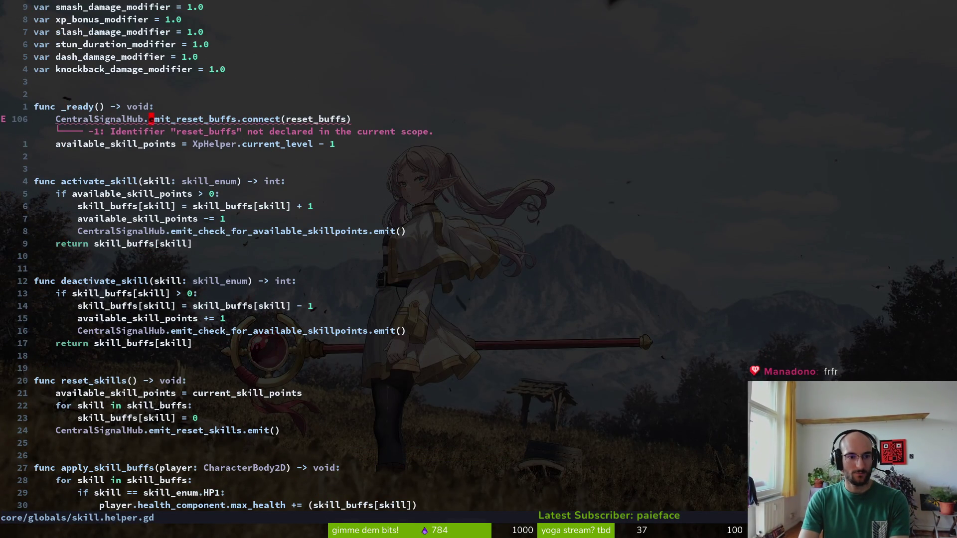
type("lcf.emiresf")
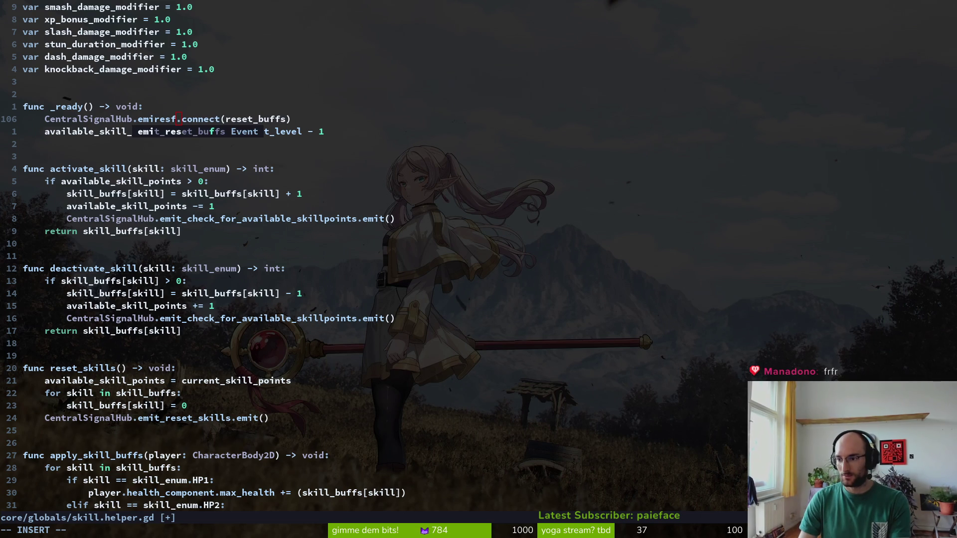
key("Return")
key("Escape")
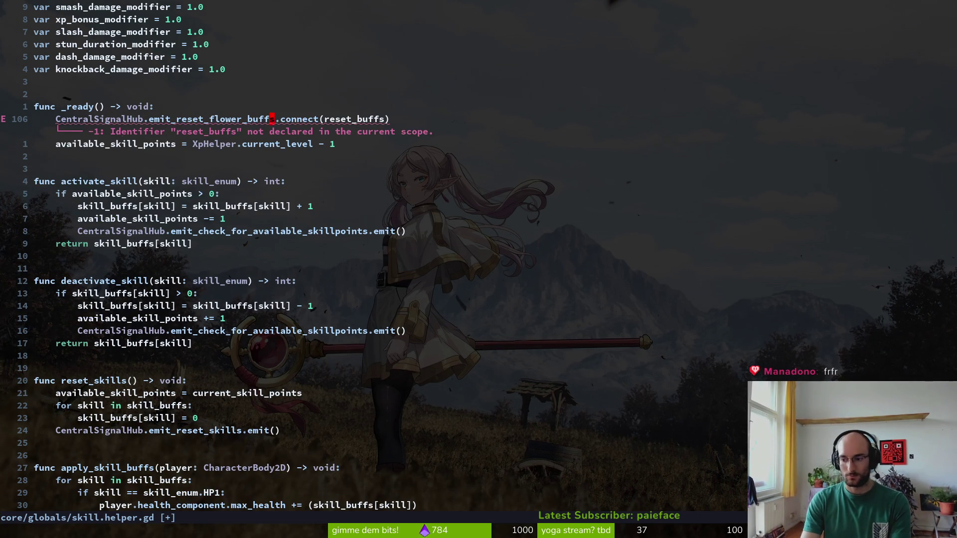
key(":w")
key("Return")
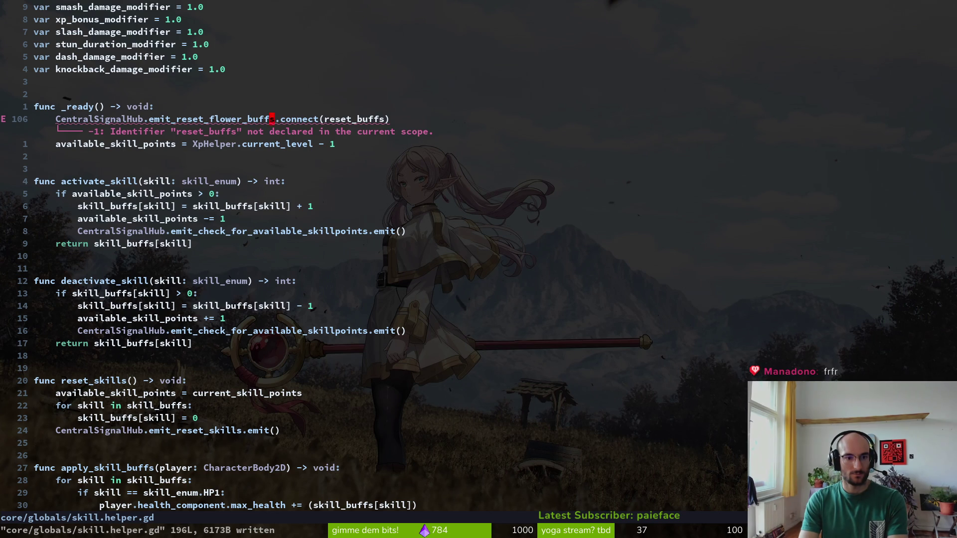
Replace the reset_buffs callback with reset_flower_buffs, close the parenthesis, and save with :w
key("w")
key("w")
key("w")
key("c")
key("i")
key("parenleft")
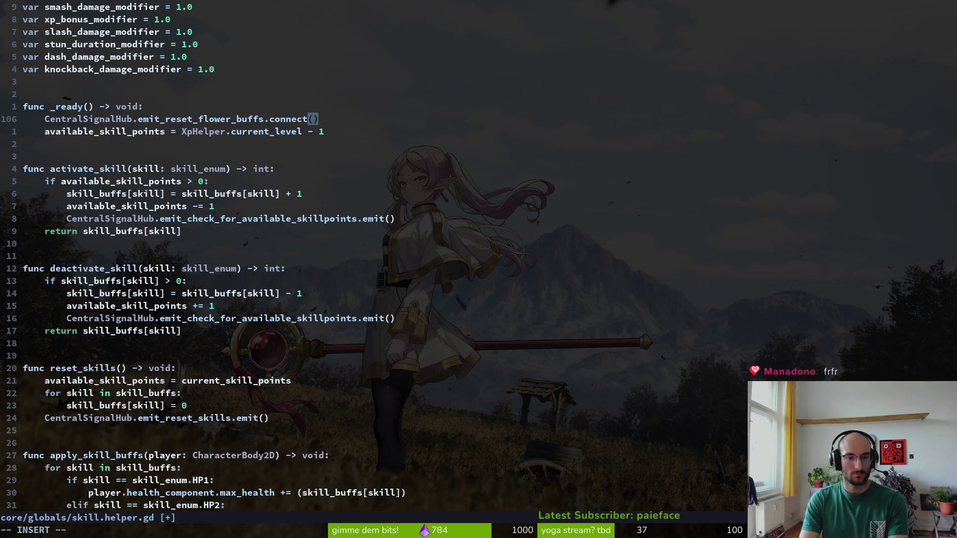
type("reset_flower_buffs(")
key("Escape")
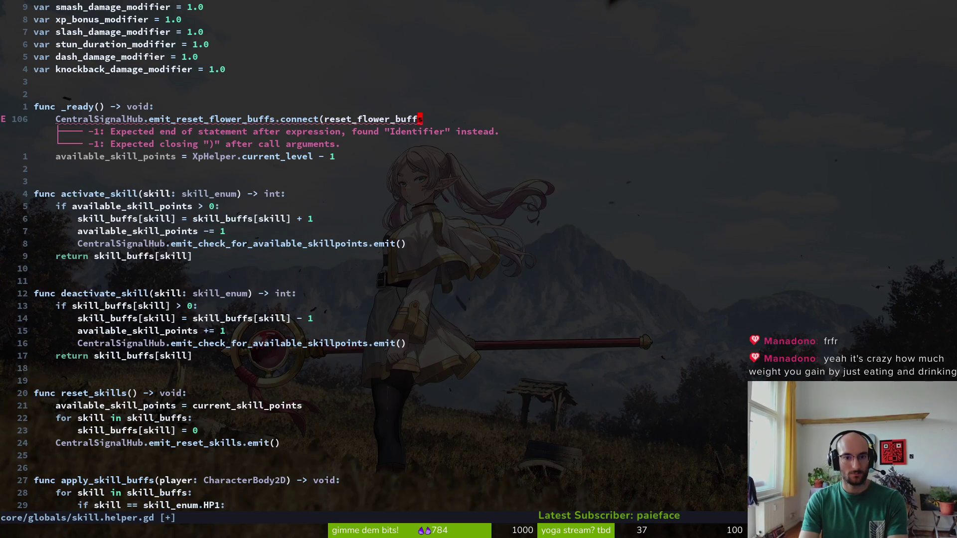
type("a)")
key("Escape")
type(":w")
key("Return")
Re-check the edited connect() line around line 107
key("j")
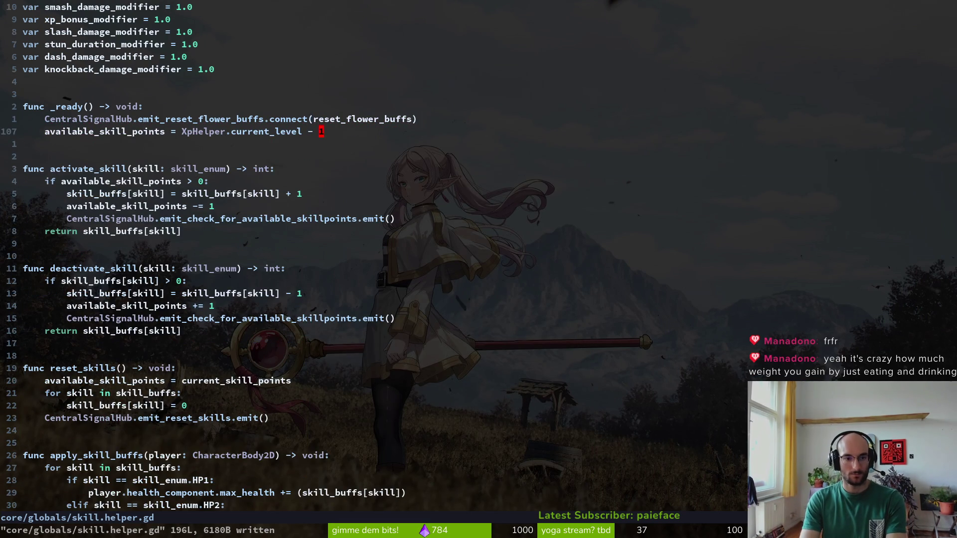
key("k")
key("j")
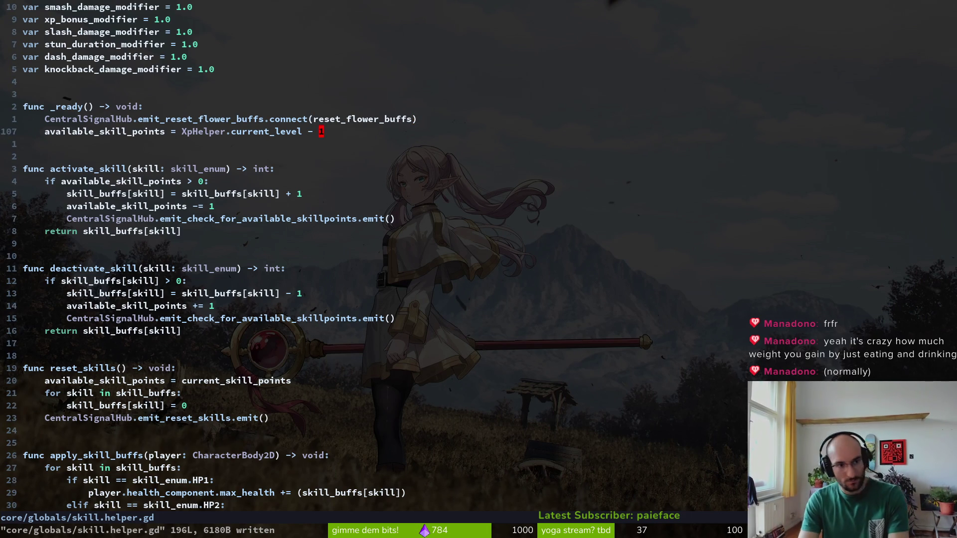
key("j")
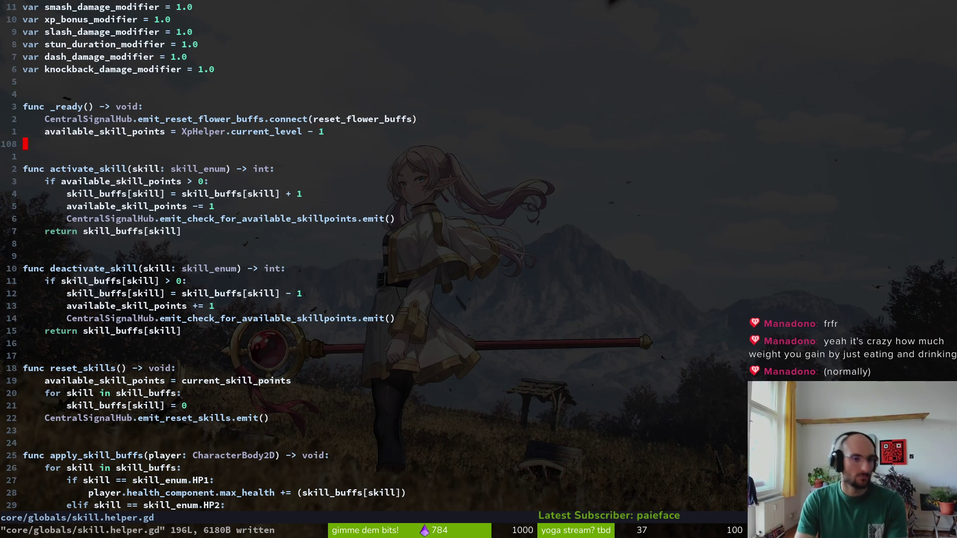
Review the flower buff functions at the file's end, then run the game in Godot with F5
key("k")
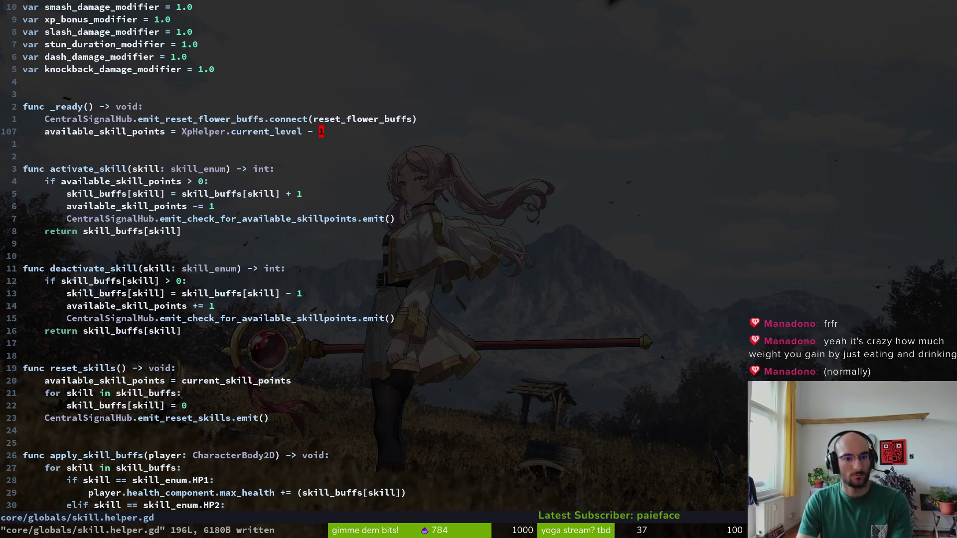
key("j")
key("k")
key("ctrl+d")
key("ctrl+d")
key("ctrl+d")
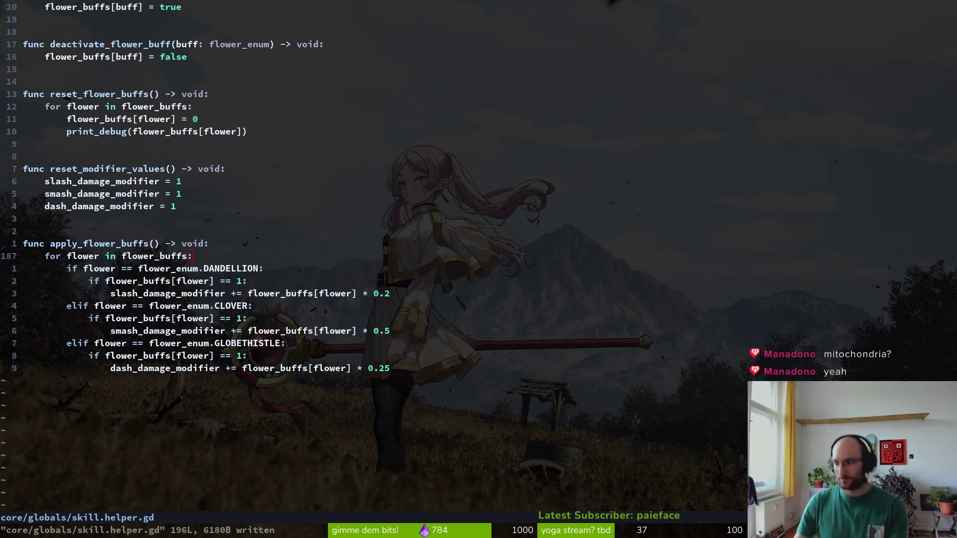
key("alt+Tab")
key("F5")
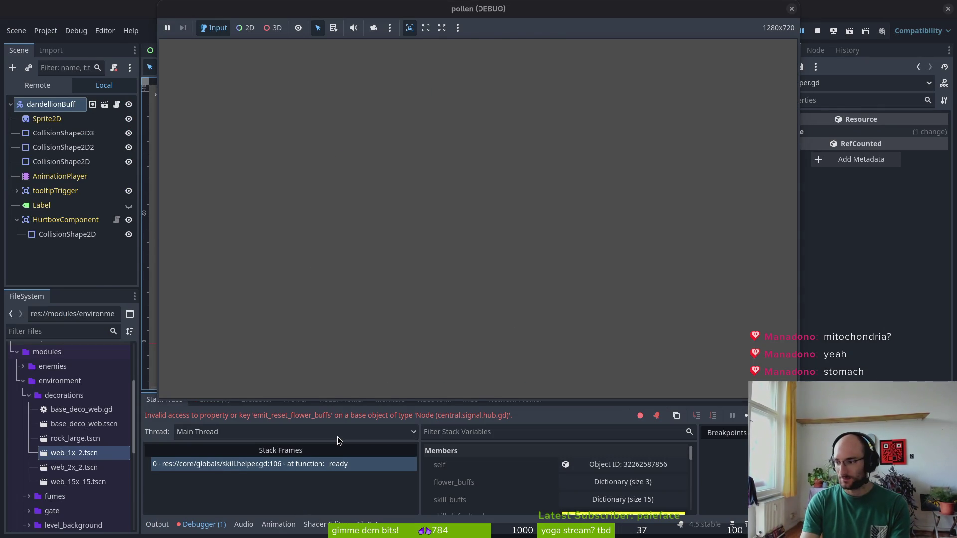
Rerun the game with F5, hitting the same emit_reset_flower_buffs error
key("super+1")
scroll(350, 249, "up", 15)
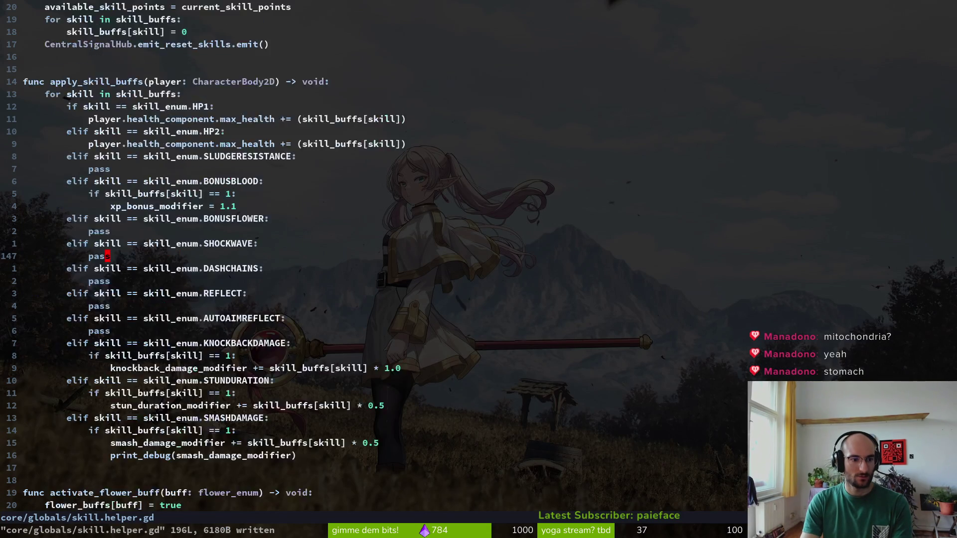
scroll(349, 250, "down", 8)
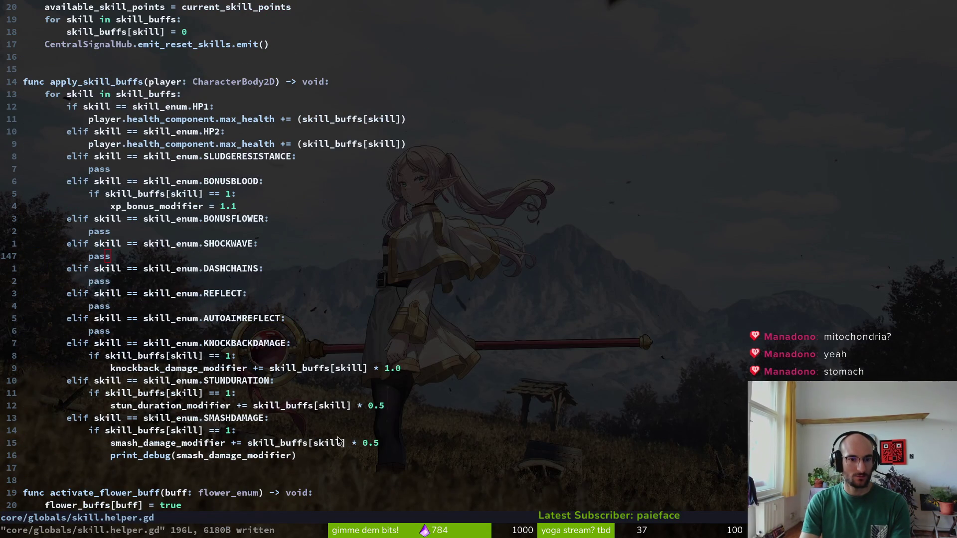
key("F5")
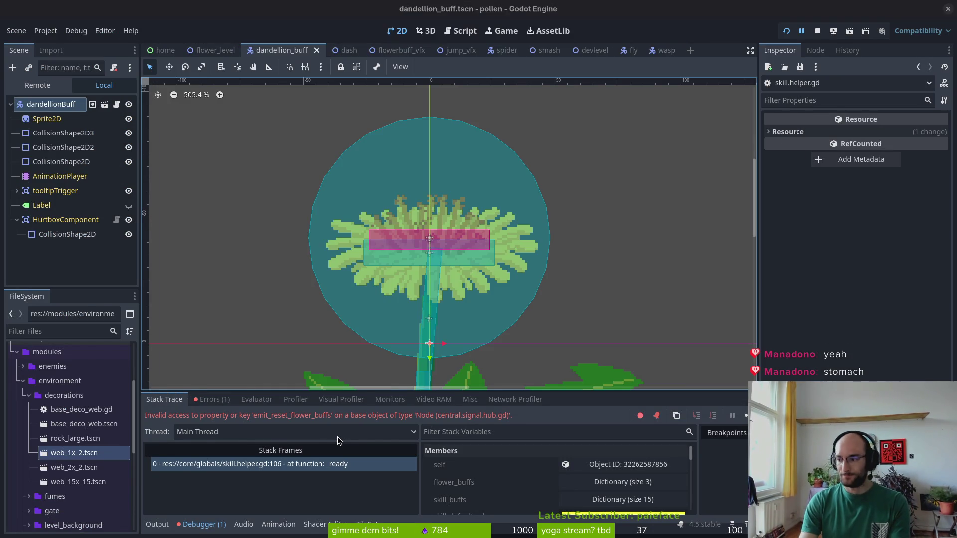
Open core/globals/central.signal.hub.gd from the project file finder in Neovim
key("alt+Tab")
key("ctrl+p")
type("centr")
key("Return")
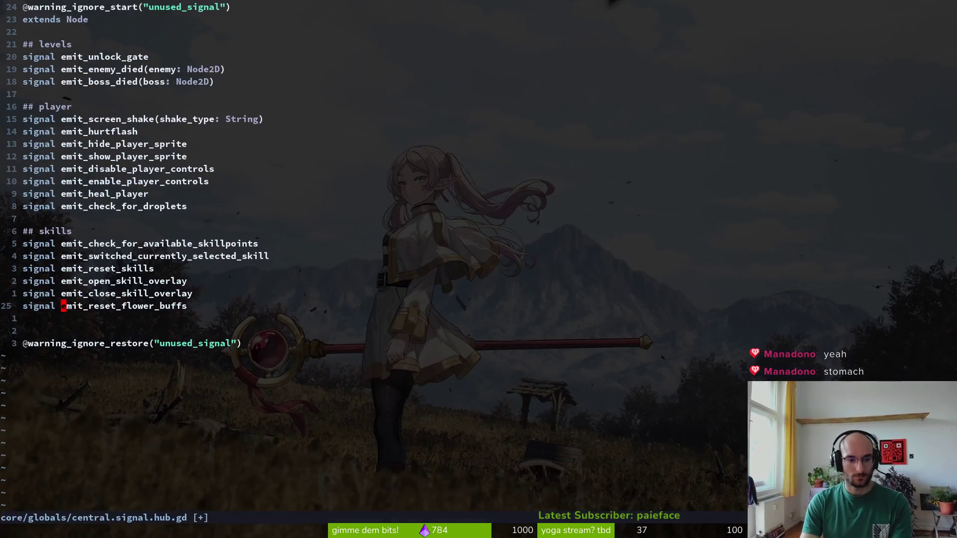